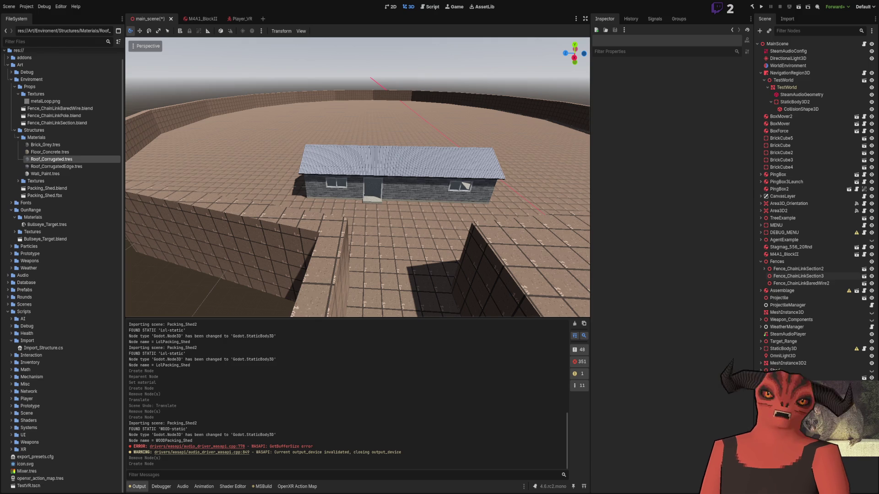
- Return from Godot to Blender and select the top wooden crossbeam of the frame
{"action": "key", "text": "alt+Tab"}
{"action": "left_click", "coordinate": [310, 166]}
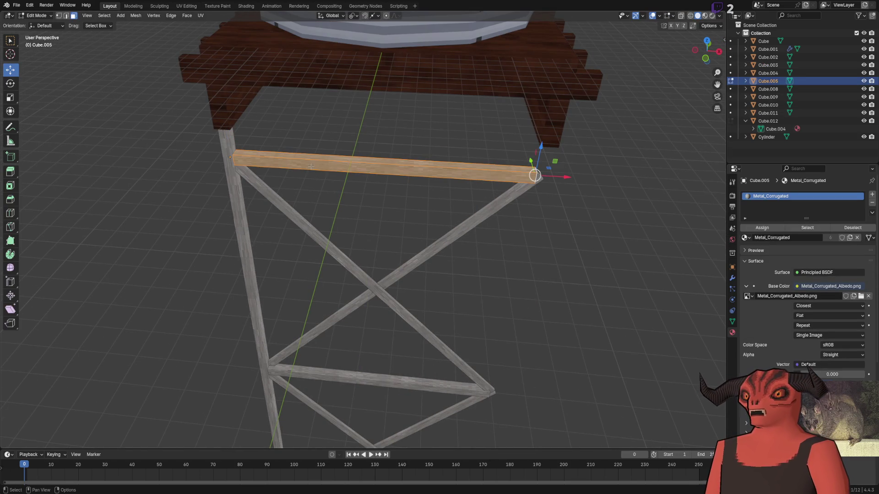
- Show the crossbeam in the UV Editing workspace, framed and orbited so it runs across the view
{"action": "left_click", "coordinate": [187, 6]}
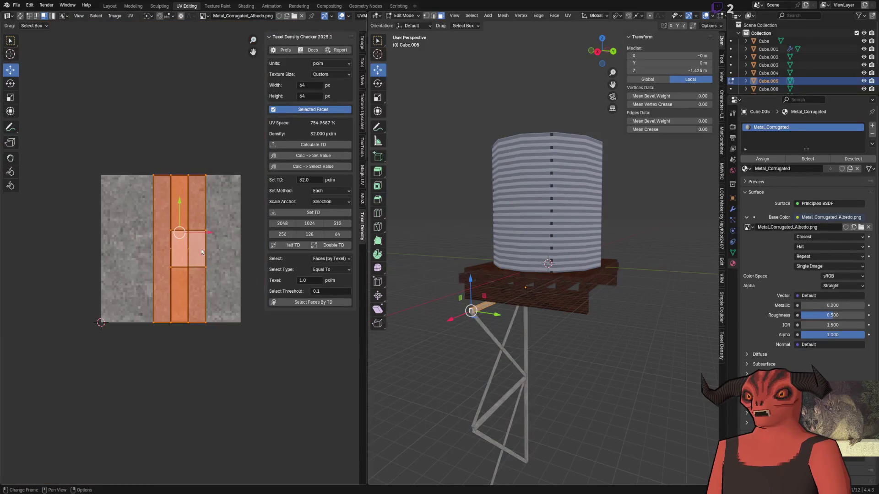
{"action": "key", "text": "KP_Decimal"}
{"action": "scroll", "coordinate": [510, 236], "scroll_direction": "down", "scroll_amount": 3}
{"action": "scroll", "coordinate": [529, 250], "scroll_direction": "up", "scroll_amount": 5}
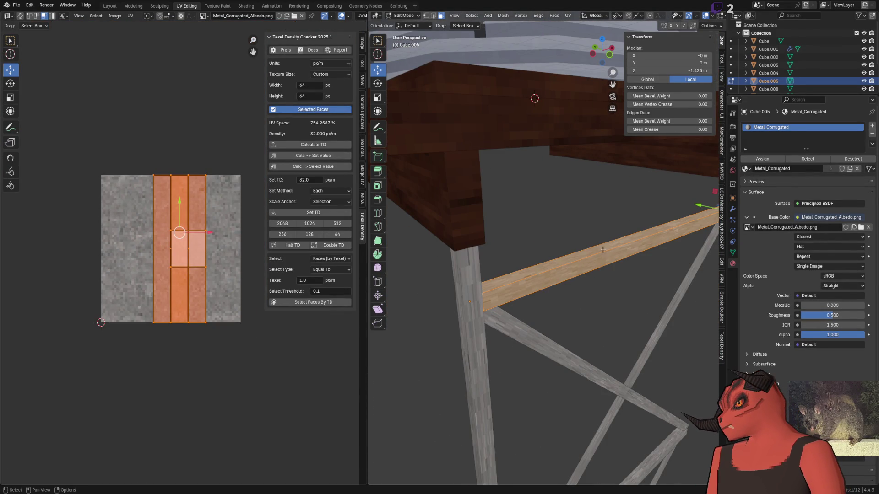
{"action": "mouse_move", "coordinate": [588, 250]}
{"action": "left_mouse_down"}
{"action": "mouse_move", "coordinate": [524, 255]}
{"action": "mouse_move", "coordinate": [481, 243]}
{"action": "left_mouse_up"}
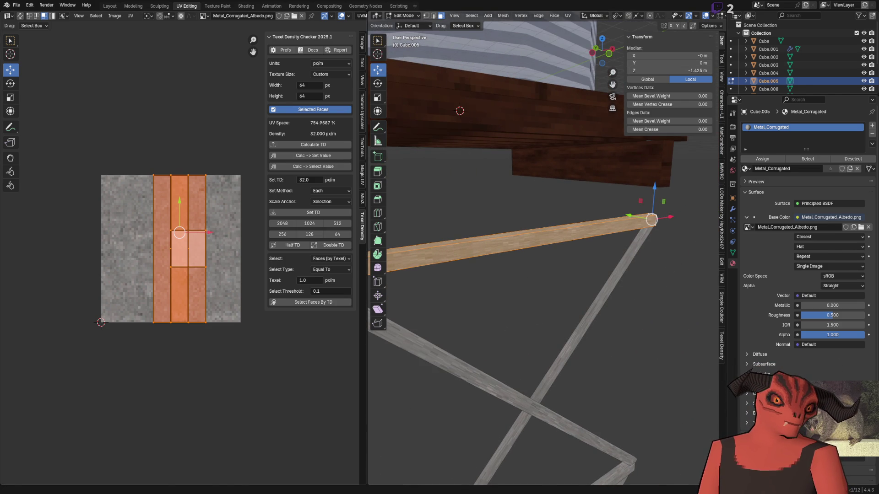
{"action": "key", "text": "alt+Tab"}
{"action": "key", "text": "alt+Tab"}
{"action": "key", "text": "alt+Tab"}
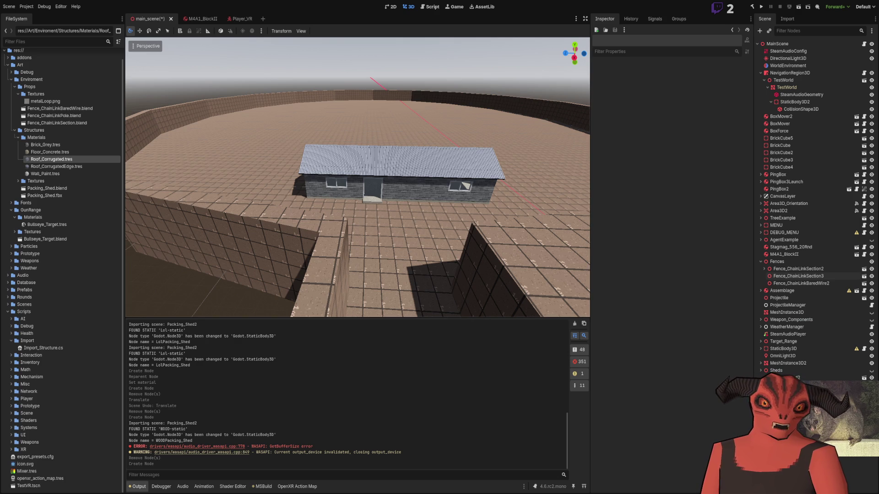
{"action": "key", "text": "alt+Tab"}
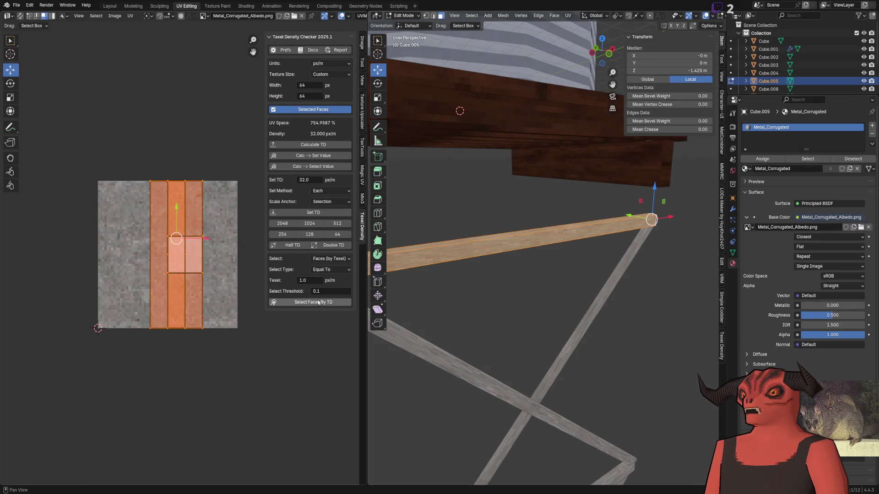
- Set 32 px/m texel density and cube-project the beam with Correct Aspect and Cube Size 1
{"action": "left_click", "coordinate": [317, 213]}
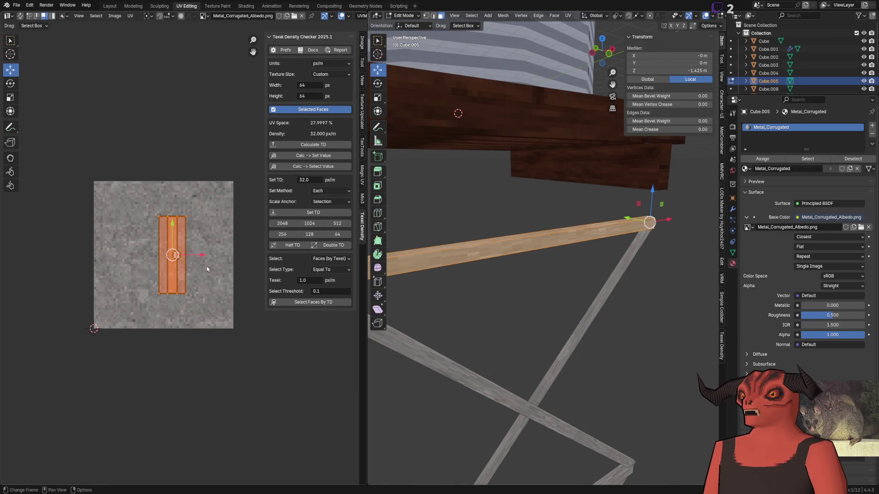
{"action": "key", "text": "ctrl+f"}
{"action": "mouse_move", "coordinate": [532, 323]}
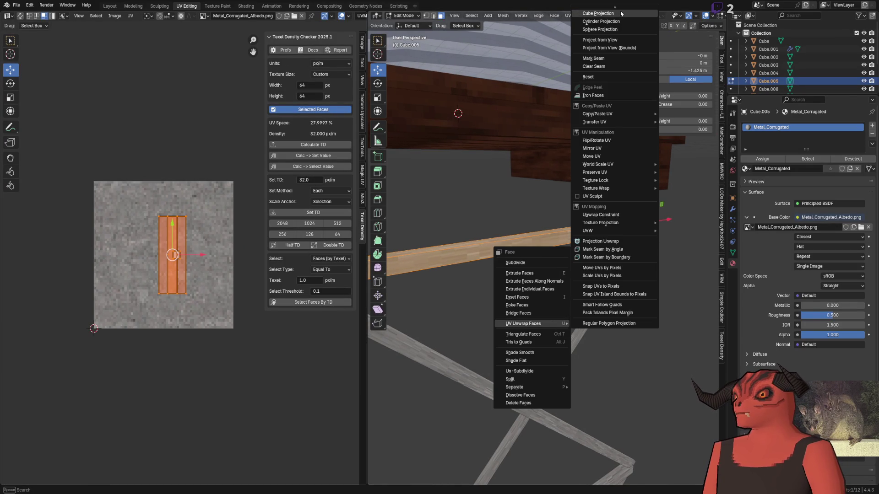
{"action": "left_click", "coordinate": [621, 17]}
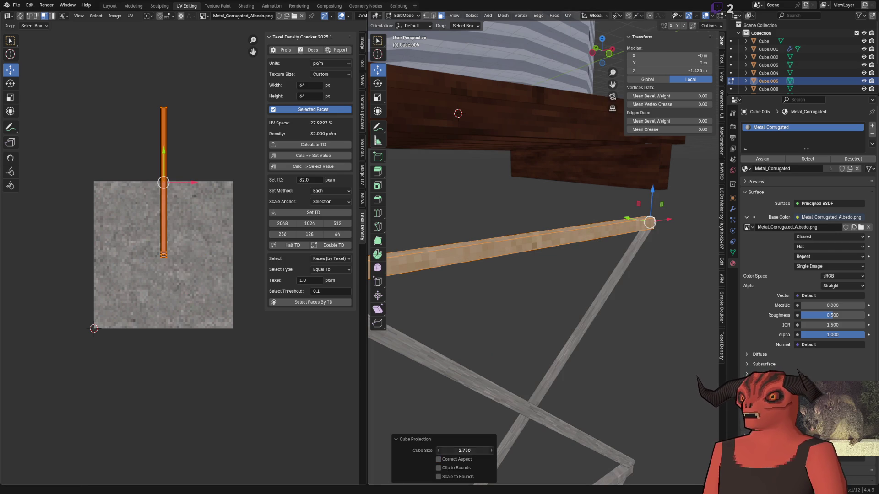
{"action": "left_click", "coordinate": [466, 460]}
{"action": "double_click", "coordinate": [465, 451]}
{"action": "type", "text": "1"}
{"action": "key", "text": "Return"}
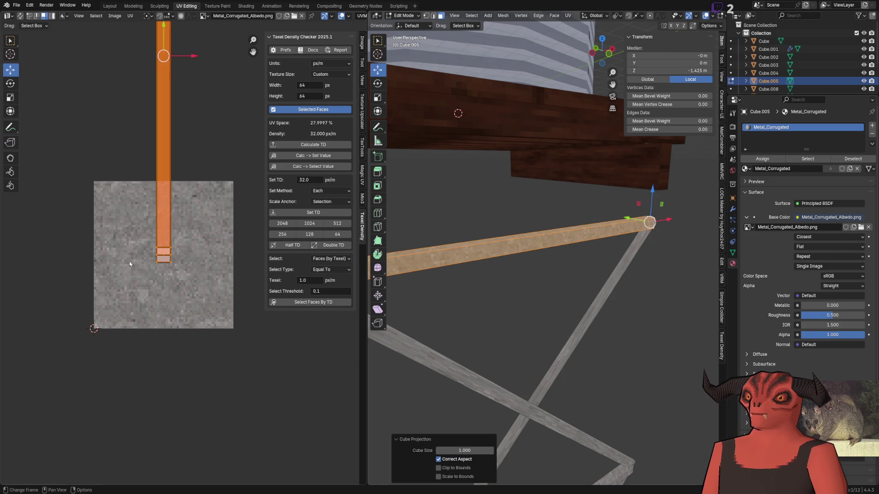
- Reapply 32 px/m texel density and move the UV strip down onto the metal texture
{"action": "scroll", "coordinate": [508, 274], "scroll_direction": "up", "scroll_amount": 1}
{"action": "left_click", "coordinate": [313, 213]}
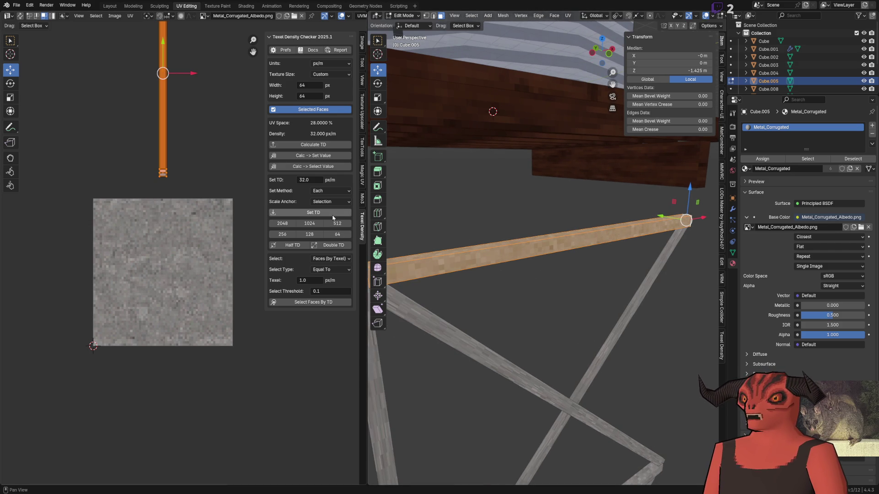
{"action": "left_click_drag", "start_coordinate": [181, 91], "coordinate": [165, 257]}
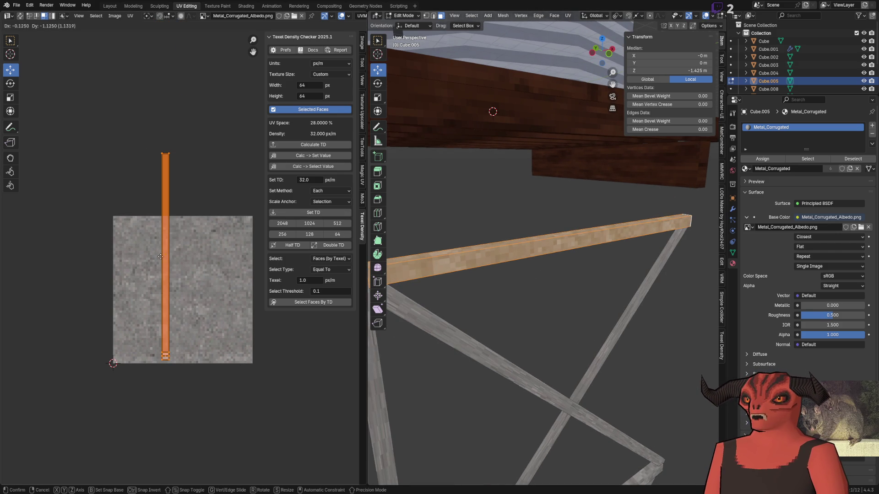
{"action": "key", "text": "Tab"}
{"action": "scroll", "coordinate": [493, 248], "scroll_direction": "up", "scroll_amount": 8}
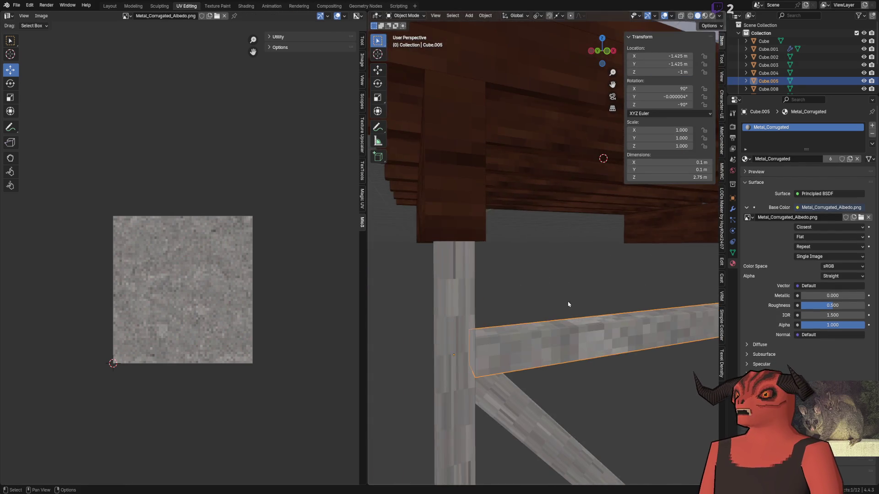
- Move the crossbeam's UV strip into place and nudge it slightly with the gizmo
{"action": "key", "text": "Tab"}
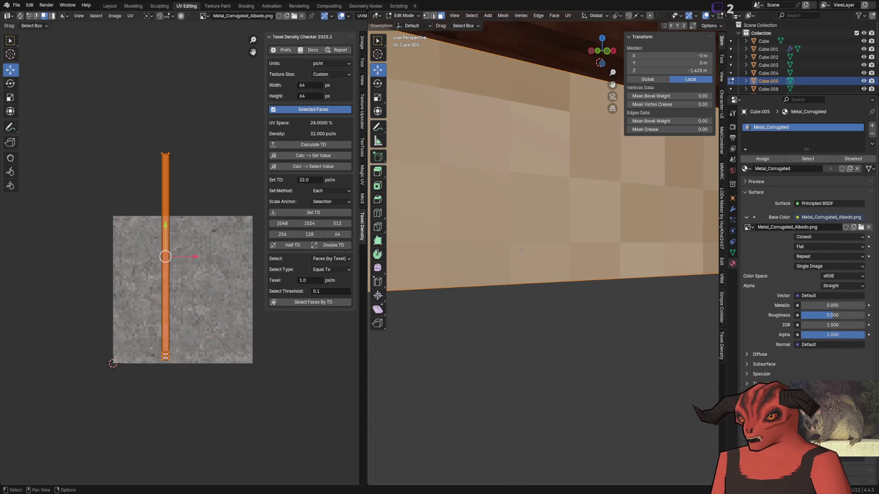
{"action": "scroll", "coordinate": [148, 296], "scroll_direction": "up", "scroll_amount": 6}
{"action": "scroll", "coordinate": [210, 263], "scroll_direction": "up", "scroll_amount": 1}
{"action": "key", "text": "g"}
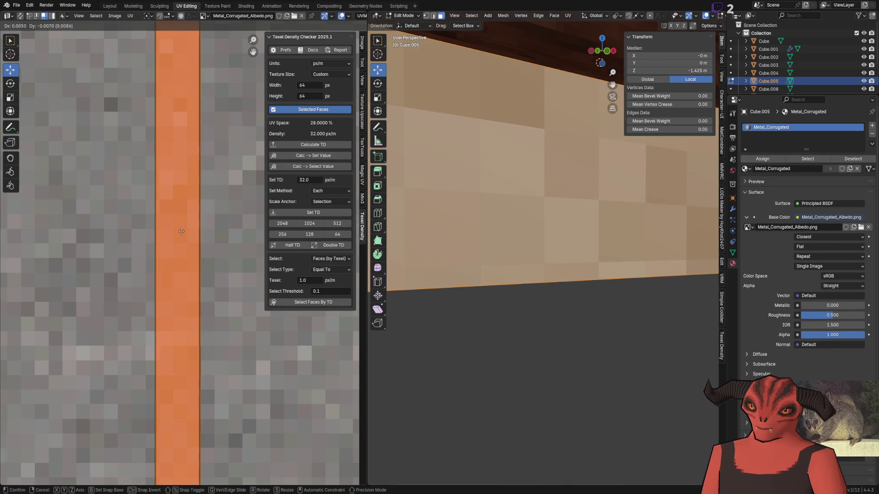
{"action": "left_click", "coordinate": [181, 233]}
{"action": "scroll", "coordinate": [593, 270], "scroll_direction": "down", "scroll_amount": 6}
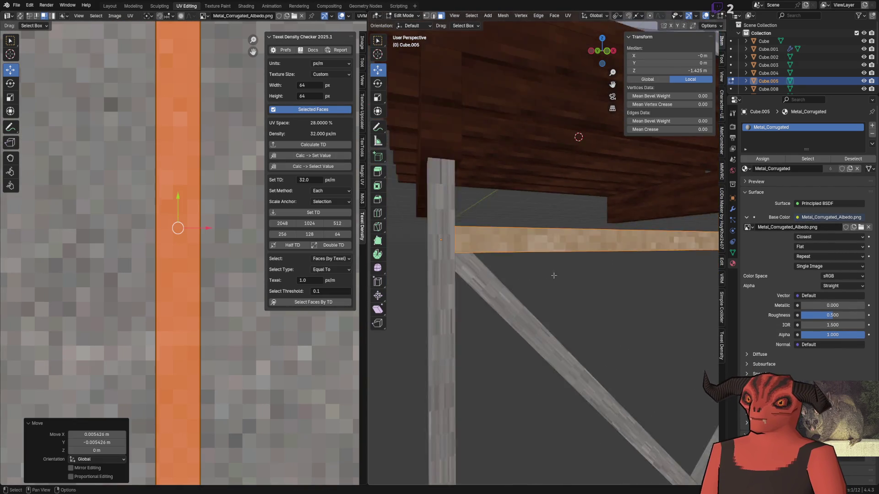
{"action": "scroll", "coordinate": [593, 270], "scroll_direction": "up", "scroll_amount": 6}
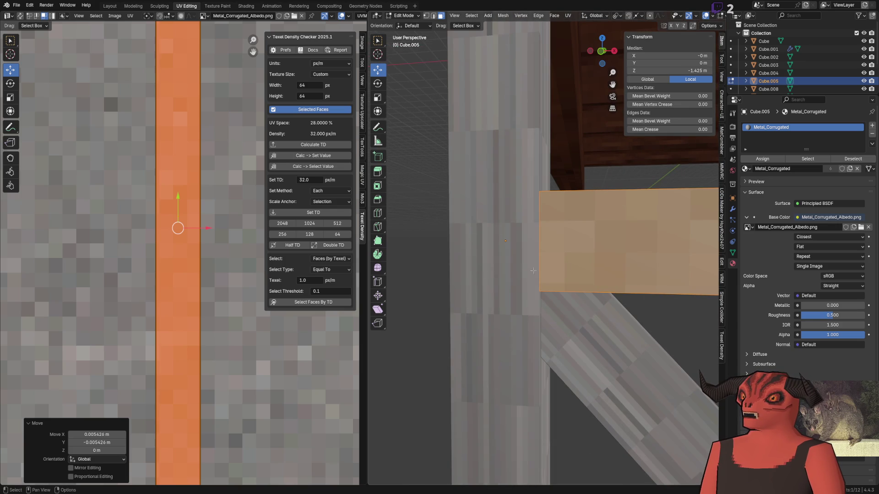
{"action": "left_click_drag", "start_coordinate": [177, 201], "coordinate": [181, 202]}
- Snap the UV strip to pixels, inspect the textured beam, then select an edge path
{"action": "key", "text": "q"}
{"action": "left_click", "coordinate": [181, 202]}
{"action": "key", "text": "Tab"}
{"action": "scroll", "coordinate": [452, 308], "scroll_direction": "up", "scroll_amount": 5}
{"action": "mouse_move", "coordinate": [452, 308]}
{"action": "left_mouse_down"}
{"action": "mouse_move", "coordinate": [588, 269]}
{"action": "mouse_move", "coordinate": [575, 273]}
{"action": "mouse_move", "coordinate": [585, 252]}
{"action": "mouse_move", "coordinate": [572, 227]}
{"action": "mouse_move", "coordinate": [521, 257]}
{"action": "mouse_move", "coordinate": [467, 257]}
{"action": "left_mouse_up"}
{"action": "key", "text": "Tab"}
{"action": "scroll", "coordinate": [155, 278], "scroll_direction": "up", "scroll_amount": 7}
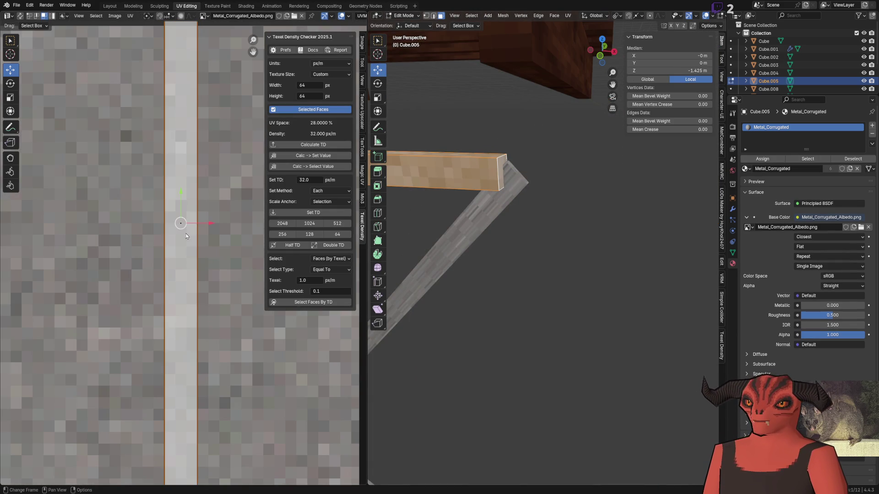
{"action": "left_click", "coordinate": [477, 217], "text": "ctrl"}
- Stitch the selected UV edges onto their neighbouring pieces over several passes
{"action": "right_click", "coordinate": [216, 230]}
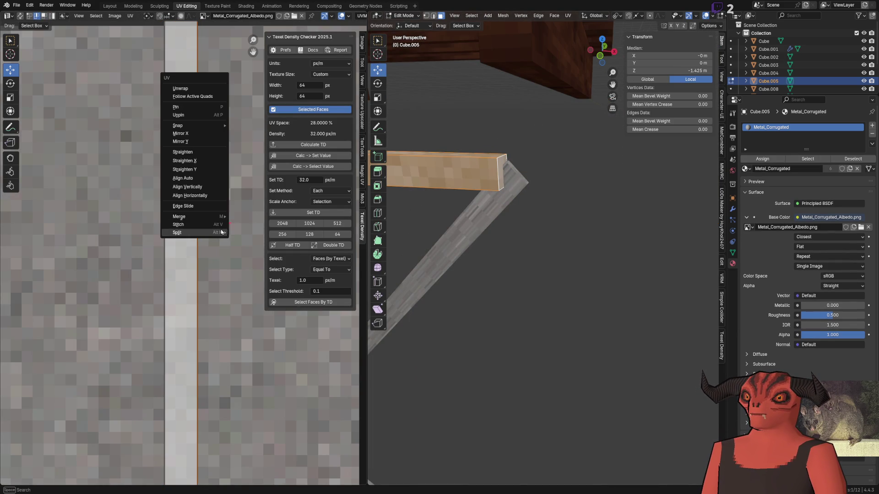
{"action": "left_click", "coordinate": [215, 230]}
{"action": "scroll", "coordinate": [232, 230], "scroll_direction": "right", "scroll_amount": 2}
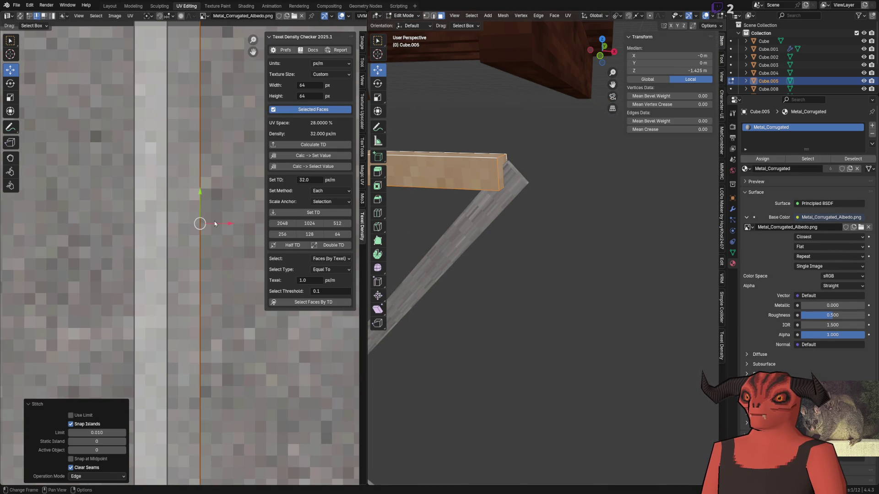
{"action": "right_click", "coordinate": [136, 234]}
{"action": "left_click", "coordinate": [135, 234]}
{"action": "left_click", "coordinate": [234, 232]}
{"action": "key", "text": "Home"}
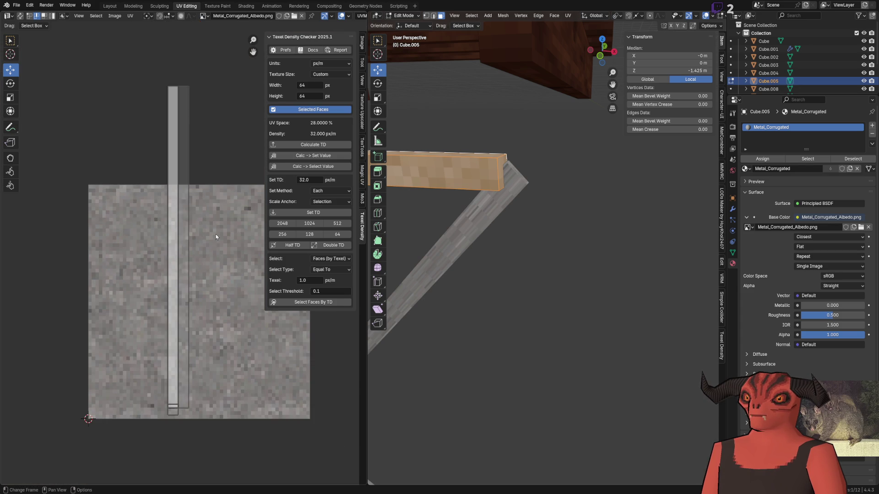
{"action": "right_click", "coordinate": [201, 236]}
{"action": "left_click", "coordinate": [201, 236]}
- Move a UV strip edge to the right and fine-adjust its position to line up
{"action": "left_click", "coordinate": [186, 246]}
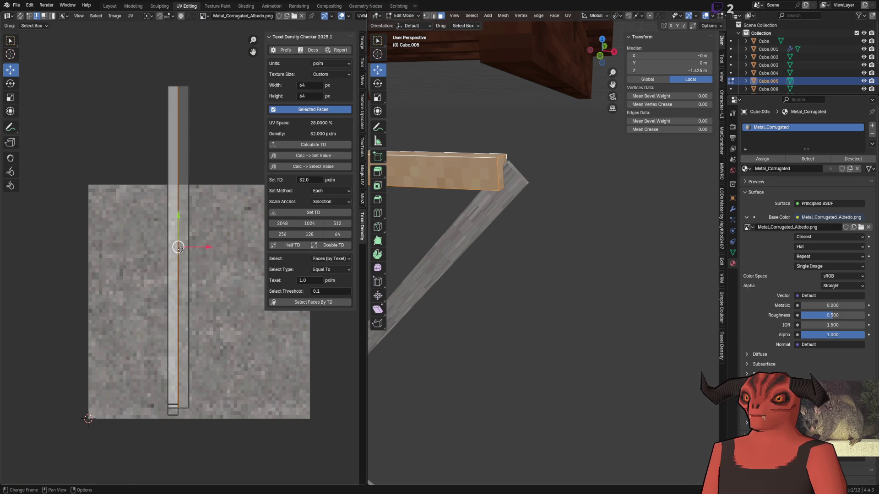
{"action": "key", "text": "g"}
{"action": "left_click", "coordinate": [213, 248]}
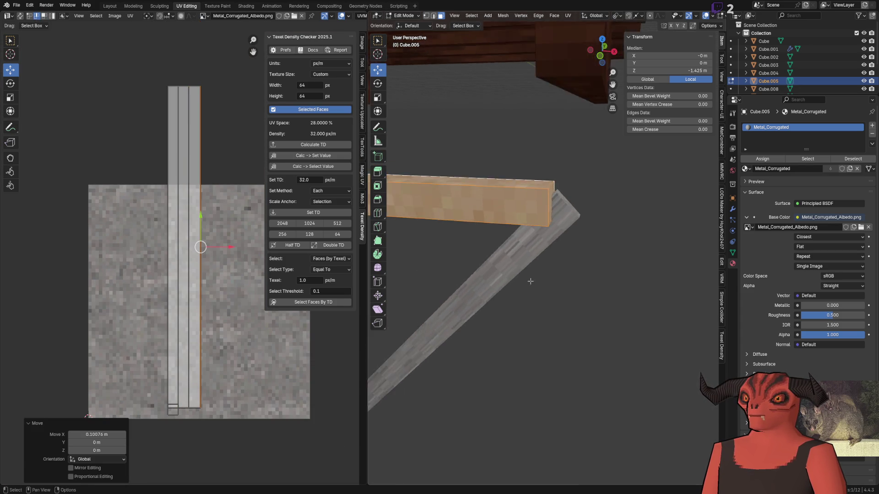
{"action": "scroll", "coordinate": [623, 303], "scroll_direction": "up", "scroll_amount": 5}
{"action": "left_click_drag", "start_coordinate": [623, 303], "coordinate": [660, 269]}
{"action": "key", "text": "ctrl+z"}
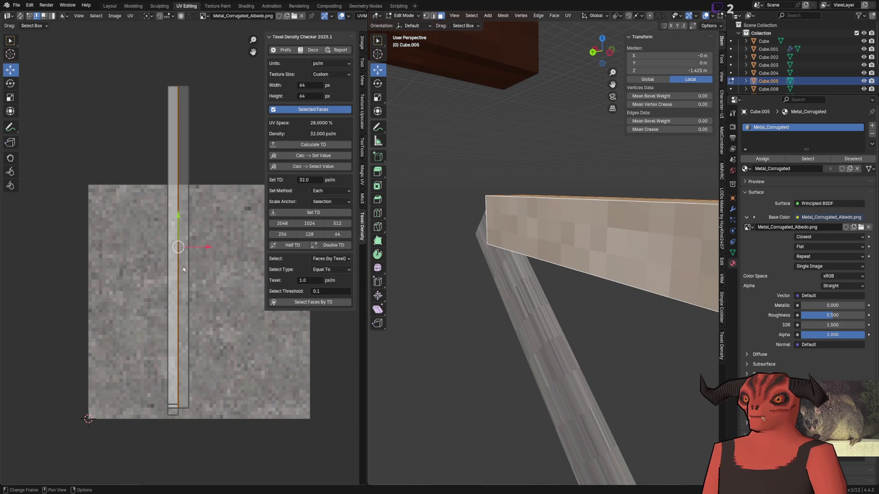
{"action": "key", "text": "g"}
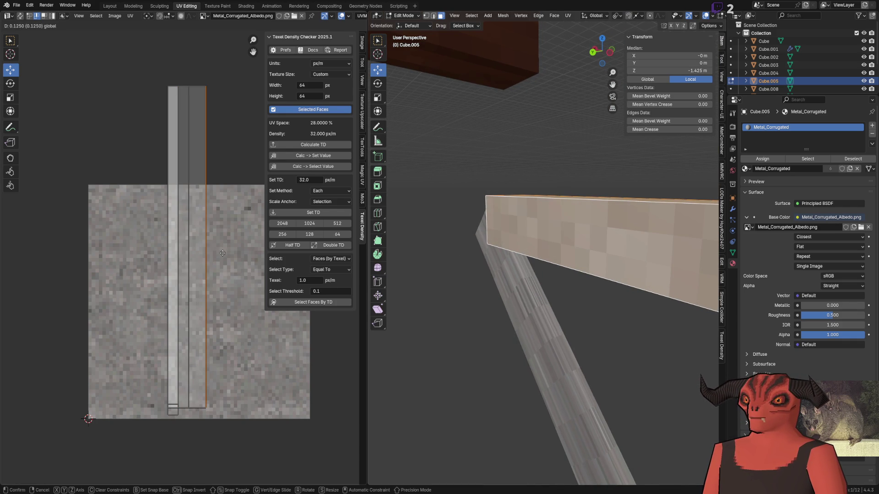
{"action": "left_click", "coordinate": [222, 255]}
{"action": "scroll", "coordinate": [222, 254], "scroll_direction": "up", "scroll_amount": 2}
{"action": "key", "text": "g"}
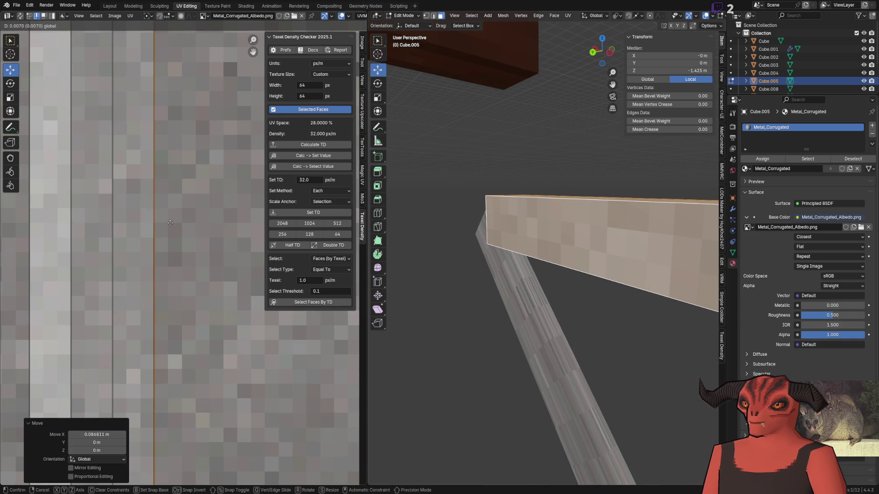
{"action": "left_click", "coordinate": [125, 235]}
- Stitch the aligned edge to its neighbour, reposition it, and select the whole strip
{"action": "right_click", "coordinate": [183, 255]}
{"action": "left_click", "coordinate": [194, 259]}
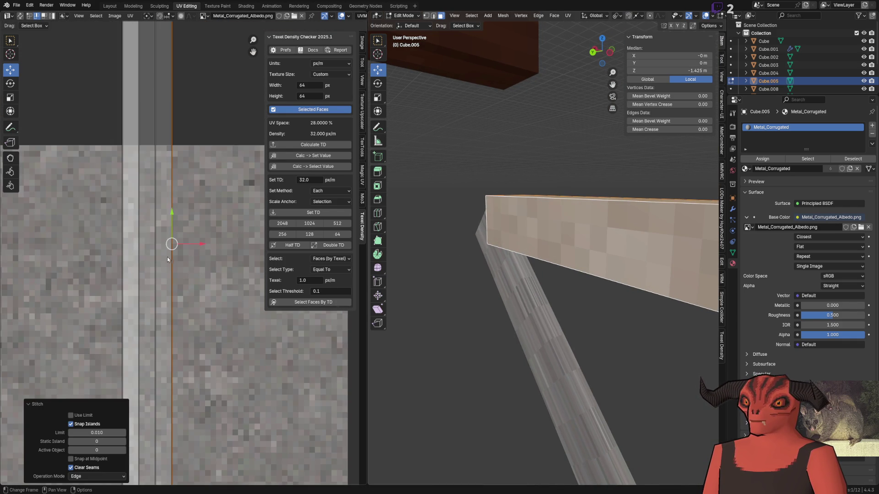
{"action": "key", "text": "g"}
{"action": "left_click", "coordinate": [181, 247]}
{"action": "left_click", "coordinate": [128, 258]}
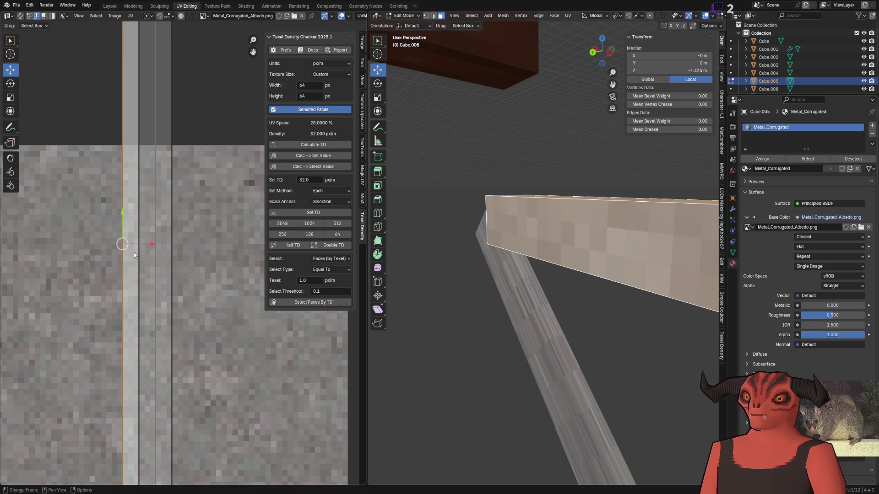
{"action": "left_click", "coordinate": [128, 255]}
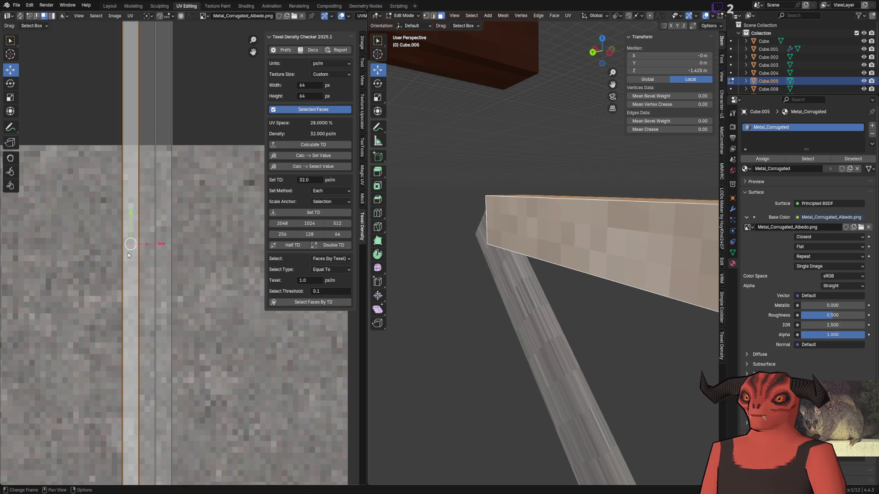
{"action": "key", "text": "Home"}
{"action": "scroll", "coordinate": [522, 171], "scroll_direction": "up", "scroll_amount": 3}
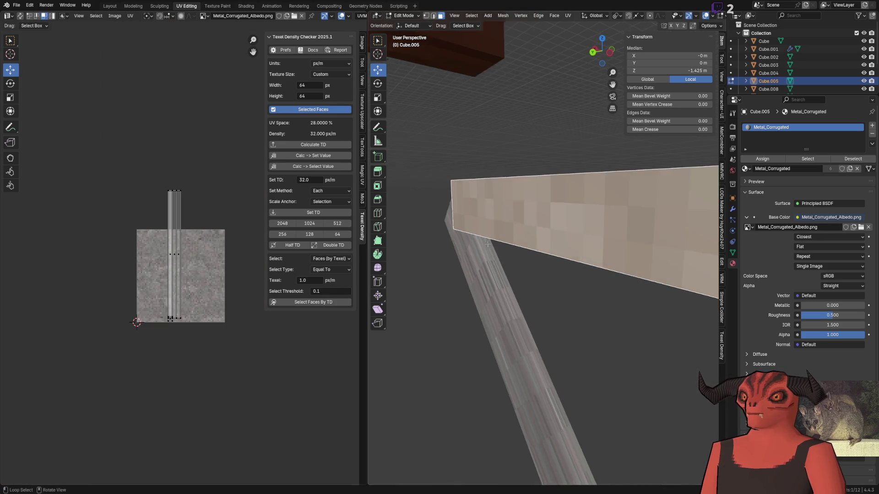
- Slide another face's UV strip sideways across the texture and snap it to pixels
{"action": "left_click", "coordinate": [522, 171]}
{"action": "scroll", "coordinate": [168, 251], "scroll_direction": "up", "scroll_amount": 5}
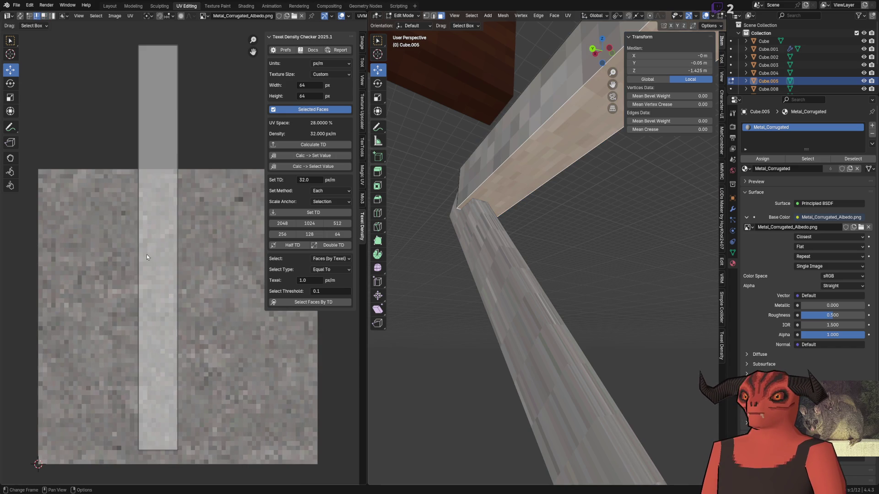
{"action": "left_click_drag", "start_coordinate": [168, 251], "coordinate": [223, 252]}
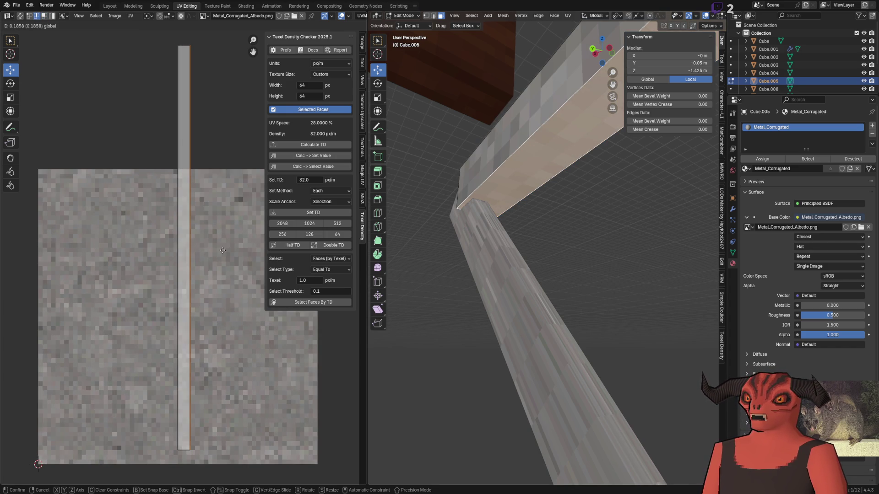
{"action": "key", "text": "q"}
{"action": "left_click", "coordinate": [223, 252]}
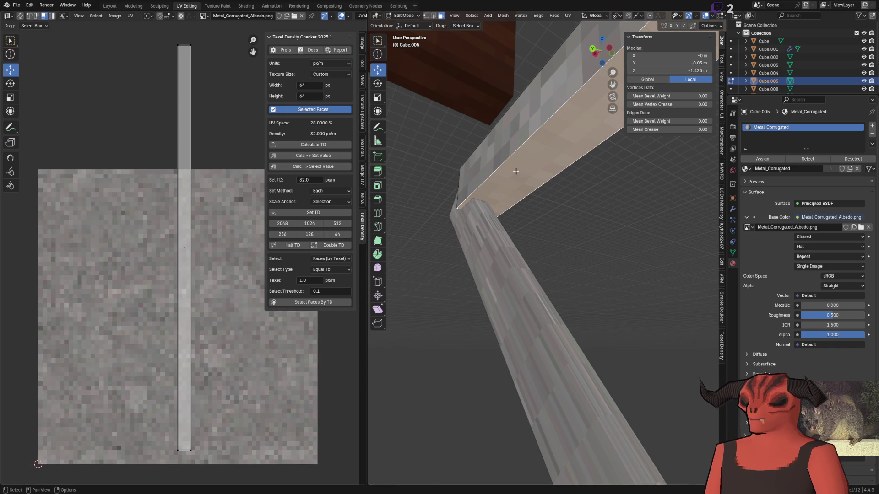
- Select all of the beam's faces and browse the UV context menu without applying anything
{"action": "key", "text": "a"}
{"action": "key", "text": "a"}
{"action": "right_click", "coordinate": [204, 232]}
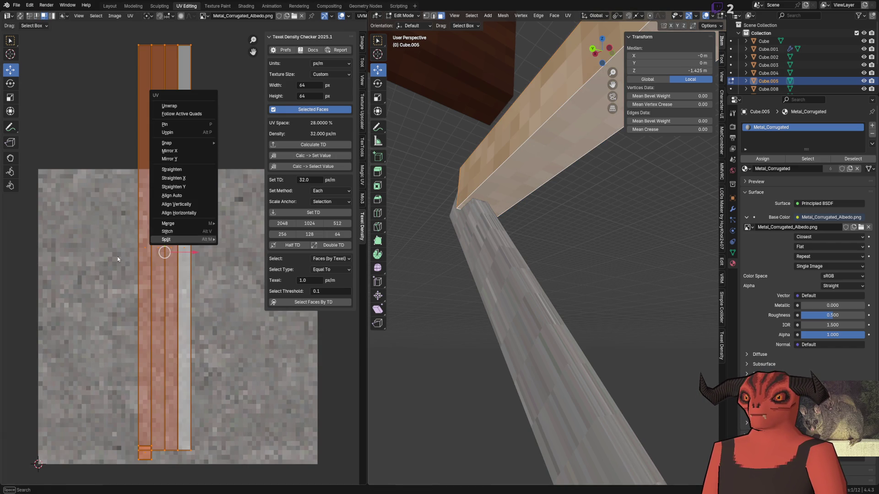
{"action": "key", "text": "Escape"}
{"action": "right_click", "coordinate": [204, 235]}
{"action": "key", "text": "Escape"}
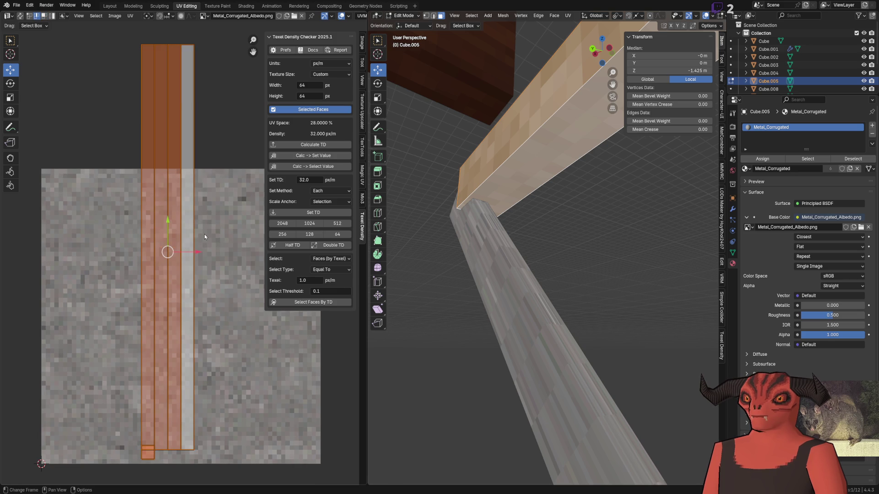
{"action": "right_click", "coordinate": [204, 234]}
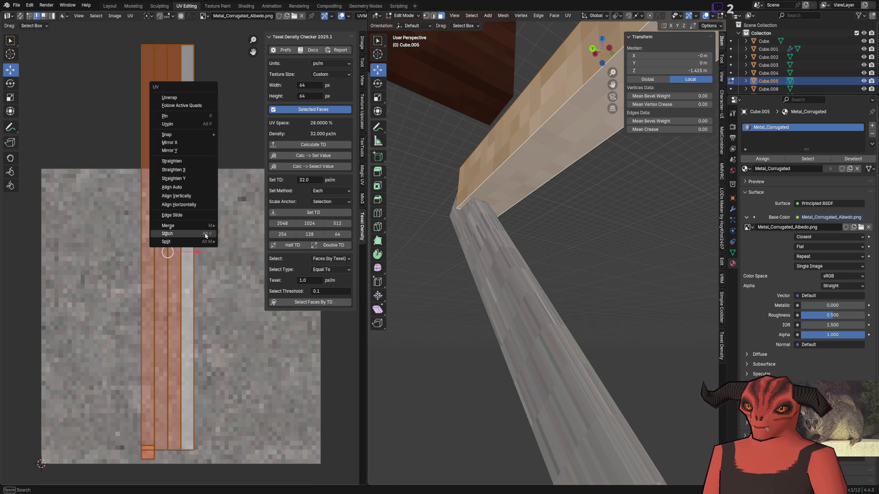
{"action": "key", "text": "Escape"}
- Merge nearby UV vertices by distance with a 0.001 threshold
{"action": "key", "text": "1"}
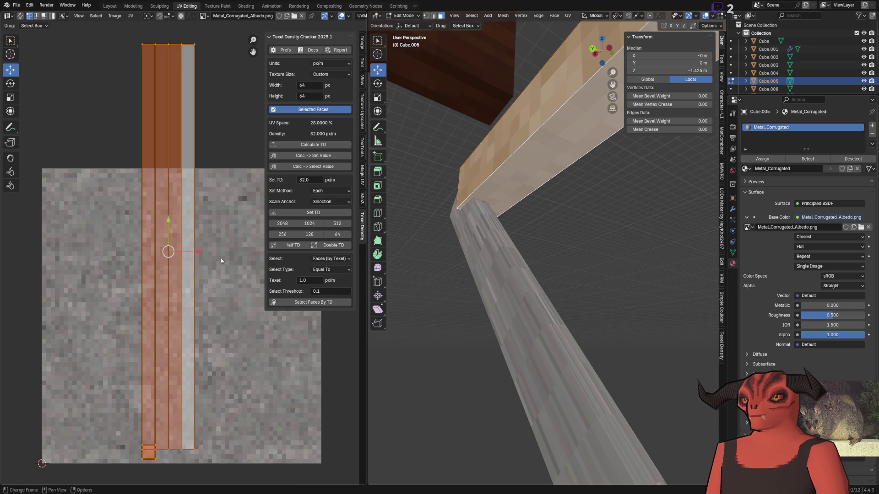
{"action": "key", "text": "m"}
{"action": "left_click", "coordinate": [215, 276]}
{"action": "left_click", "coordinate": [106, 459]}
{"action": "type", "text": "0.0"}
{"action": "key", "text": "Return"}
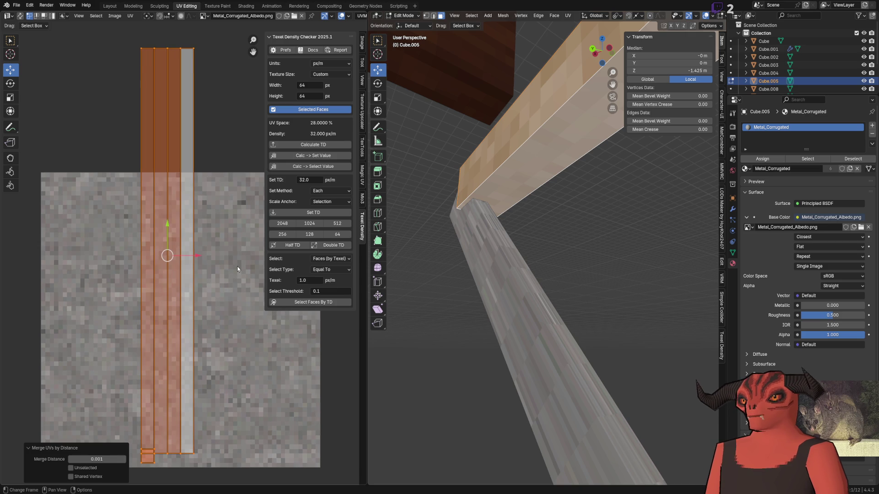
- Snap the selected UVs to texture pixels again
{"action": "key", "text": "u"}
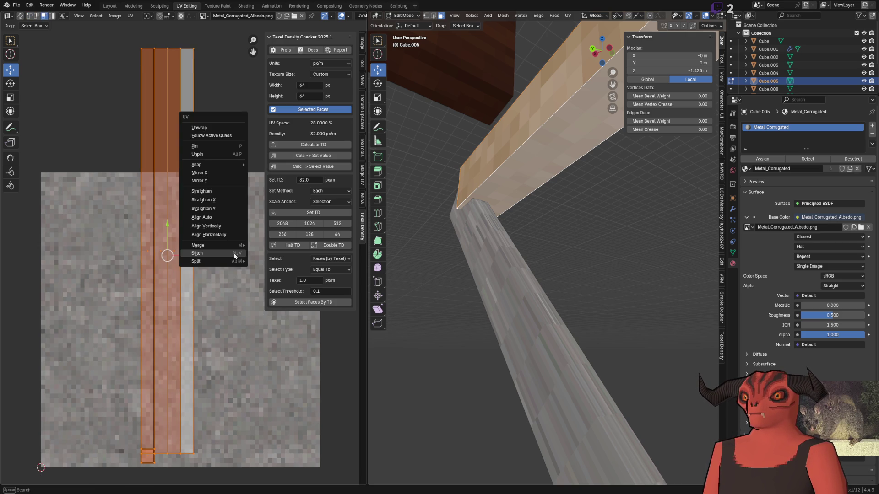
{"action": "key", "text": "Escape"}
{"action": "key", "text": "u"}
{"action": "key", "text": "q"}
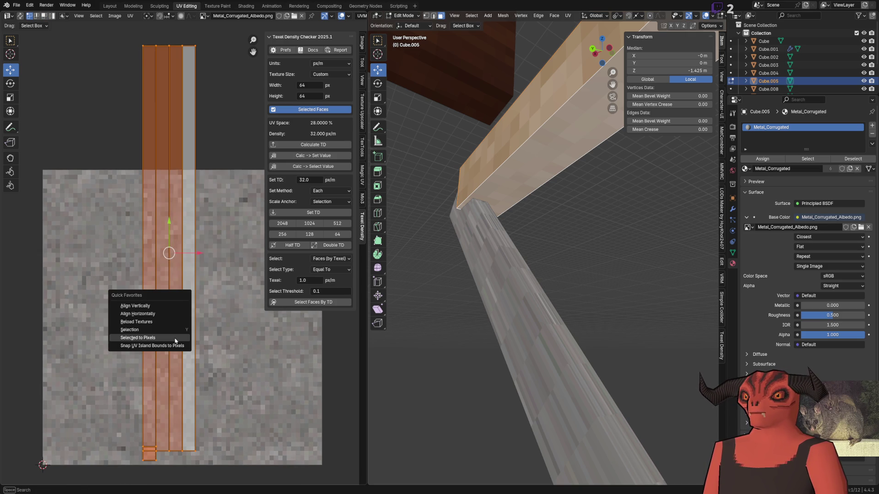
{"action": "left_click", "coordinate": [176, 341]}
{"action": "scroll", "coordinate": [171, 376], "scroll_direction": "up", "scroll_amount": 6}
- Stitch the UV strips together, move one strip upward, and return to Object Mode
{"action": "key", "text": "u"}
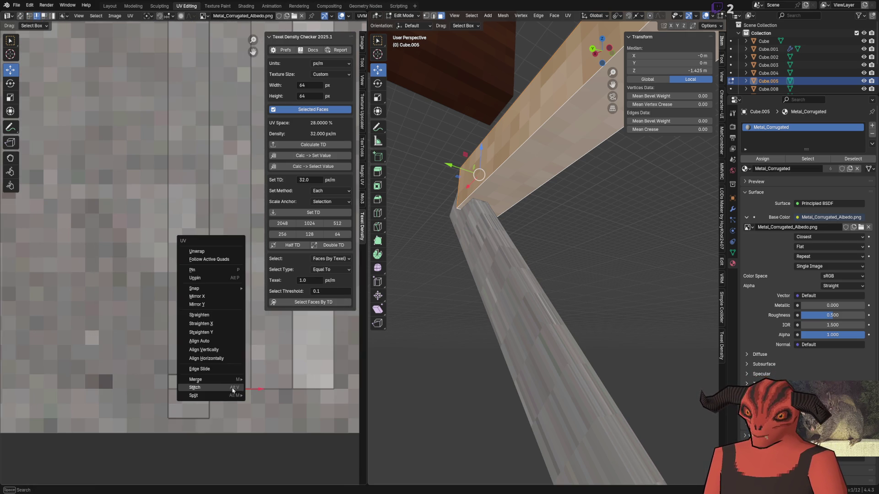
{"action": "left_click", "coordinate": [232, 391]}
{"action": "scroll", "coordinate": [202, 344], "scroll_direction": "down", "scroll_amount": 6}
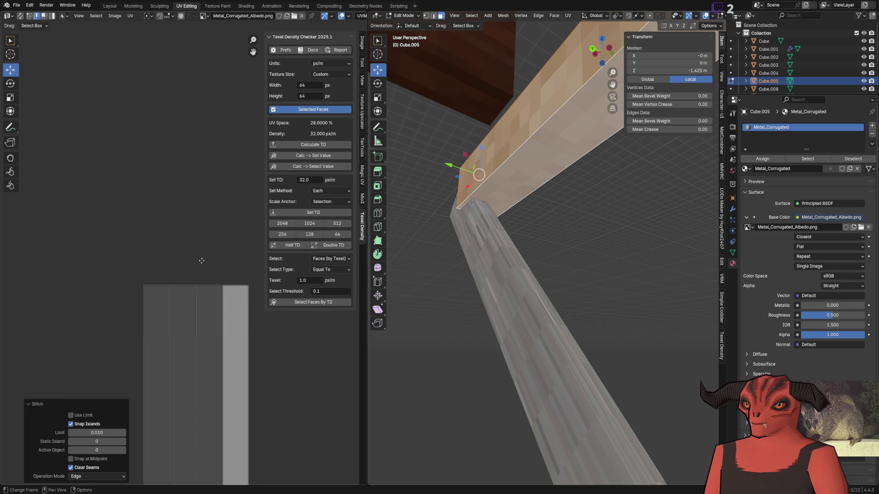
{"action": "key", "text": "ctrl+z"}
{"action": "key", "text": "u"}
{"action": "key", "text": "Escape"}
{"action": "key", "text": "u"}
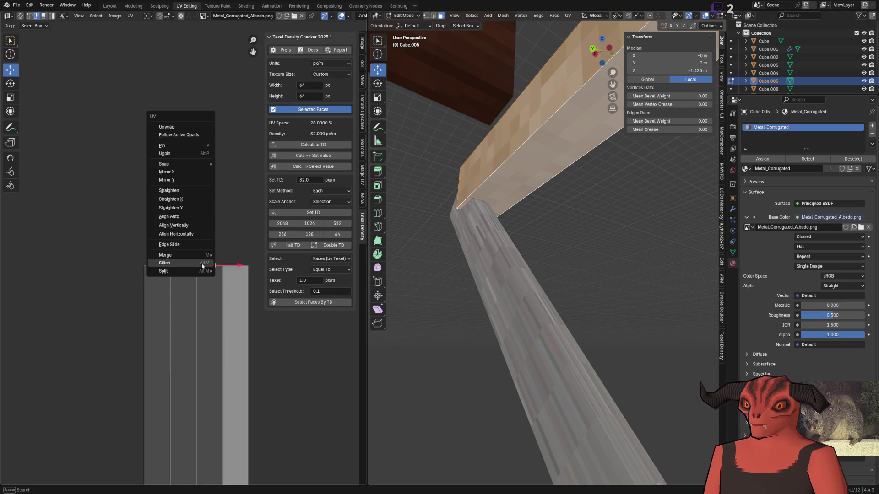
{"action": "left_click", "coordinate": [202, 264]}
{"action": "left_click", "coordinate": [198, 267]}
{"action": "left_click_drag", "start_coordinate": [212, 295], "coordinate": [212, 195]}
{"action": "scroll", "coordinate": [188, 315], "scroll_direction": "down", "scroll_amount": 8}
{"action": "key", "text": "Tab"}
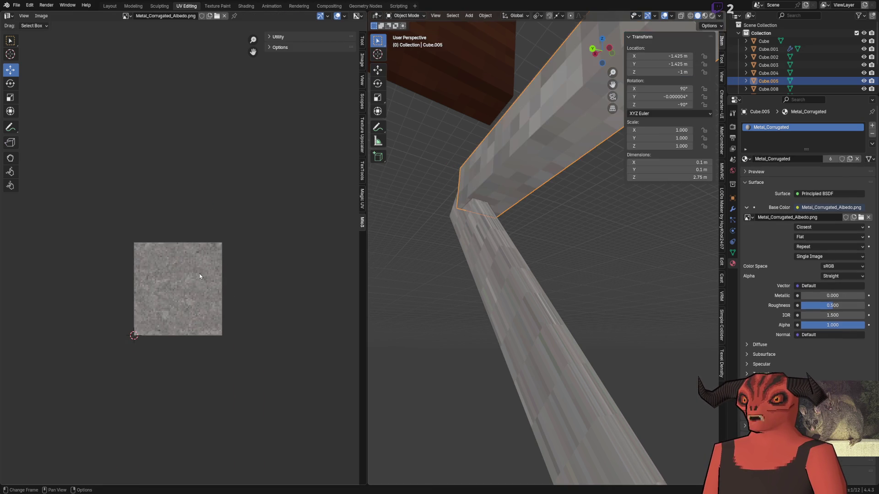
- Deselect the beam, look around the whole water tower, then switch via Godot to Photoshop
{"action": "left_click", "coordinate": [473, 291]}
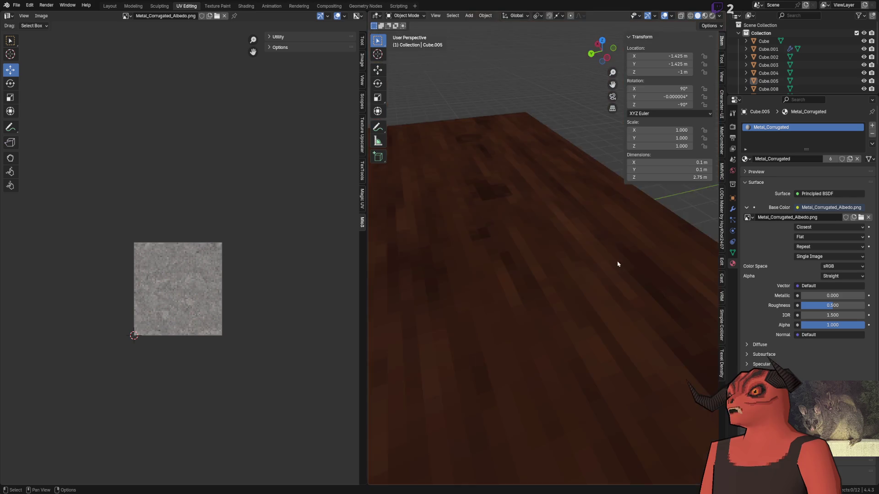
{"action": "mouse_move", "coordinate": [555, 294]}
{"action": "left_mouse_down"}
{"action": "mouse_move", "coordinate": [523, 342]}
{"action": "mouse_move", "coordinate": [561, 244]}
{"action": "mouse_move", "coordinate": [518, 249]}
{"action": "mouse_move", "coordinate": [529, 228]}
{"action": "left_mouse_up"}
{"action": "scroll", "coordinate": [529, 228], "scroll_direction": "up", "scroll_amount": 5}
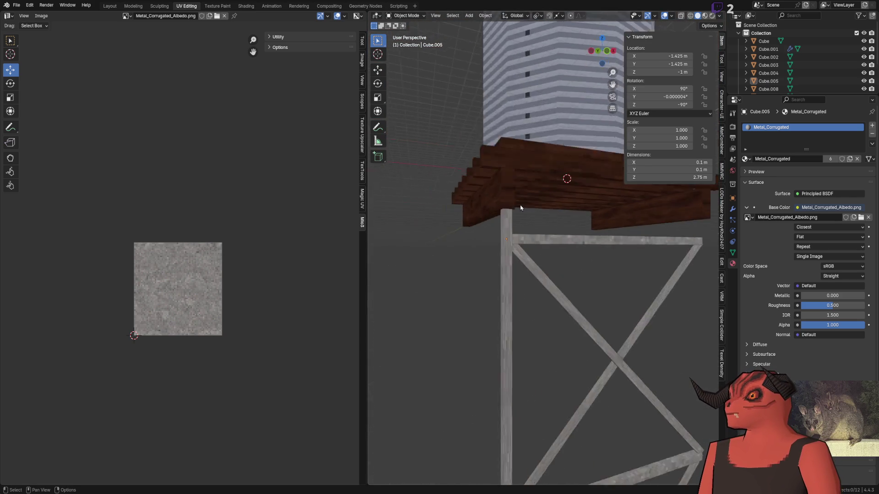
{"action": "scroll", "coordinate": [528, 228], "scroll_direction": "down", "scroll_amount": 2}
{"action": "scroll", "coordinate": [126, 302], "scroll_direction": "up", "scroll_amount": 5}
{"action": "scroll", "coordinate": [127, 303], "scroll_direction": "up", "scroll_amount": 2}
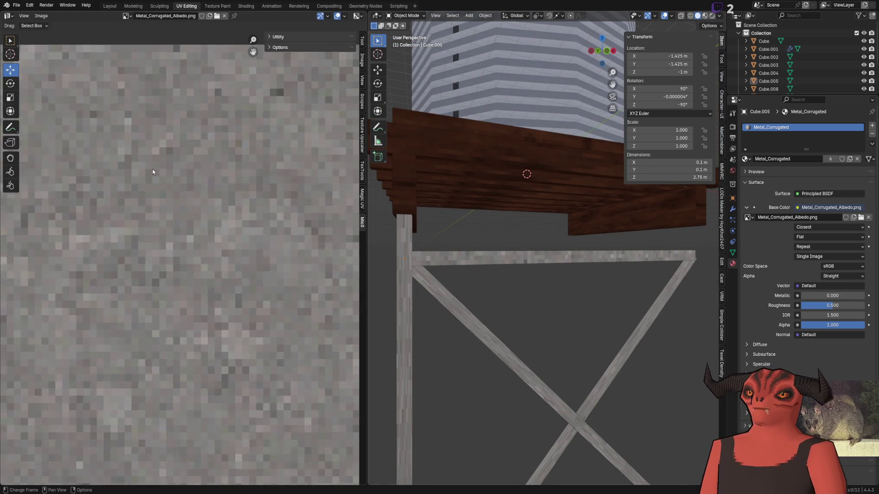
{"action": "scroll", "coordinate": [174, 206], "scroll_direction": "down", "scroll_amount": 5}
{"action": "key", "text": "alt+Tab"}
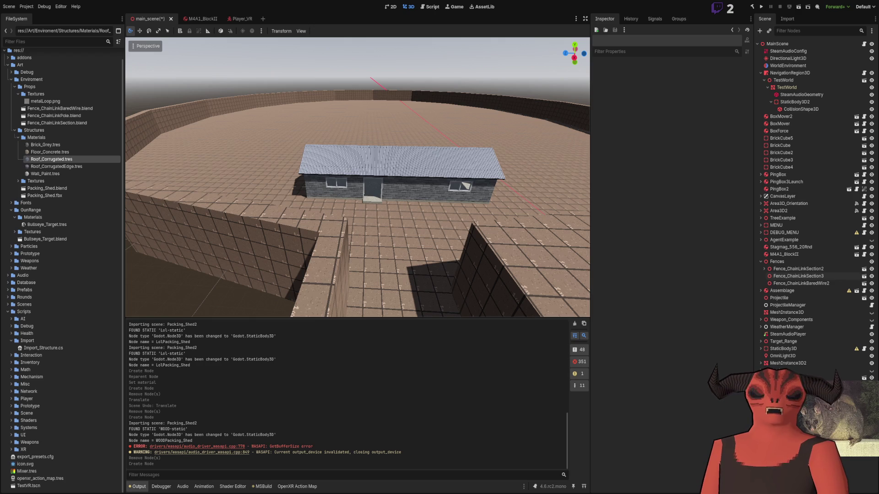
{"action": "key", "text": "alt+Tab"}
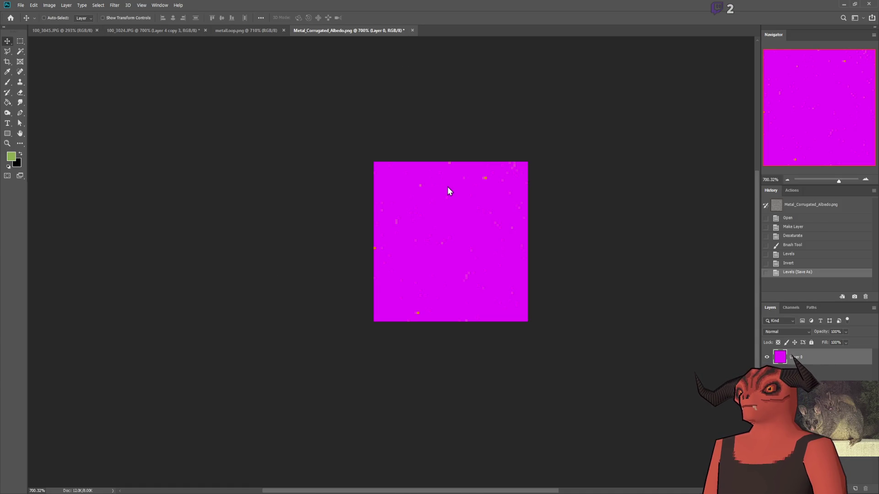
- Duplicate the Metal_Corrugated_Albedo texture layer, despeckle the copy, and set its opacity to 50
{"action": "left_click", "coordinate": [152, 30]}
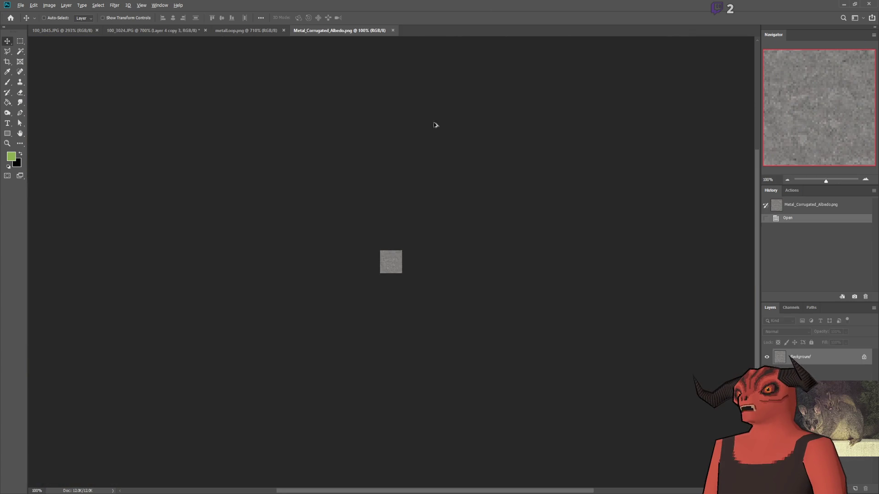
{"action": "scroll", "coordinate": [302, 265], "scroll_direction": "down", "scroll_amount": 4}
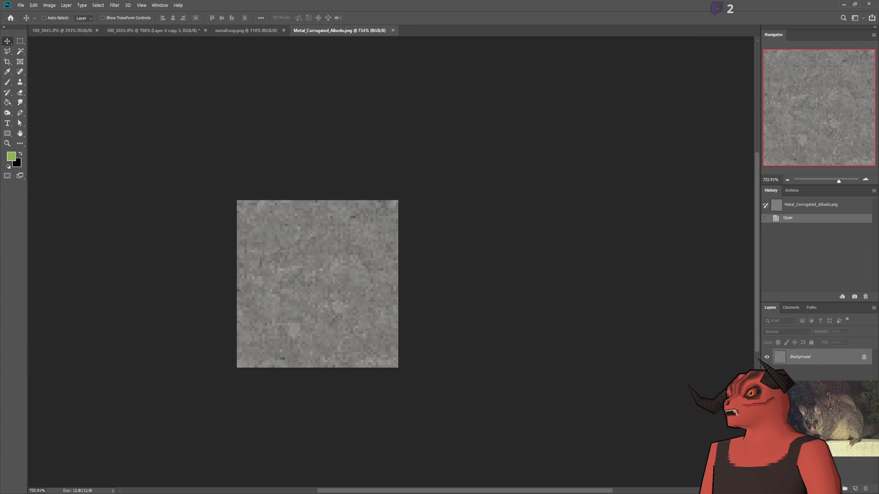
{"action": "key", "text": "ctrl+j"}
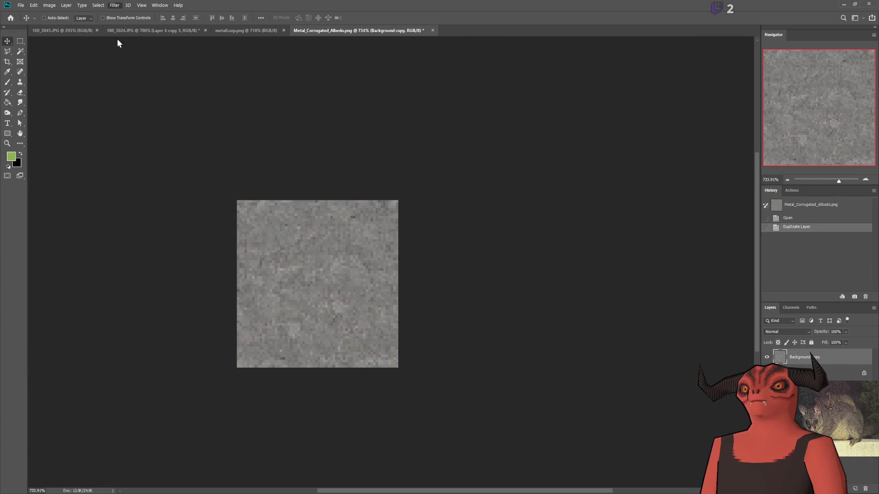
{"action": "key", "text": "ctrl+f"}
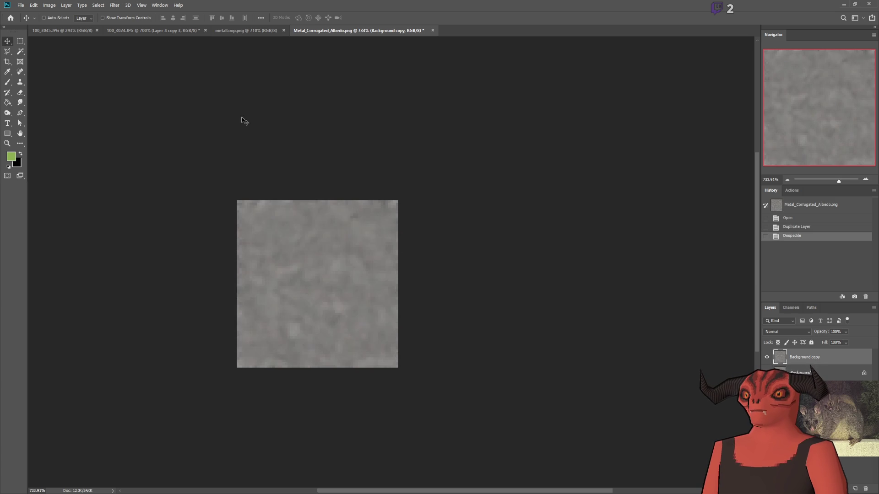
{"action": "scroll", "coordinate": [283, 284], "scroll_direction": "up", "scroll_amount": 1}
{"action": "scroll", "coordinate": [285, 288], "scroll_direction": "down", "scroll_amount": 3}
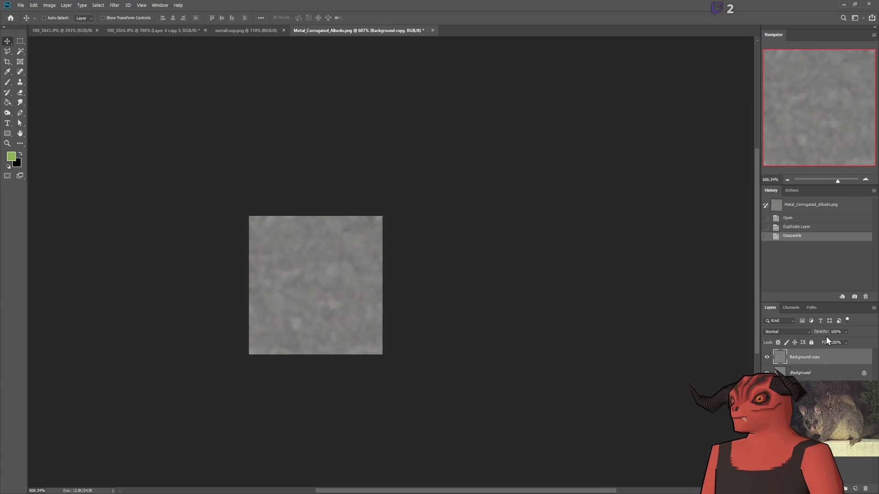
{"action": "type", "text": "50"}
{"action": "key", "text": "Return"}
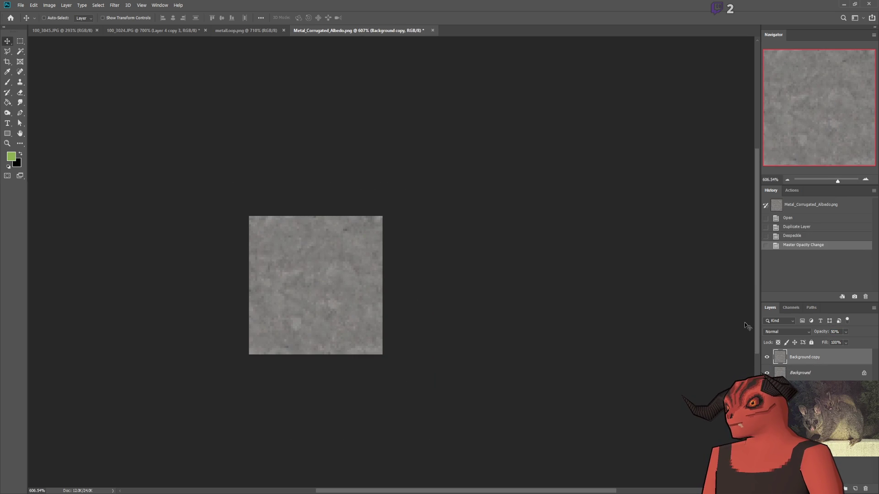
- Compare the smoothed copy against the original by toggling its visibility and lowering its opacity
{"action": "left_click", "coordinate": [23, 41]}
{"action": "scroll", "coordinate": [264, 308], "scroll_direction": "up", "scroll_amount": 5}
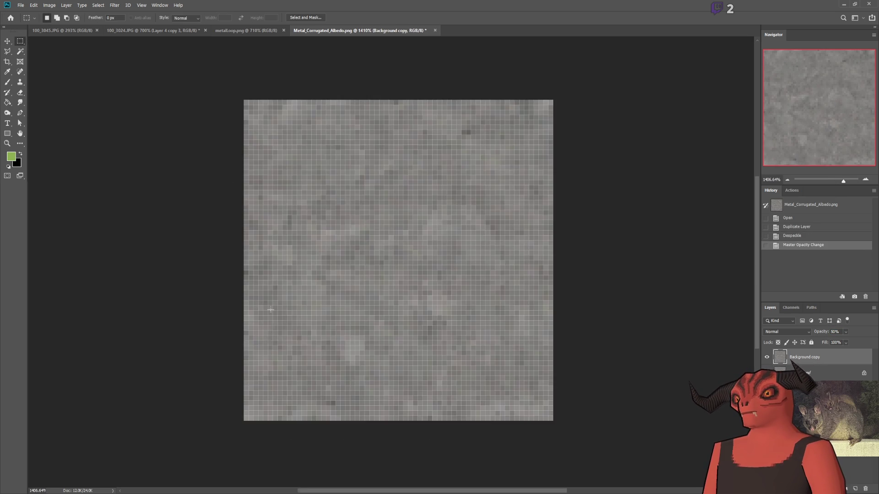
{"action": "scroll", "coordinate": [264, 308], "scroll_direction": "down", "scroll_amount": 4}
{"action": "left_click", "coordinate": [766, 358]}
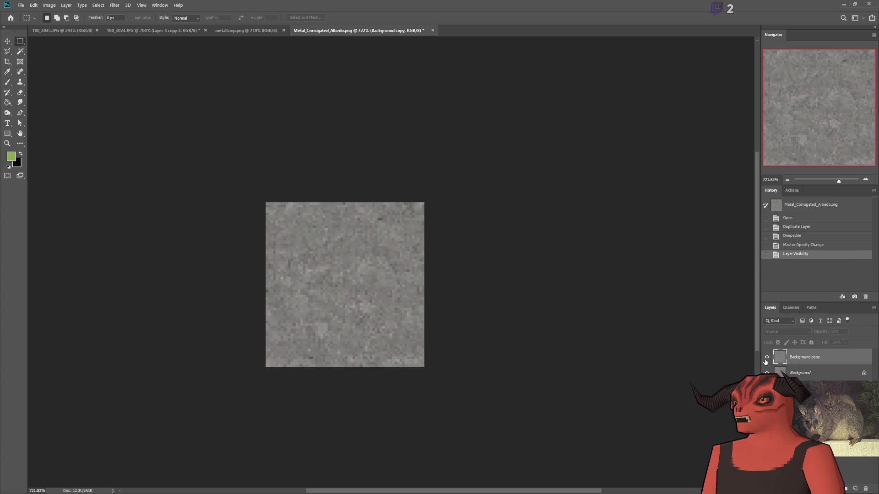
{"action": "left_click", "coordinate": [767, 358]}
{"action": "type", "text": "2"}
{"action": "key", "text": "Return"}
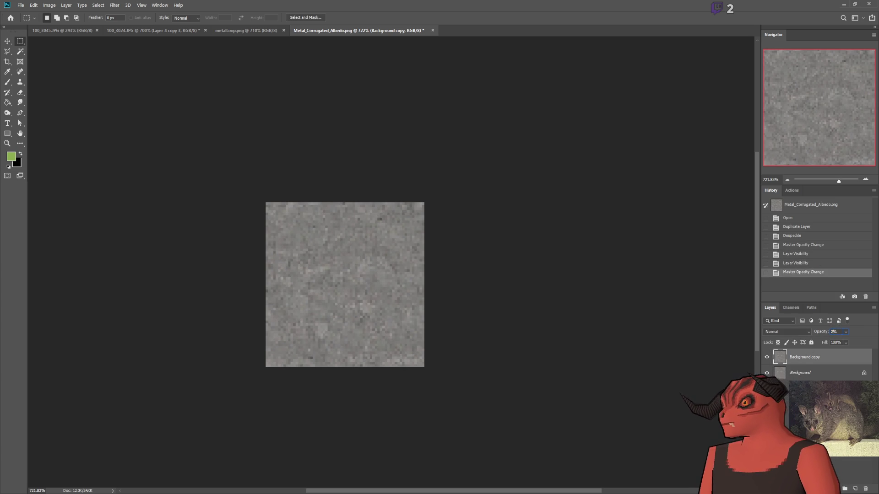
{"action": "left_click", "coordinate": [767, 358]}
{"action": "left_click", "coordinate": [767, 357]}
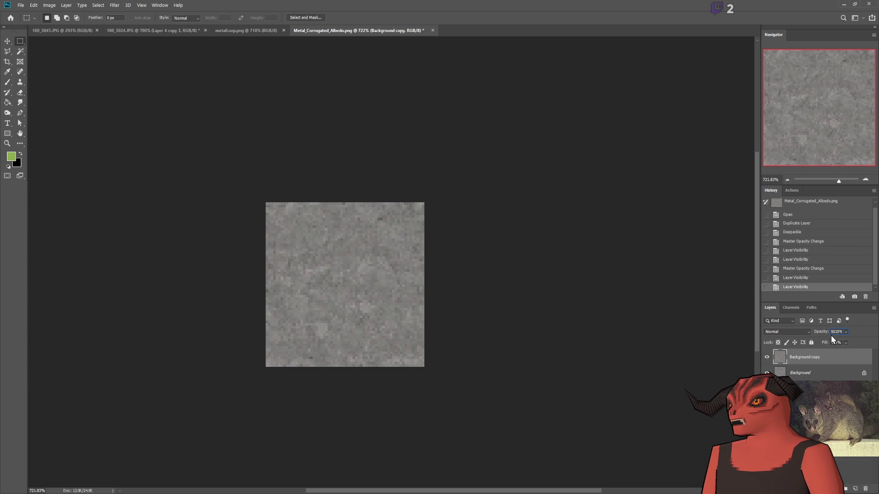
{"action": "key", "text": "Return"}
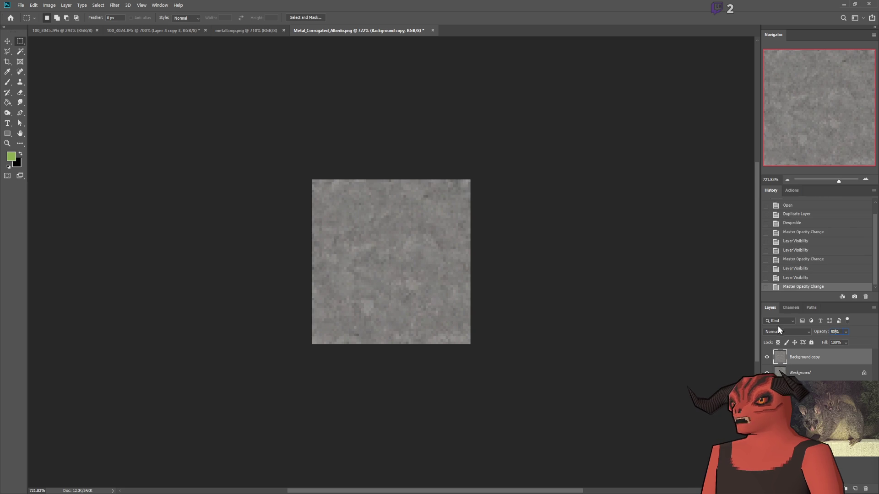
- Merge the copy down, convert the colour mode to RGB, and save Metal_Corrugated_Albedo.png
{"action": "key", "text": "ctrl+e"}
{"action": "scroll", "coordinate": [445, 245], "scroll_direction": "up", "scroll_amount": 4}
{"action": "scroll", "coordinate": [445, 245], "scroll_direction": "down", "scroll_amount": 4}
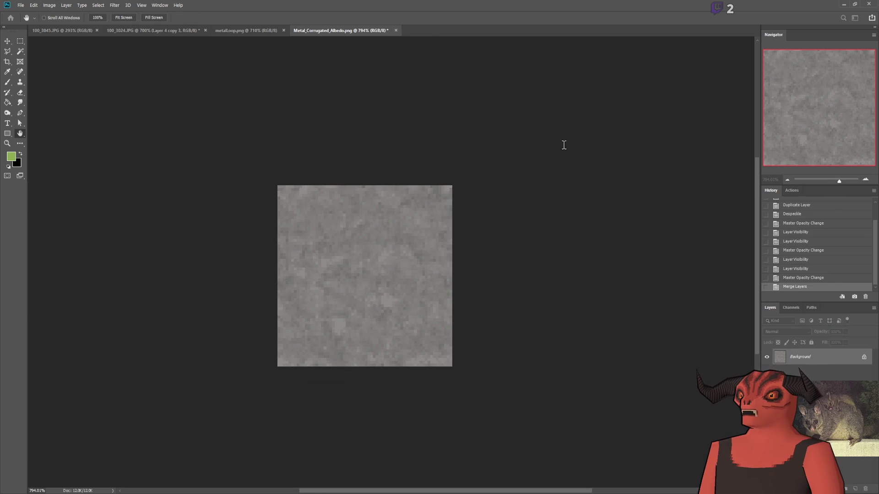
{"action": "key", "text": "Return"}
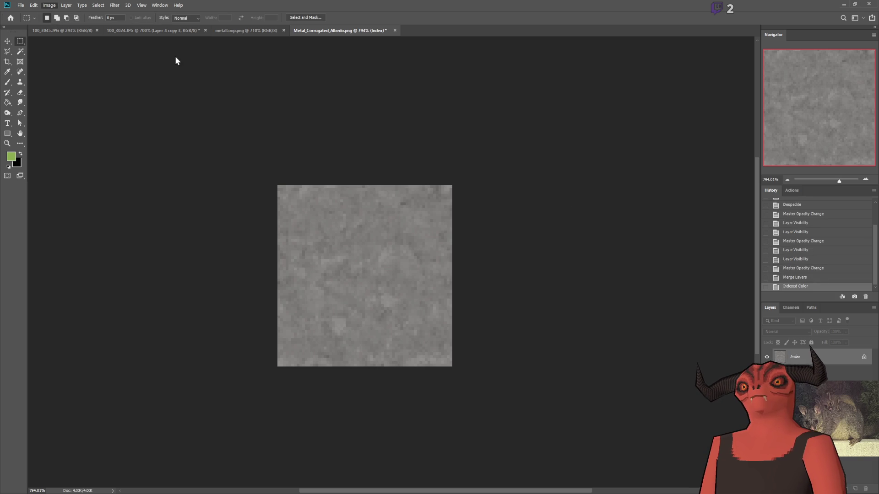
{"action": "key", "text": "ctrl+s"}
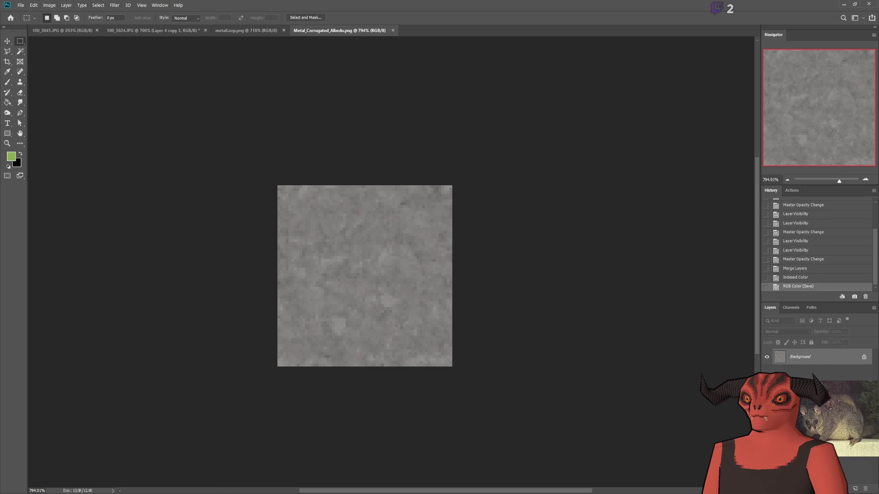
{"action": "key", "text": "alt+Tab"}
{"action": "key", "text": "alt+Tab"}
- Reload textures so the re-saved Metal_Corrugated_Albedo.png updates in the viewport
{"action": "key", "text": "q"}
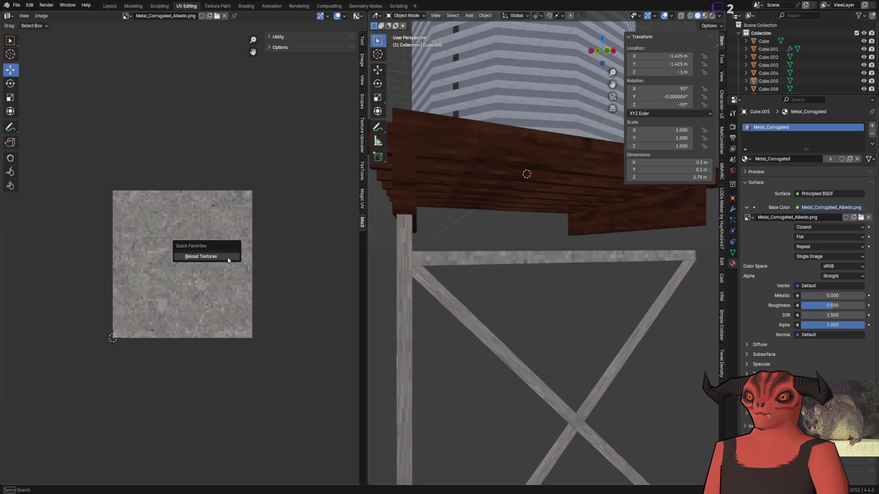
{"action": "scroll", "coordinate": [502, 260], "scroll_direction": "up", "scroll_amount": 5}
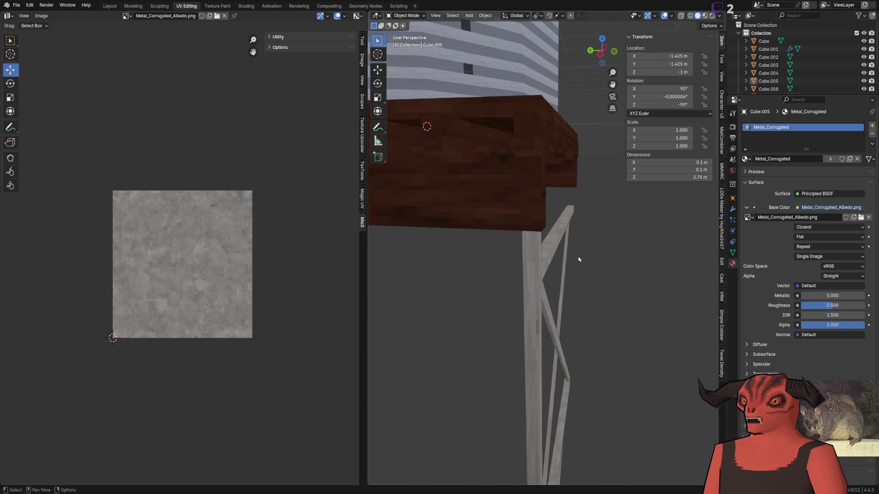
{"action": "scroll", "coordinate": [520, 293], "scroll_direction": "up", "scroll_amount": 5}
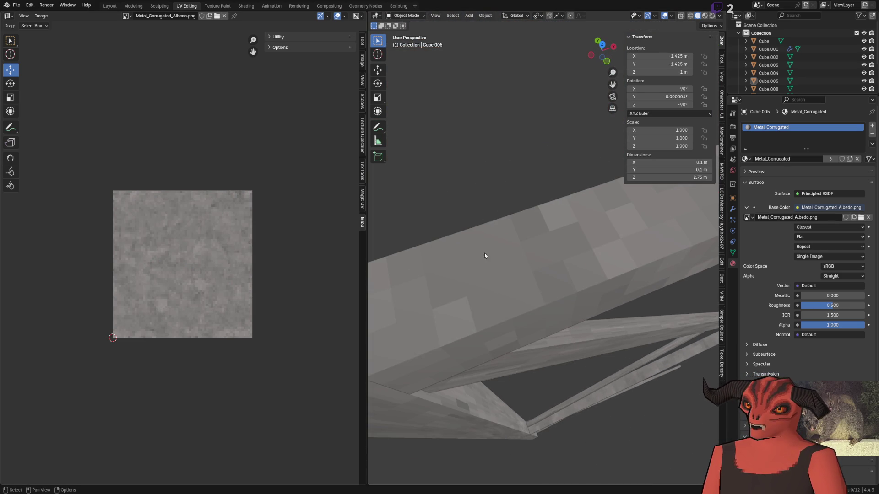
- Orbit and zoom around the frame beams to check the smoothed grey metal, then go to Godot
{"action": "mouse_move", "coordinate": [616, 236]}
{"action": "left_mouse_down"}
{"action": "mouse_move", "coordinate": [513, 211]}
{"action": "mouse_move", "coordinate": [548, 203]}
{"action": "left_mouse_up"}
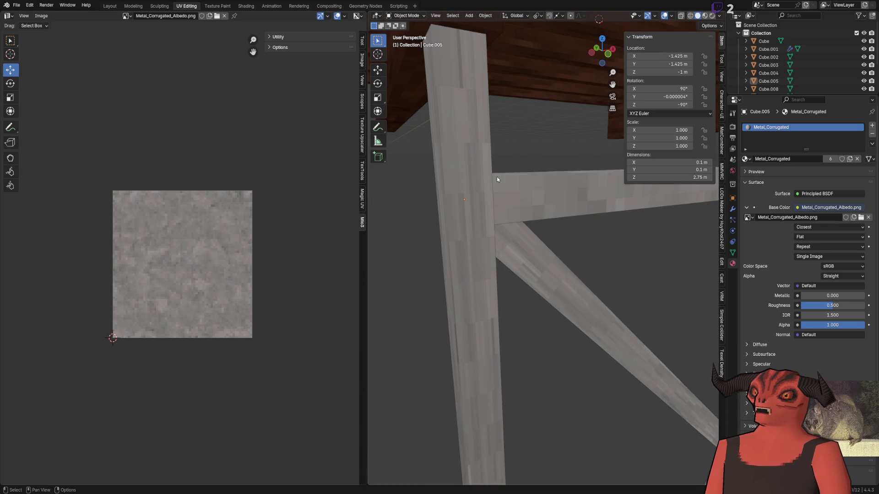
{"action": "scroll", "coordinate": [496, 177], "scroll_direction": "down", "scroll_amount": 3}
{"action": "scroll", "coordinate": [805, 229], "scroll_direction": "down", "scroll_amount": 2}
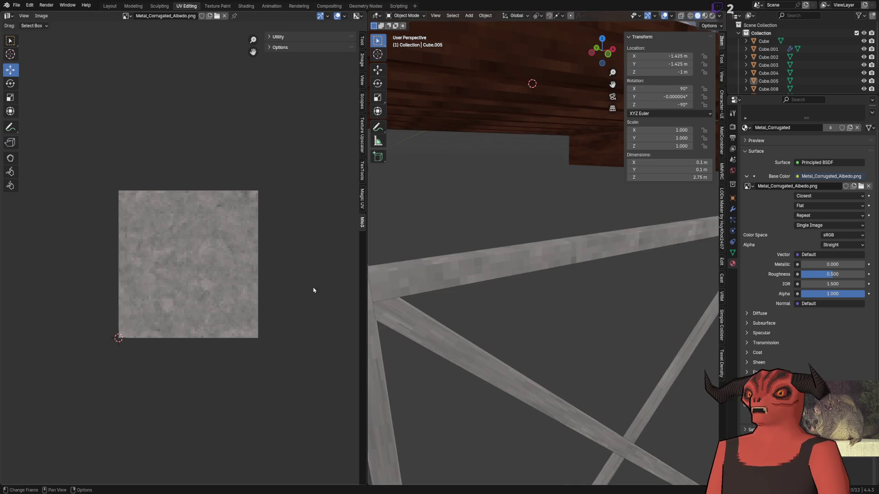
{"action": "scroll", "coordinate": [246, 267], "scroll_direction": "up", "scroll_amount": 5}
{"action": "scroll", "coordinate": [246, 268], "scroll_direction": "down", "scroll_amount": 3}
{"action": "mouse_move", "coordinate": [527, 270]}
{"action": "left_mouse_down"}
{"action": "mouse_move", "coordinate": [575, 271]}
{"action": "mouse_move", "coordinate": [620, 288]}
{"action": "mouse_move", "coordinate": [498, 294]}
{"action": "mouse_move", "coordinate": [559, 256]}
{"action": "mouse_move", "coordinate": [458, 247]}
{"action": "left_mouse_up"}
{"action": "scroll", "coordinate": [185, 249], "scroll_direction": "up", "scroll_amount": 5}
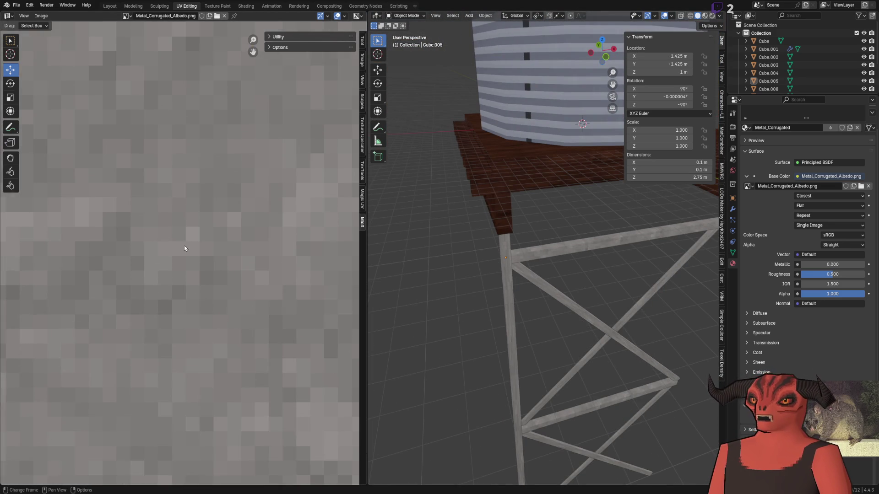
{"action": "scroll", "coordinate": [35, 258], "scroll_direction": "down", "scroll_amount": 4}
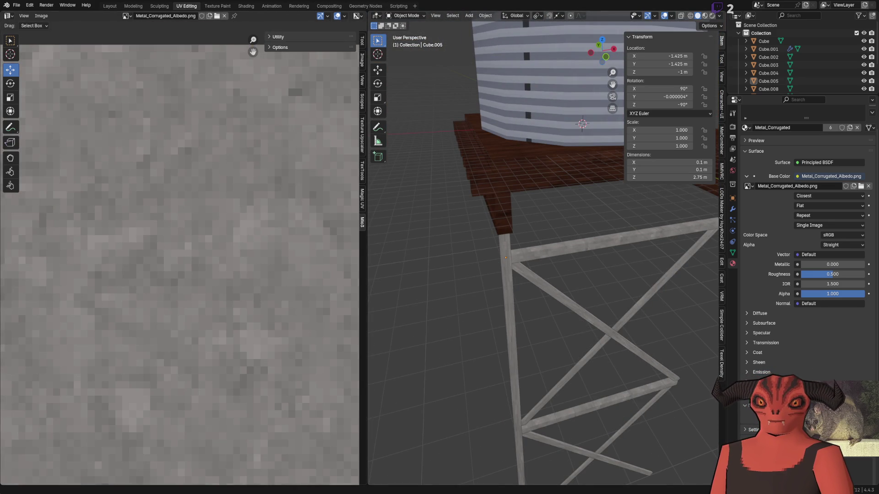
{"action": "key", "text": "alt+Tab"}
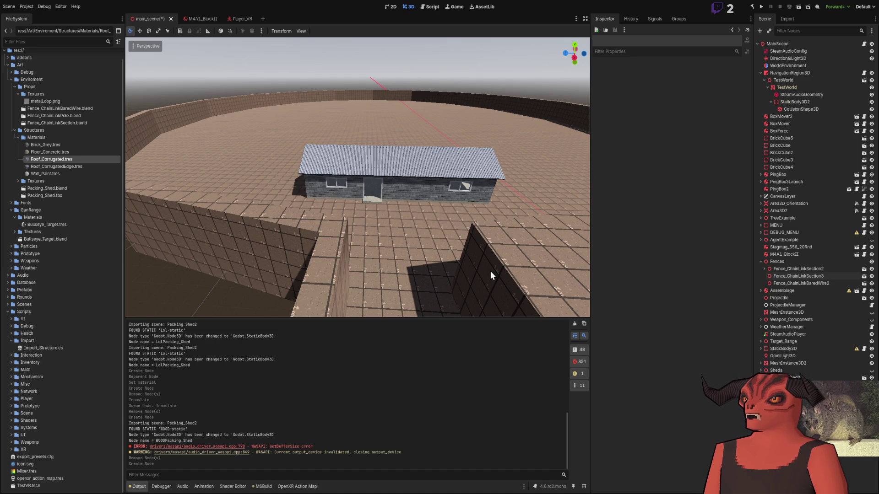
- Back in Blender, orbit and zoom around the tower's post, beams and striped water tank
{"action": "key", "text": "alt+Tab"}
{"action": "mouse_move", "coordinate": [566, 225]}
{"action": "left_mouse_down"}
{"action": "mouse_move", "coordinate": [467, 291]}
{"action": "mouse_move", "coordinate": [606, 233]}
{"action": "mouse_move", "coordinate": [611, 254]}
{"action": "mouse_move", "coordinate": [589, 306]}
{"action": "left_mouse_up"}
{"action": "scroll", "coordinate": [604, 254], "scroll_direction": "up", "scroll_amount": 3}
{"action": "scroll", "coordinate": [595, 280], "scroll_direction": "down", "scroll_amount": 4}
{"action": "scroll", "coordinate": [597, 279], "scroll_direction": "down", "scroll_amount": 5}
{"action": "scroll", "coordinate": [589, 307], "scroll_direction": "up", "scroll_amount": 5}
{"action": "scroll", "coordinate": [512, 290], "scroll_direction": "up", "scroll_amount": 5}
{"action": "left_click_drag", "start_coordinate": [546, 284], "coordinate": [489, 227]}
{"action": "scroll", "coordinate": [504, 256], "scroll_direction": "up", "scroll_amount": 5}
{"action": "mouse_move", "coordinate": [509, 270]}
{"action": "left_mouse_down"}
{"action": "mouse_move", "coordinate": [555, 186]}
{"action": "mouse_move", "coordinate": [516, 244]}
{"action": "mouse_move", "coordinate": [531, 262]}
{"action": "mouse_move", "coordinate": [500, 255]}
{"action": "left_mouse_up"}
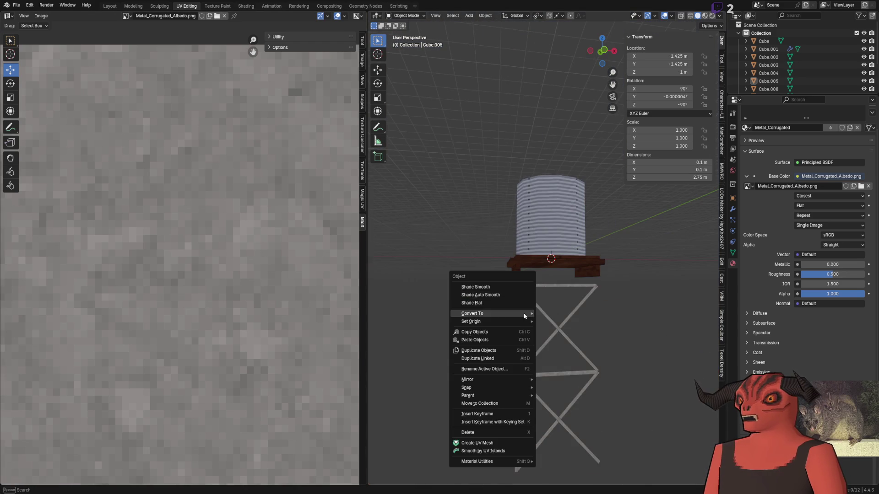
- Delete the lower X crossbars and the upper right-to-left diagonal beam
{"action": "scroll", "coordinate": [618, 294], "scroll_direction": "up", "scroll_amount": 5}
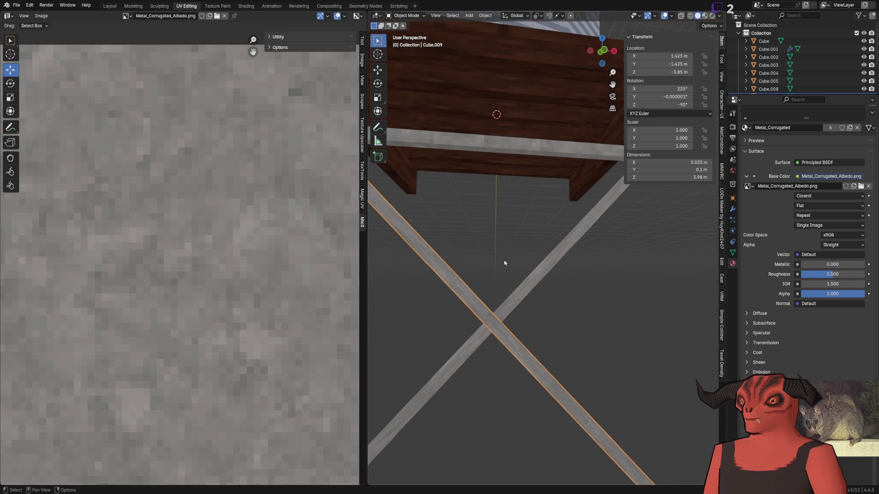
{"action": "key", "text": "Tab"}
{"action": "key", "text": "Tab"}
{"action": "scroll", "coordinate": [493, 261], "scroll_direction": "down", "scroll_amount": 5}
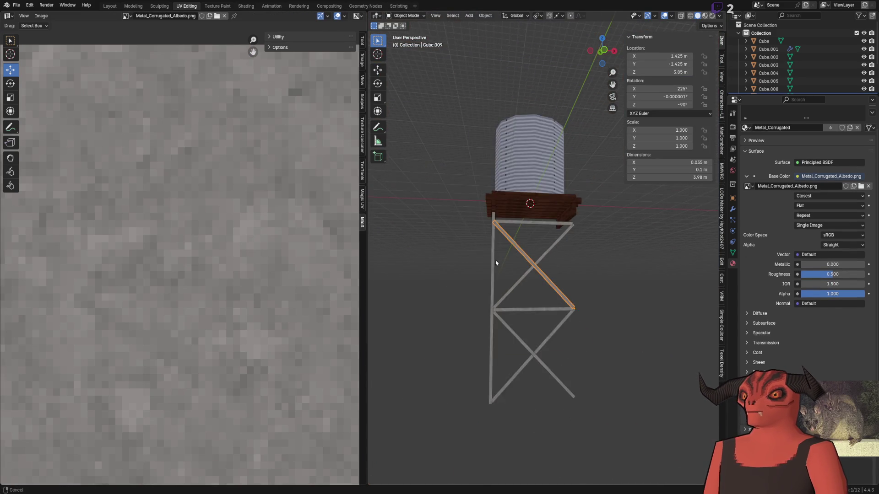
{"action": "scroll", "coordinate": [496, 276], "scroll_direction": "up", "scroll_amount": 4}
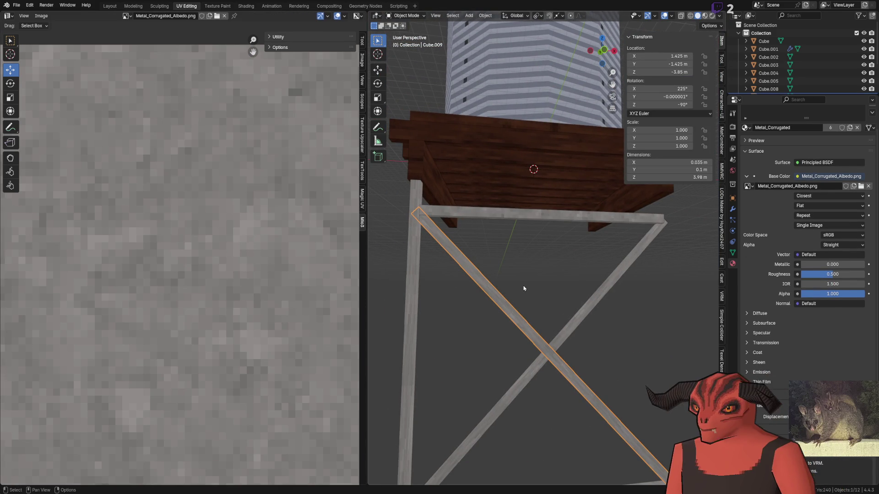
{"action": "left_click", "coordinate": [563, 307]}
{"action": "scroll", "coordinate": [547, 329], "scroll_direction": "down", "scroll_amount": 5}
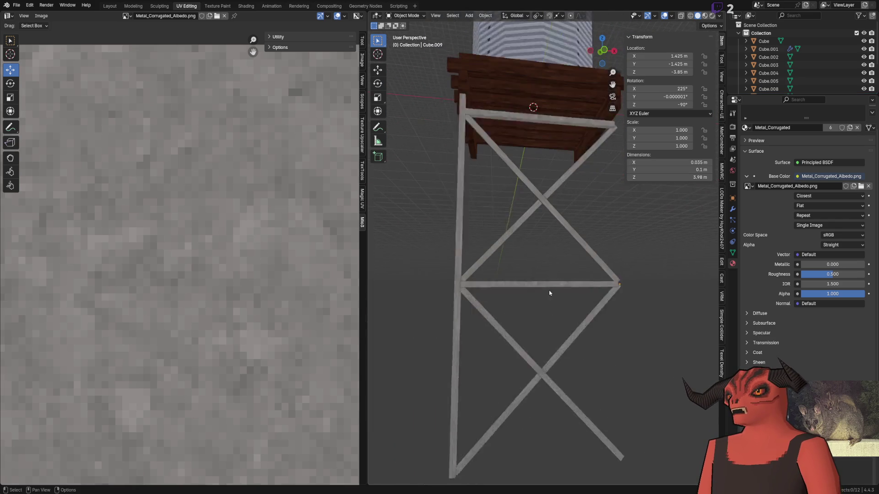
{"action": "scroll", "coordinate": [550, 294], "scroll_direction": "up", "scroll_amount": 4}
{"action": "key", "text": "Delete"}
{"action": "left_click", "coordinate": [545, 179]}
{"action": "key", "text": "Delete"}
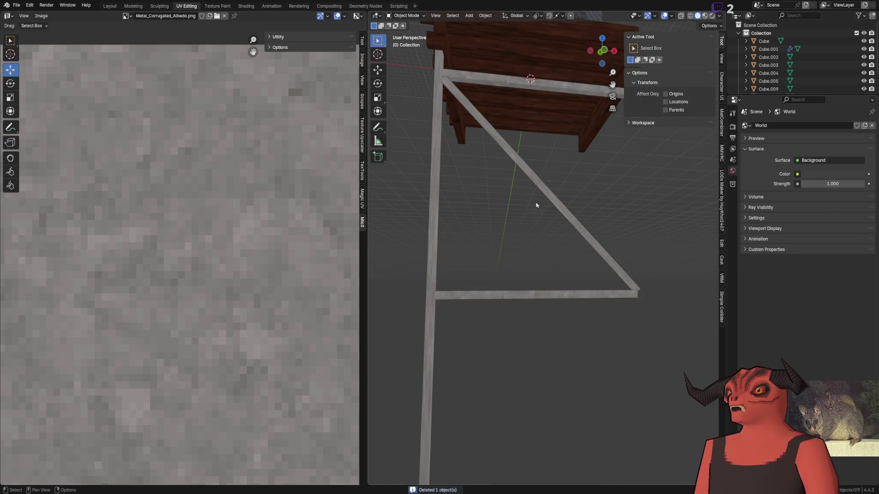
- Duplicate the remaining diagonal, rotate it 180° on Z and shift it -2.85 m along X
{"action": "left_click", "coordinate": [549, 197]}
{"action": "scroll", "coordinate": [506, 299], "scroll_direction": "up", "scroll_amount": 3}
{"action": "scroll", "coordinate": [506, 299], "scroll_direction": "down", "scroll_amount": 3}
{"action": "key", "text": "shift+d"}
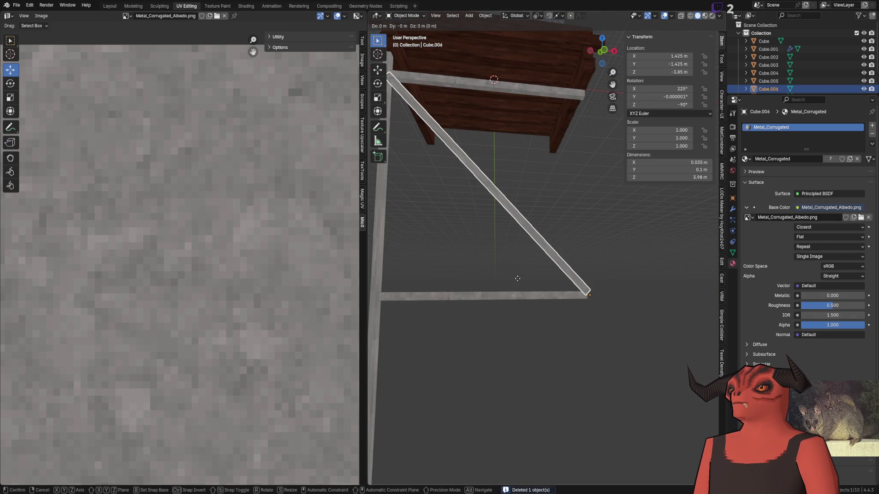
{"action": "right_click", "coordinate": [517, 279]}
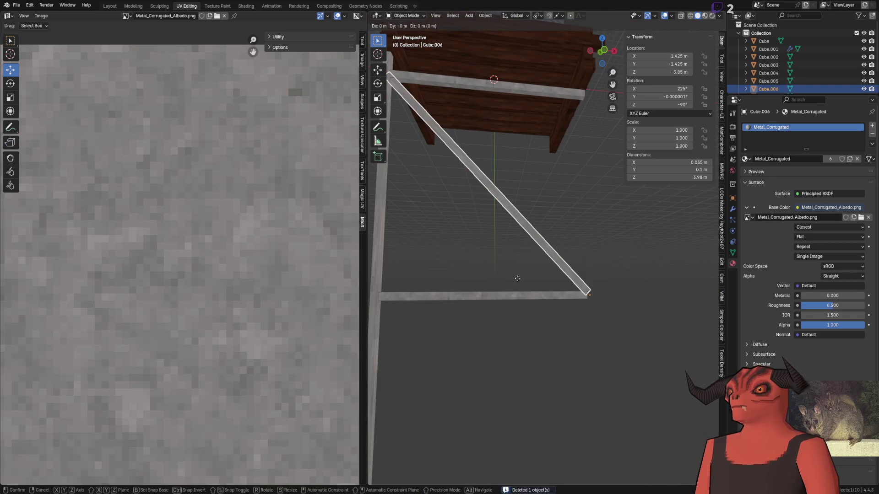
{"action": "left_click", "coordinate": [378, 84]}
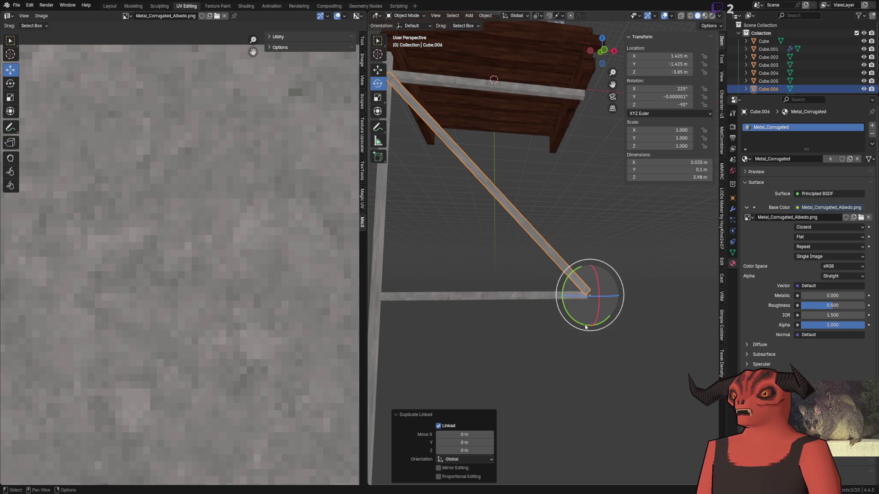
{"action": "left_click_drag", "start_coordinate": [574, 295], "coordinate": [444, 428]}
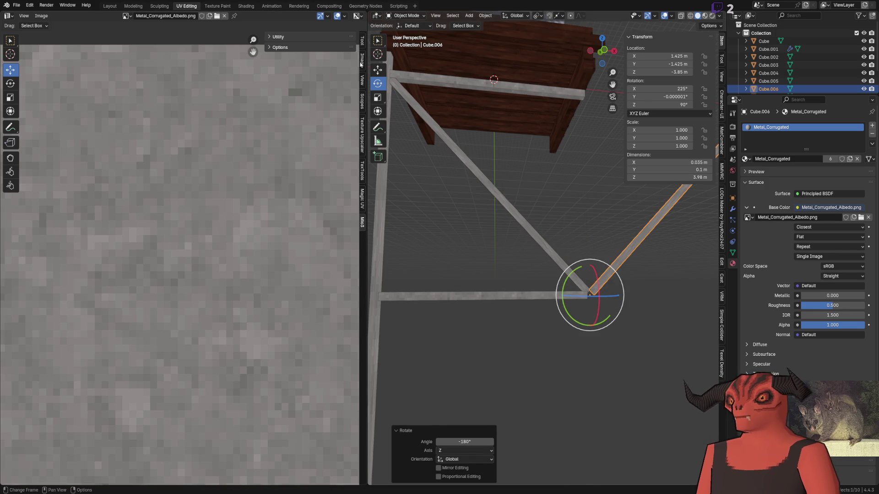
{"action": "left_click", "coordinate": [377, 70]}
{"action": "left_click_drag", "start_coordinate": [667, 300], "coordinate": [563, 369]}
{"action": "type", "text": "-2.85"}
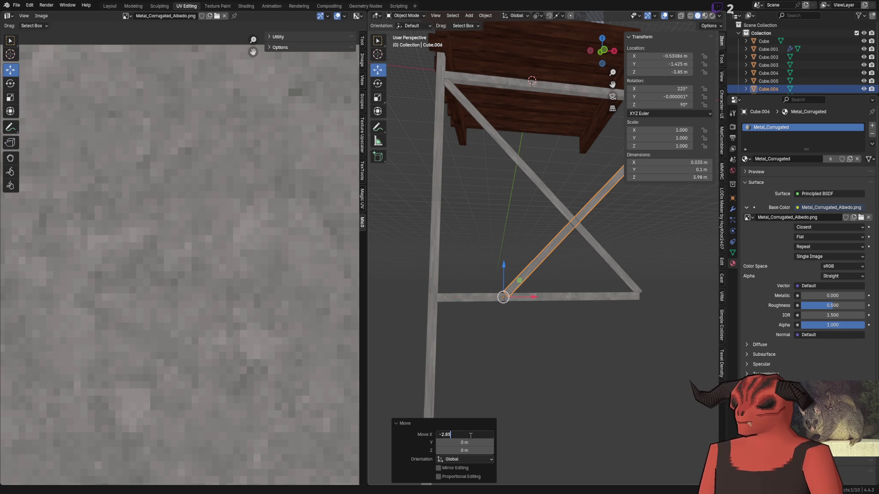
{"action": "key", "text": "Return"}
{"action": "left_click", "coordinate": [581, 339]}
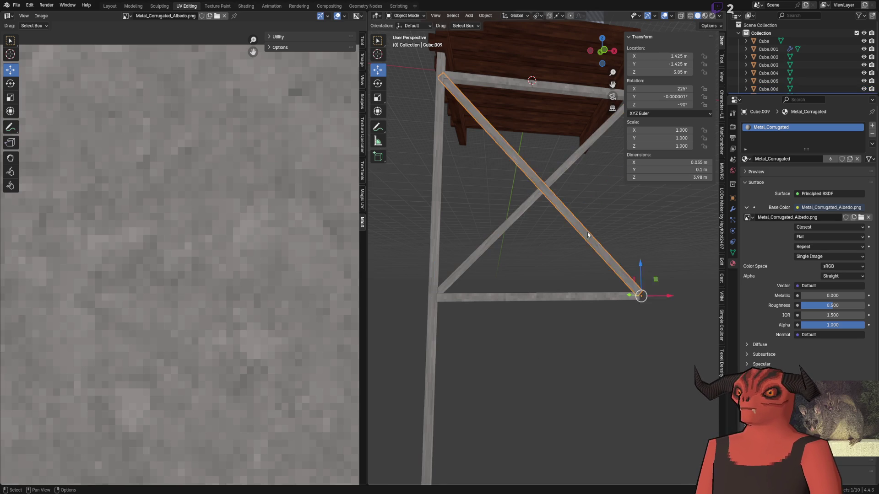
{"action": "key", "text": "Tab"}
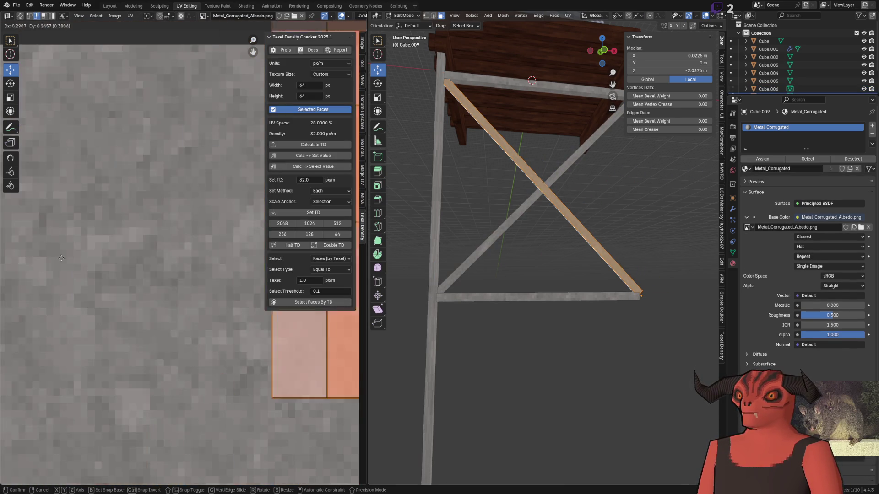
- Frame the beam and move its UV island left on the metal texture
{"action": "key", "text": "KP_Decimal"}
{"action": "scroll", "coordinate": [526, 353], "scroll_direction": "down", "scroll_amount": 5}
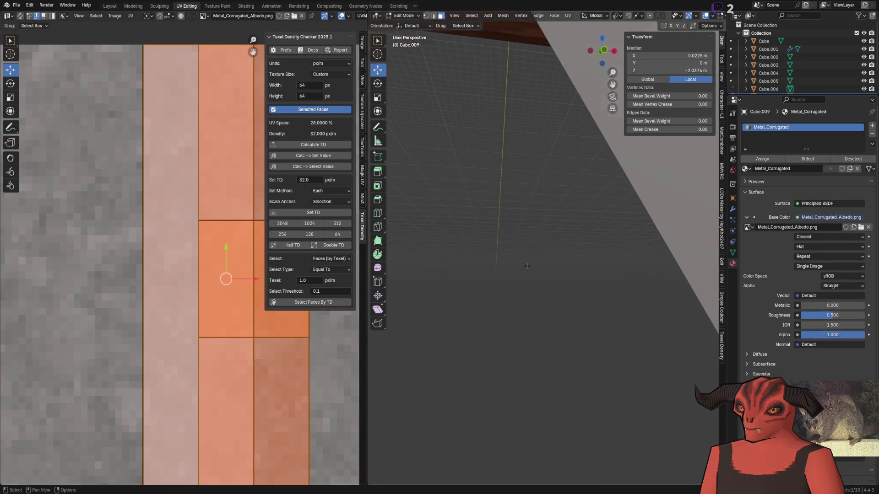
{"action": "scroll", "coordinate": [516, 280], "scroll_direction": "down", "scroll_amount": 3}
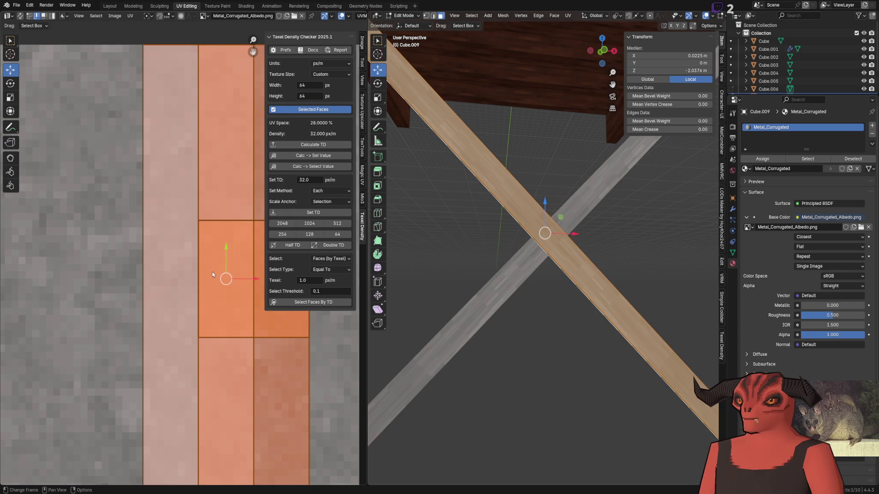
{"action": "key", "text": "g"}
{"action": "left_click", "coordinate": [183, 256]}
- Unwrap the diagonal beam's faces with Cube Projection
{"action": "scroll", "coordinate": [183, 256], "scroll_direction": "down", "scroll_amount": 6}
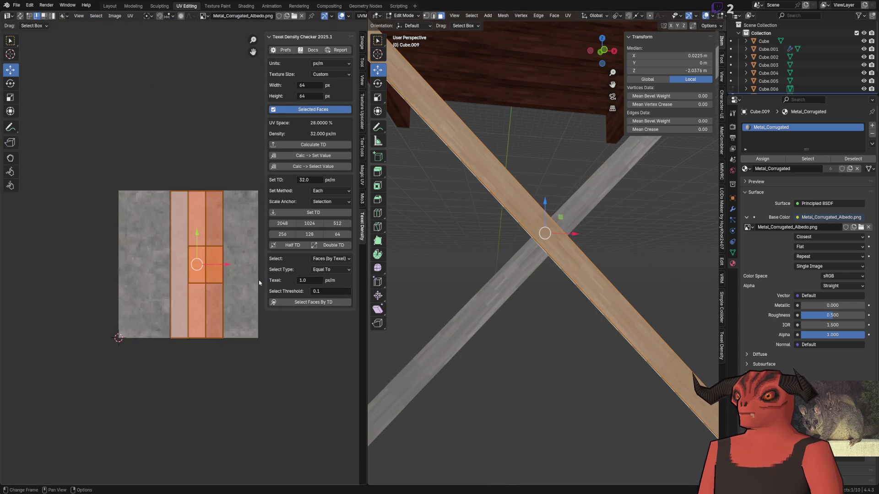
{"action": "left_click", "coordinate": [552, 326]}
{"action": "left_click", "coordinate": [556, 257]}
{"action": "right_click", "coordinate": [611, 295]}
{"action": "mouse_move", "coordinate": [609, 295]}
{"action": "scroll", "coordinate": [695, 29], "scroll_direction": "up", "scroll_amount": 4}
{"action": "left_click", "coordinate": [683, 41]}
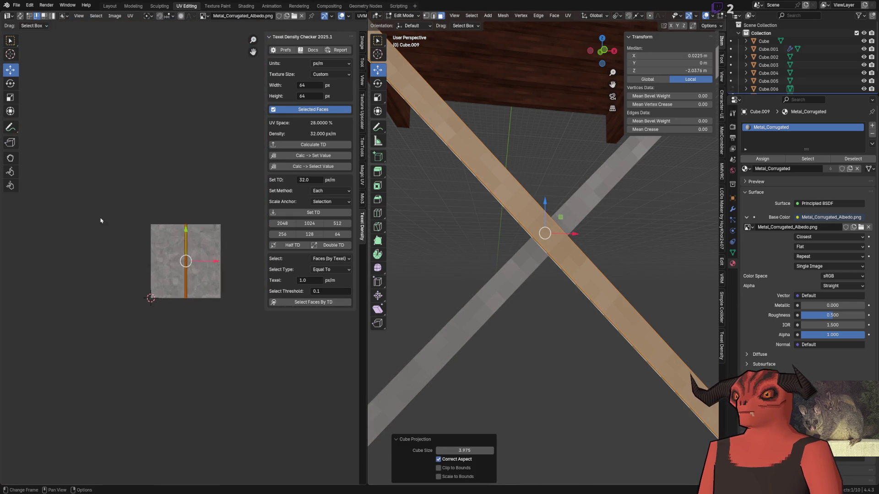
{"action": "scroll", "coordinate": [129, 224], "scroll_direction": "up", "scroll_amount": 6}
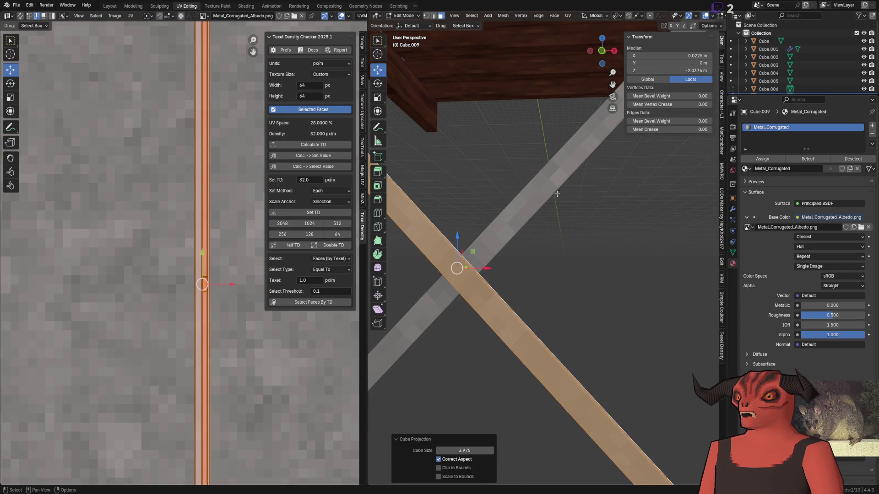
{"action": "key", "text": "Tab"}
- Rescale the Cube.009 brace UVs to 32 px/m texel density with Set TD
{"action": "mouse_move", "coordinate": [470, 231]}
{"action": "left_mouse_down"}
{"action": "mouse_move", "coordinate": [533, 246]}
{"action": "mouse_move", "coordinate": [530, 257]}
{"action": "mouse_move", "coordinate": [608, 256]}
{"action": "left_mouse_up"}
{"action": "key", "text": "Tab"}
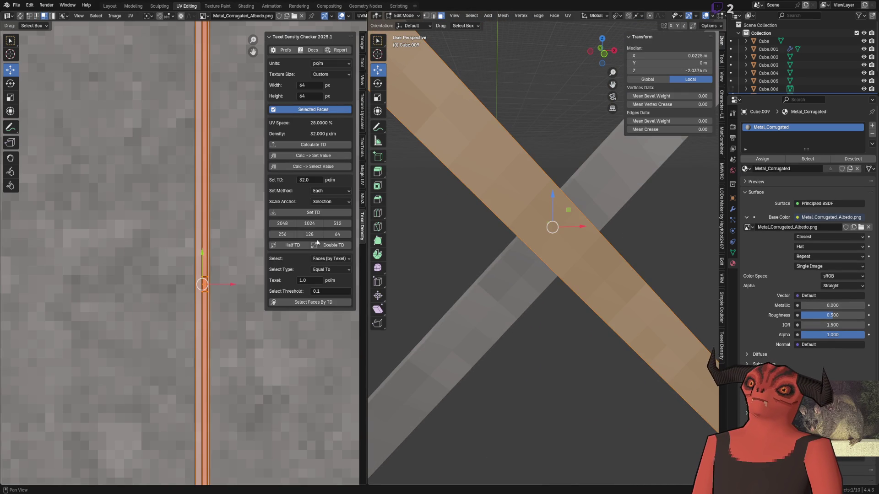
{"action": "left_click", "coordinate": [269, 37]}
{"action": "left_click", "coordinate": [306, 37]}
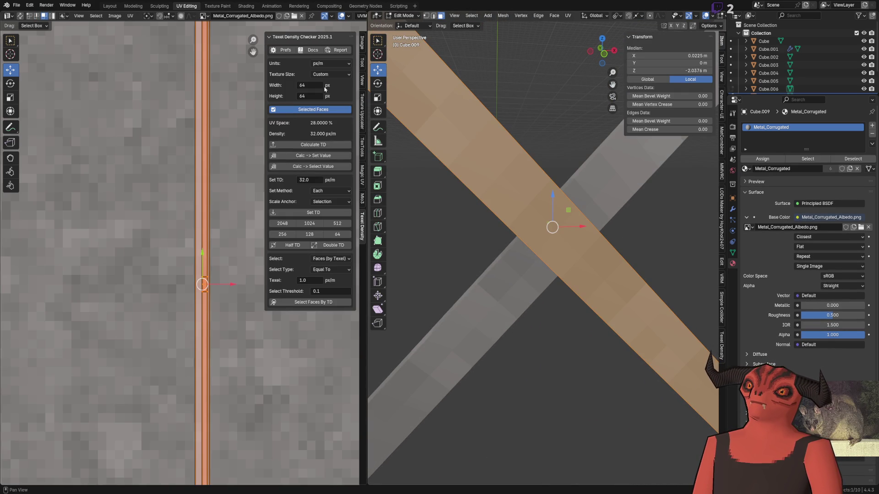
{"action": "left_click", "coordinate": [313, 213]}
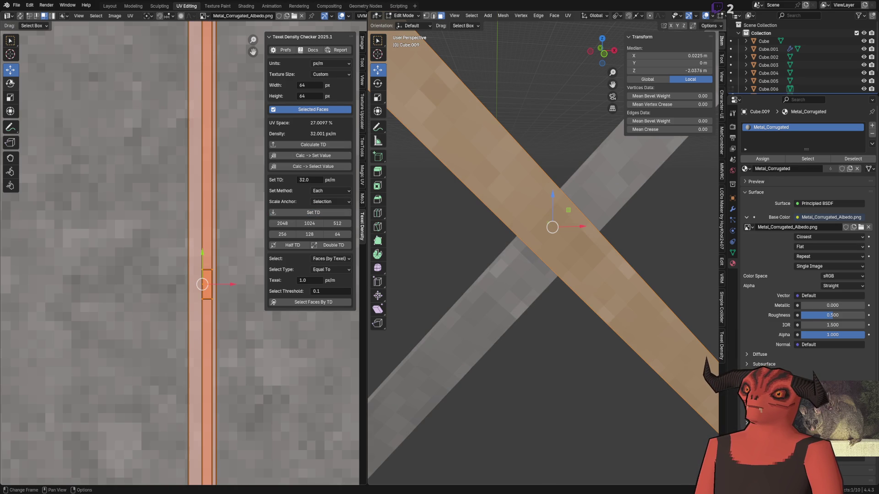
{"action": "scroll", "coordinate": [463, 142], "scroll_direction": "down", "scroll_amount": 3}
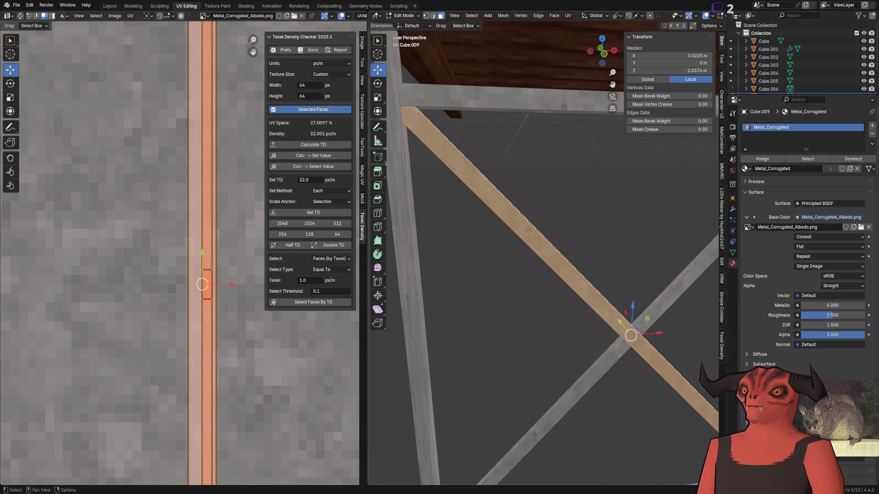
{"action": "key", "text": "2"}
{"action": "left_click", "coordinate": [516, 195]}
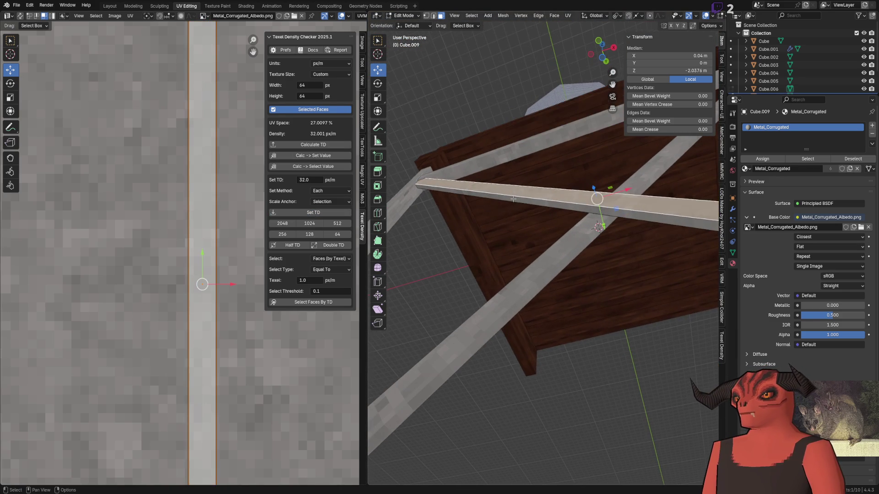
- Mark the selected beam edge as a UV seam
{"action": "scroll", "coordinate": [516, 195], "scroll_direction": "up", "scroll_amount": 4}
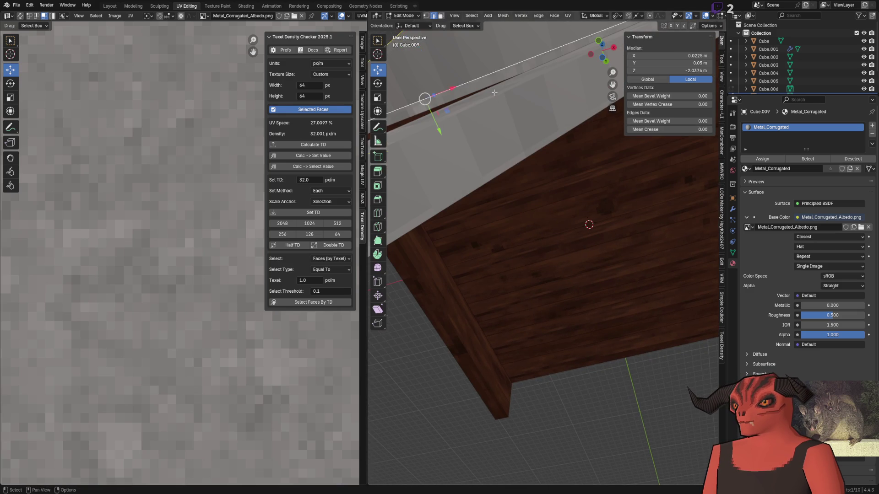
{"action": "scroll", "coordinate": [493, 91], "scroll_direction": "down", "scroll_amount": 4}
{"action": "scroll", "coordinate": [527, 111], "scroll_direction": "up", "scroll_amount": 3}
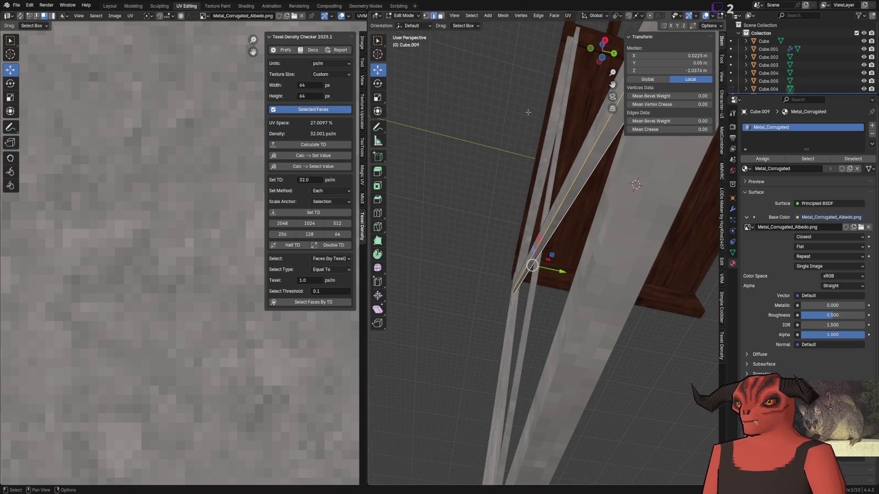
{"action": "key", "text": "3"}
{"action": "left_click", "coordinate": [527, 206]}
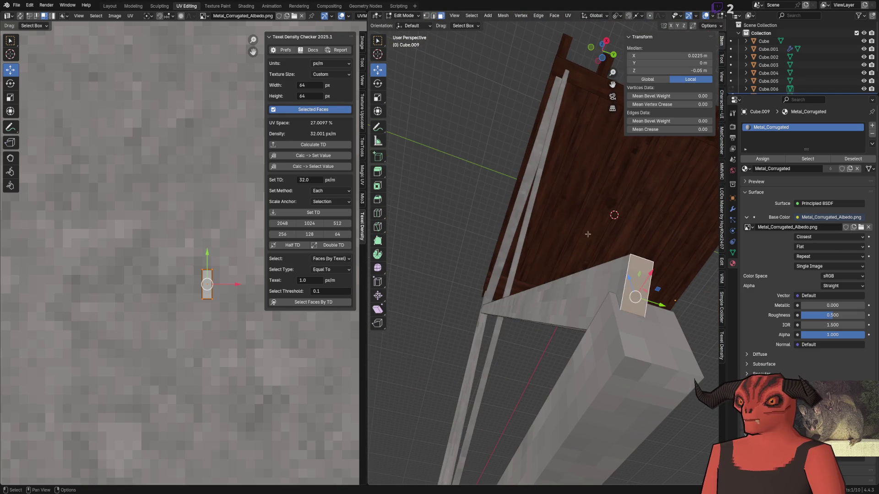
{"action": "right_click", "coordinate": [684, 222]}
{"action": "left_click", "coordinate": [675, 367]}
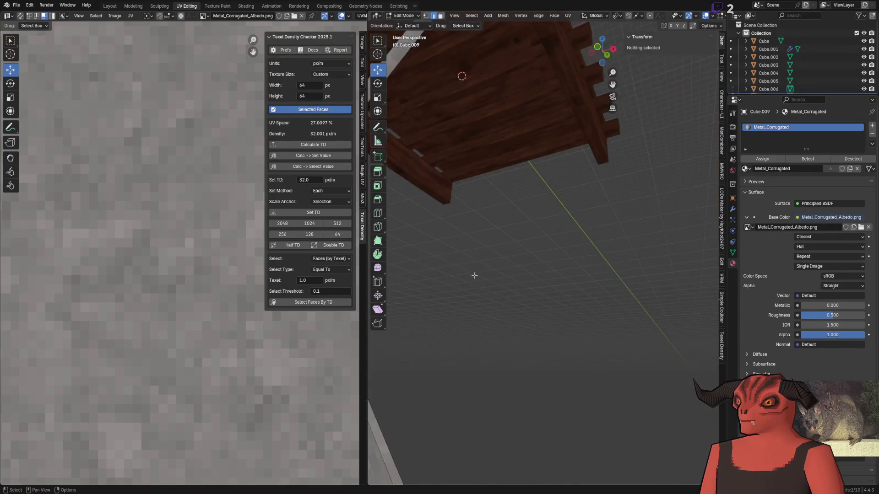
{"action": "left_click_drag", "start_coordinate": [474, 281], "coordinate": [592, 260]}
- Select the pillar section's face and delete it
{"action": "key", "text": "3"}
{"action": "left_click", "coordinate": [635, 255]}
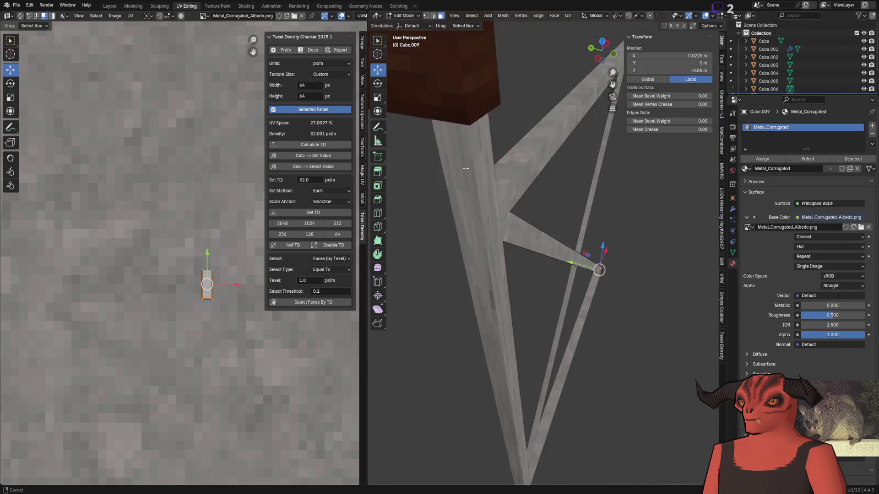
{"action": "mouse_move", "coordinate": [536, 206]}
{"action": "left_mouse_down"}
{"action": "mouse_move", "coordinate": [586, 266]}
{"action": "mouse_move", "coordinate": [523, 252]}
{"action": "mouse_move", "coordinate": [618, 213]}
{"action": "left_mouse_up"}
{"action": "key", "text": "x"}
{"action": "left_click", "coordinate": [613, 211]}
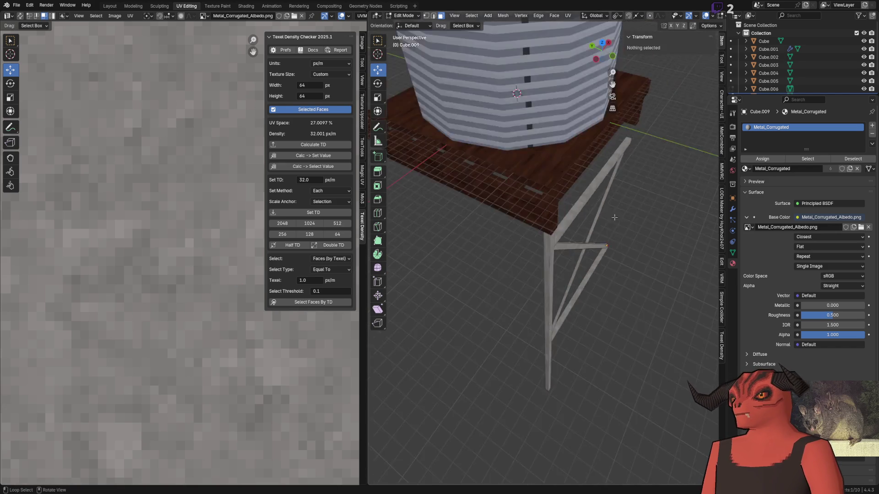
- Mark another beam edge as a UV seam and select a beam face for unwrapping
{"action": "scroll", "coordinate": [522, 194], "scroll_direction": "up", "scroll_amount": 3}
{"action": "left_click", "coordinate": [459, 209]}
{"action": "key", "text": "KP_Decimal"}
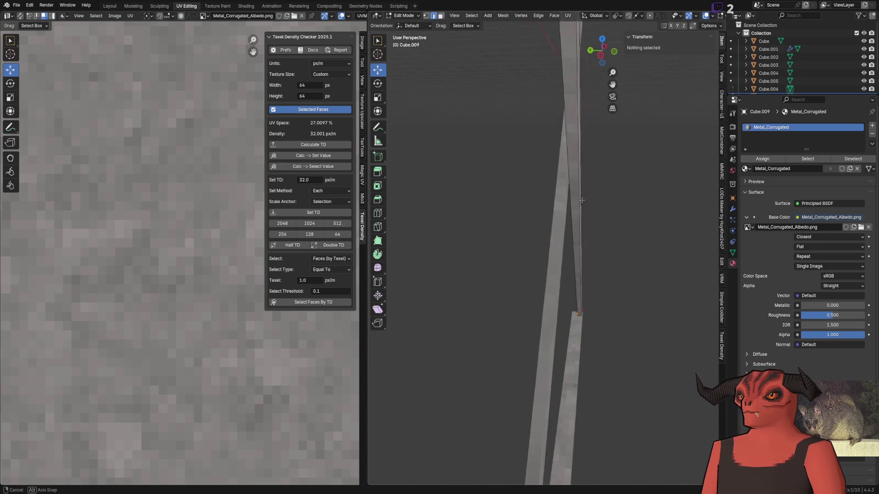
{"action": "key", "text": "ctrl+e"}
{"action": "left_click", "coordinate": [633, 166]}
{"action": "scroll", "coordinate": [524, 188], "scroll_direction": "down", "scroll_amount": 3}
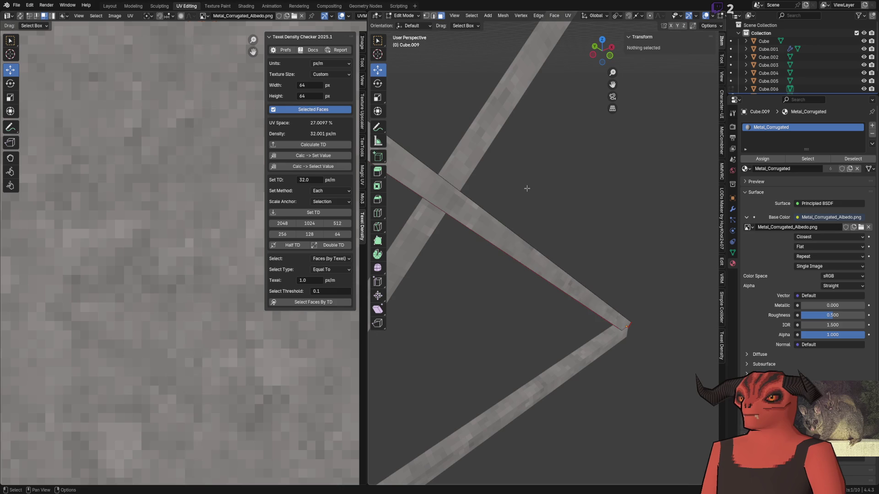
{"action": "key", "text": "3"}
{"action": "left_click", "coordinate": [604, 194]}
{"action": "key", "text": "ctrl+f"}
{"action": "mouse_move", "coordinate": [582, 252]}
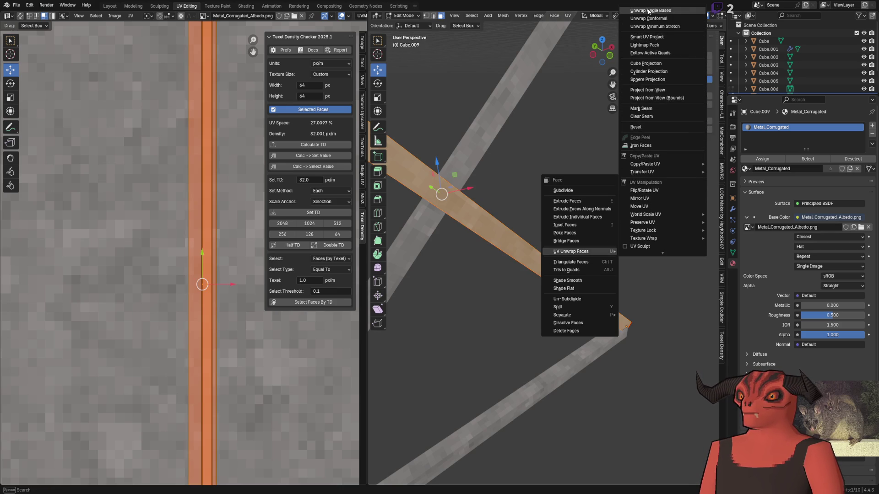
- Re-unwrap the beam face with Cube Projection and adjust its Cube Size
{"action": "left_click", "coordinate": [648, 11]}
{"action": "scroll", "coordinate": [143, 131], "scroll_direction": "down", "scroll_amount": 4}
{"action": "scroll", "coordinate": [143, 131], "scroll_direction": "up", "scroll_amount": 2}
{"action": "scroll", "coordinate": [434, 198], "scroll_direction": "up", "scroll_amount": 2}
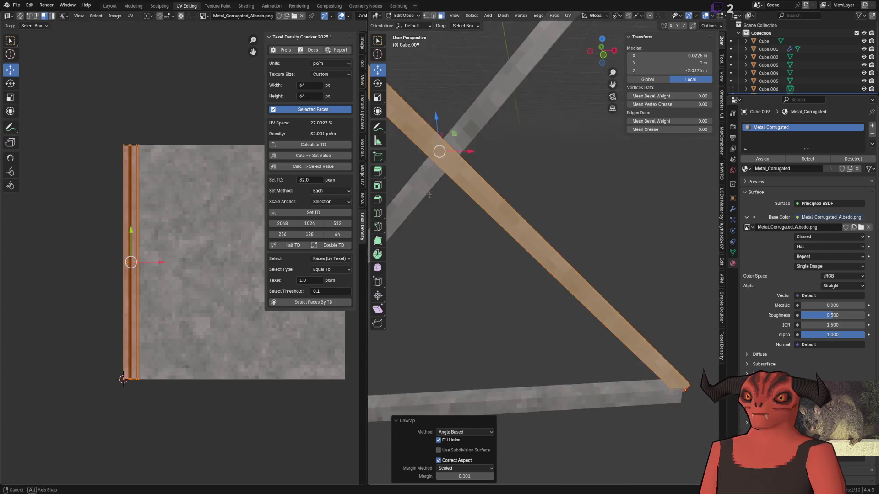
{"action": "scroll", "coordinate": [441, 208], "scroll_direction": "up", "scroll_amount": 3}
{"action": "key", "text": "ctrl+f"}
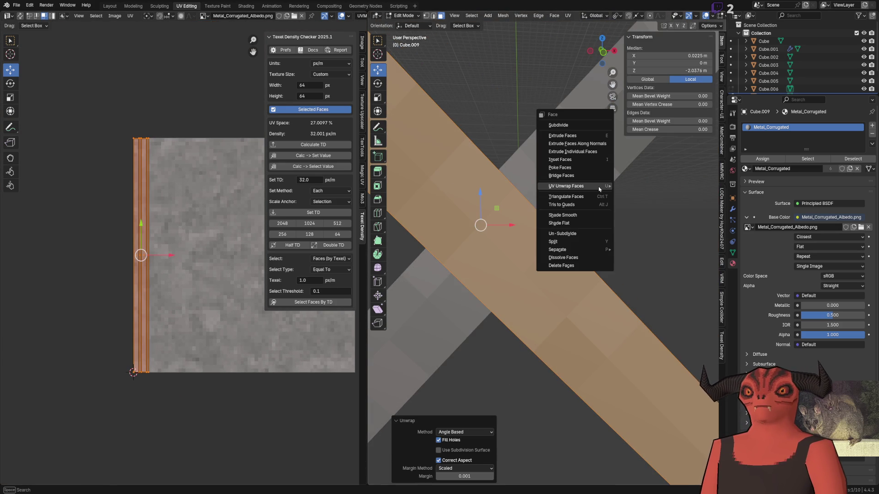
{"action": "mouse_move", "coordinate": [599, 189]}
{"action": "left_click", "coordinate": [657, 240]}
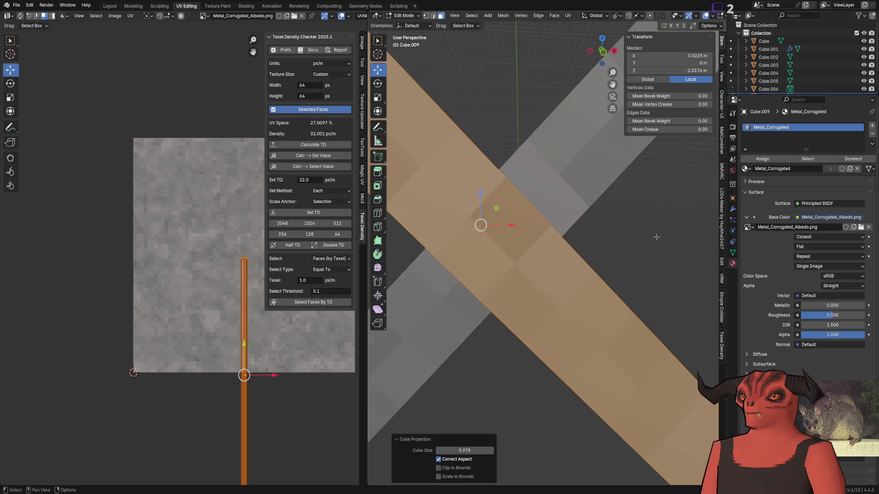
{"action": "scroll", "coordinate": [535, 344], "scroll_direction": "down", "scroll_amount": 1}
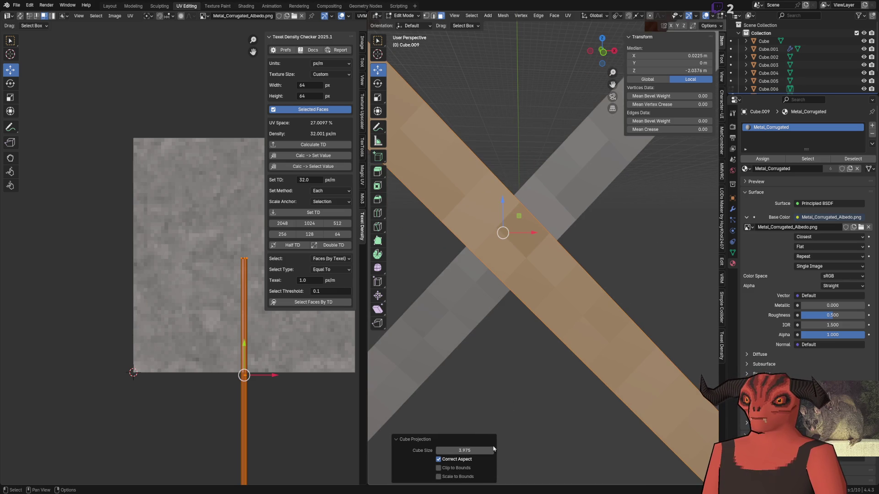
{"action": "left_click_drag", "start_coordinate": [471, 450], "coordinate": [485, 451]}
- Set the strip to 32 px/m texel density and move it 2 m up in Y
{"action": "left_click", "coordinate": [313, 213]}
{"action": "scroll", "coordinate": [133, 172], "scroll_direction": "down", "scroll_amount": 3}
{"action": "mouse_move", "coordinate": [184, 412]}
{"action": "left_mouse_down"}
{"action": "mouse_move", "coordinate": [193, 393]}
{"action": "mouse_move", "coordinate": [214, 136]}
{"action": "left_mouse_up"}
{"action": "scroll", "coordinate": [214, 136], "scroll_direction": "up", "scroll_amount": 6}
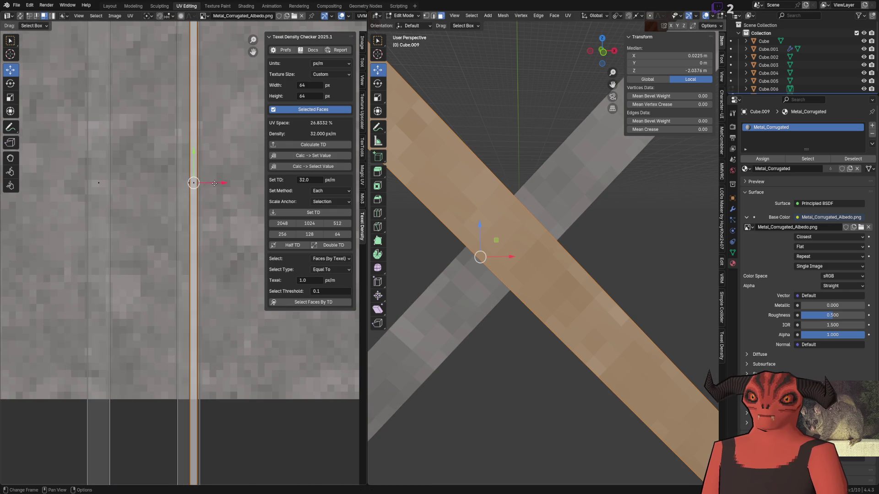
- Shift the UV strip right, stitch the UV strips together, and select the right strip
{"action": "mouse_move", "coordinate": [202, 185]}
{"action": "left_mouse_down"}
{"action": "mouse_move", "coordinate": [284, 183]}
{"action": "mouse_move", "coordinate": [204, 159]}
{"action": "left_mouse_up"}
{"action": "right_click", "coordinate": [204, 159]}
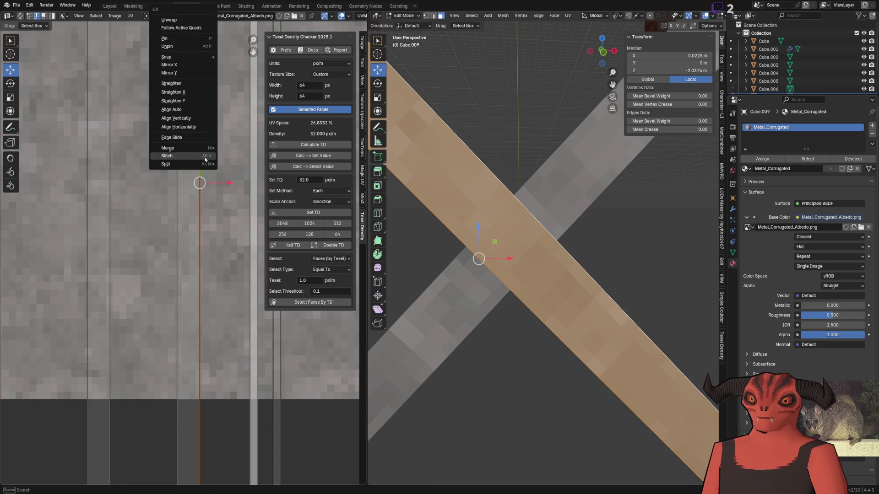
{"action": "left_click", "coordinate": [205, 165]}
{"action": "left_click_drag", "start_coordinate": [98, 197], "coordinate": [109, 201]}
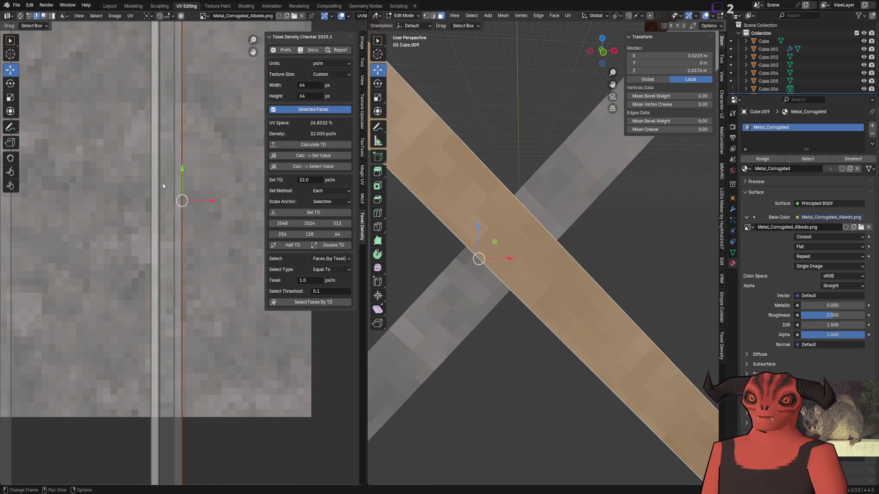
{"action": "scroll", "coordinate": [166, 185], "scroll_direction": "down", "scroll_amount": 4}
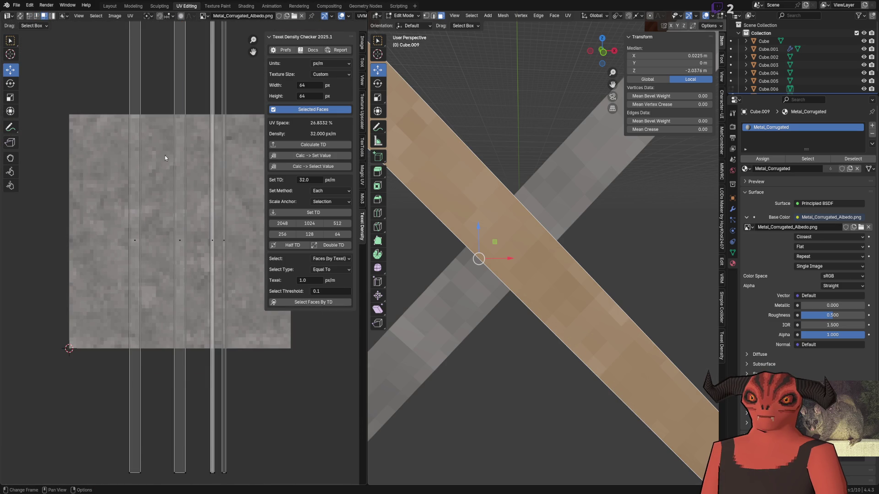
{"action": "left_click", "coordinate": [223, 234]}
{"action": "left_click_drag", "start_coordinate": [223, 235], "coordinate": [192, 245]}
- Mirror the selected right UV strip horizontally twice
{"action": "right_click", "coordinate": [193, 246]}
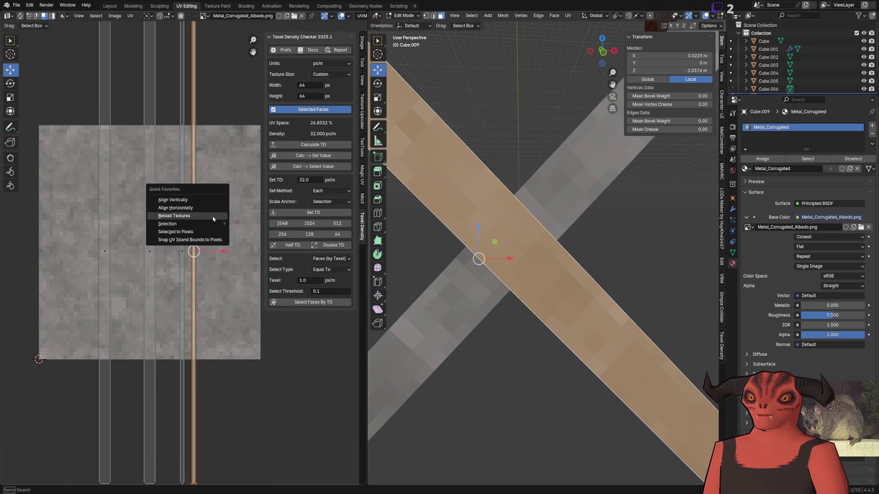
{"action": "right_click", "coordinate": [224, 179]}
{"action": "key", "text": "u"}
{"action": "key", "text": "u"}
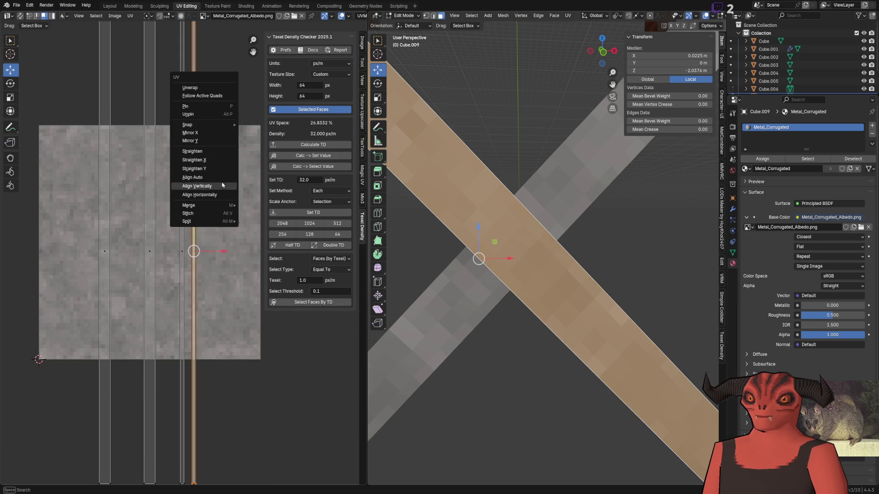
{"action": "left_click", "coordinate": [207, 137]}
- Try two other UV operations on the strip and undo both
{"action": "key", "text": "u"}
{"action": "left_click", "coordinate": [185, 232]}
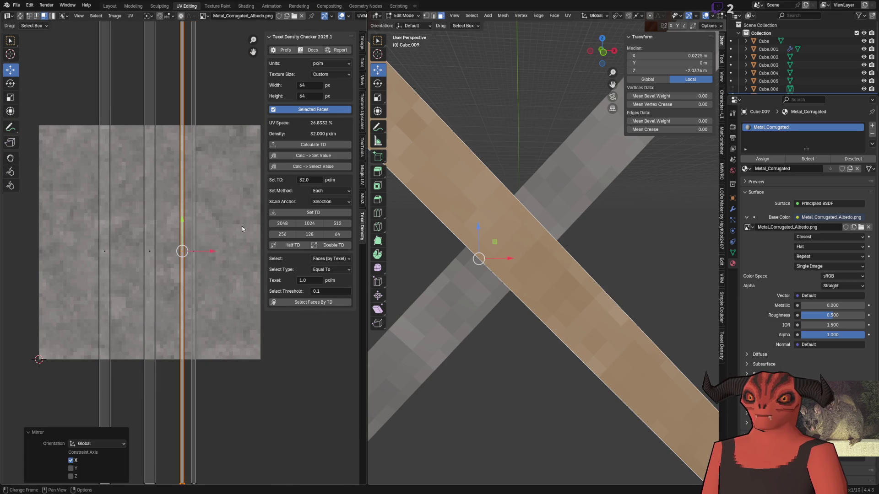
{"action": "key", "text": "u"}
{"action": "left_click", "coordinate": [179, 332]}
{"action": "key", "text": "ctrl+z"}
- In face select mode, move the strip right and stitch it to its neighbour
{"action": "key", "text": "u"}
{"action": "left_click", "coordinate": [147, 237]}
{"action": "key", "text": "ctrl+z"}
{"action": "key", "text": "3"}
{"action": "key", "text": "g"}
{"action": "left_click", "coordinate": [289, 256]}
{"action": "key", "text": "u"}
{"action": "left_click", "coordinate": [198, 246]}
{"action": "key", "text": "ctrl+z"}
{"action": "key", "text": "u"}
{"action": "left_click", "coordinate": [208, 231]}
- Move the selected UV edge right, straighten it, and stitch the strips
{"action": "left_click_drag", "start_coordinate": [184, 251], "coordinate": [230, 250]}
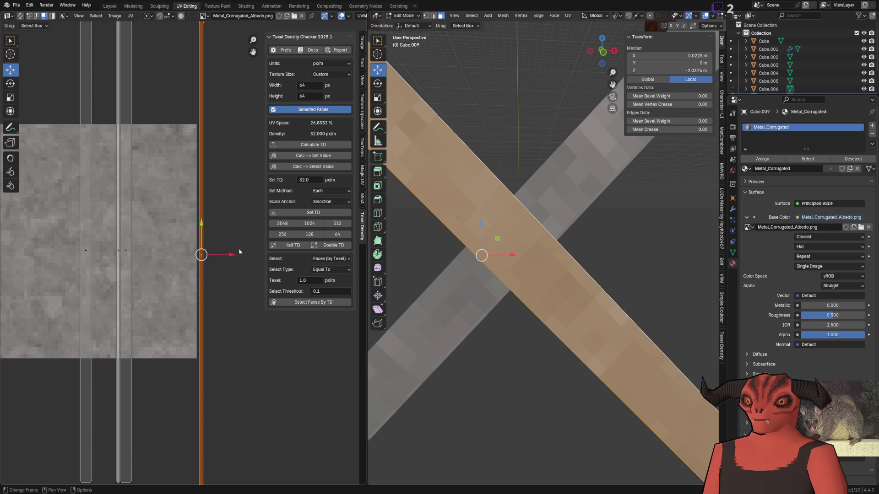
{"action": "right_click", "coordinate": [235, 172]}
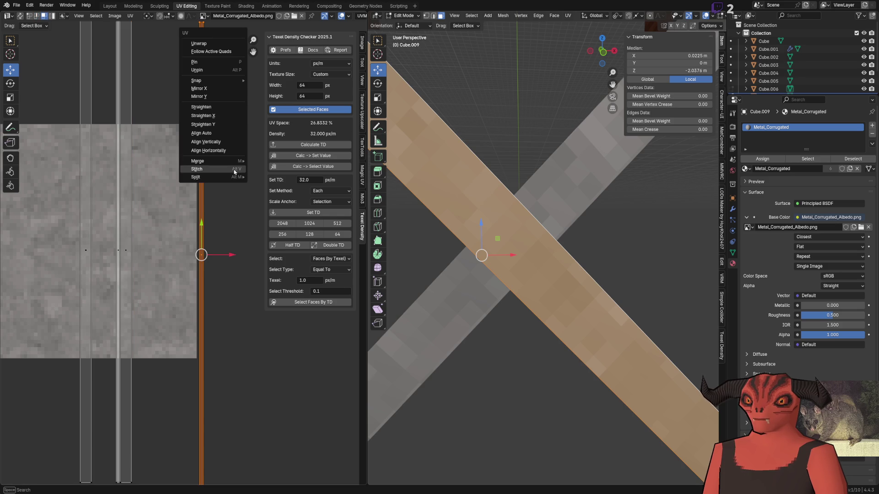
{"action": "left_click", "coordinate": [216, 106]}
{"action": "right_click", "coordinate": [149, 219]}
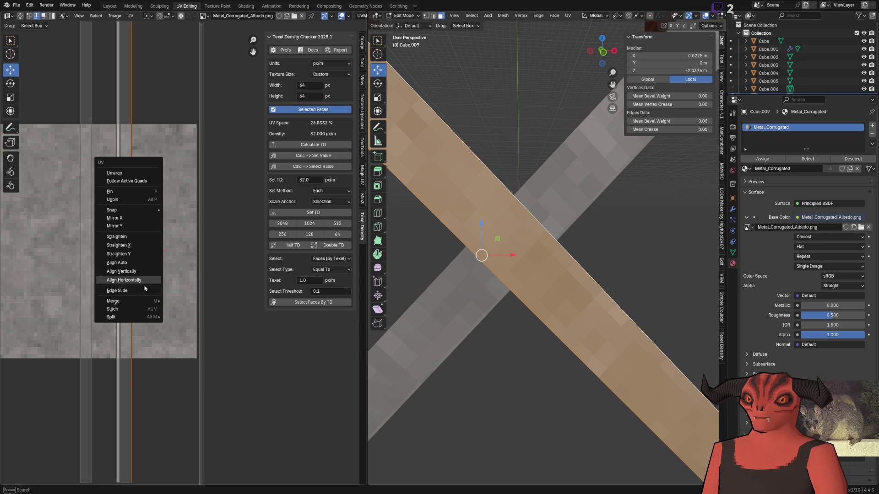
{"action": "left_click", "coordinate": [130, 310]}
{"action": "right_click", "coordinate": [136, 227]}
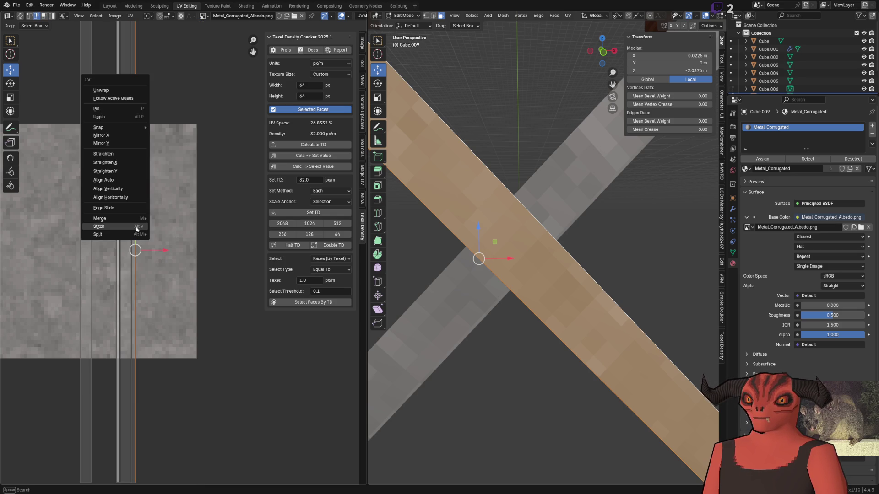
{"action": "left_click", "coordinate": [136, 228]}
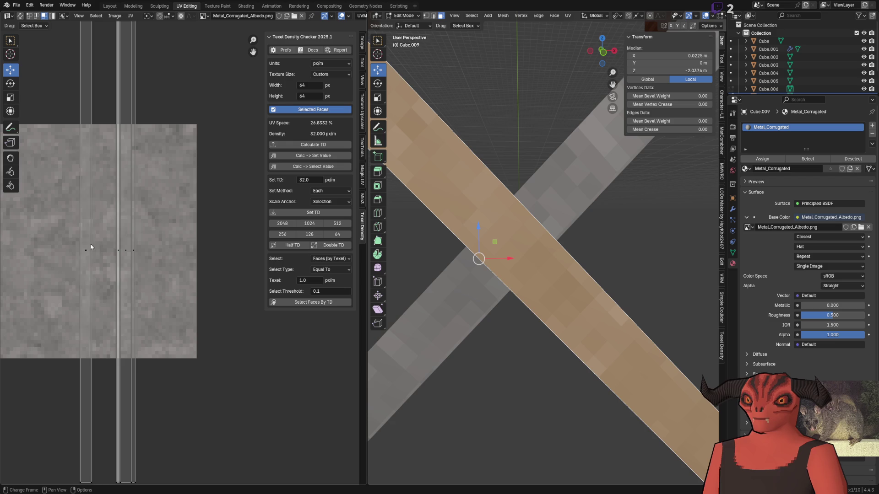
- Stitch the left strip to the neighbouring edge and move the strips left
{"action": "left_click", "coordinate": [91, 247]}
{"action": "right_click", "coordinate": [195, 218]}
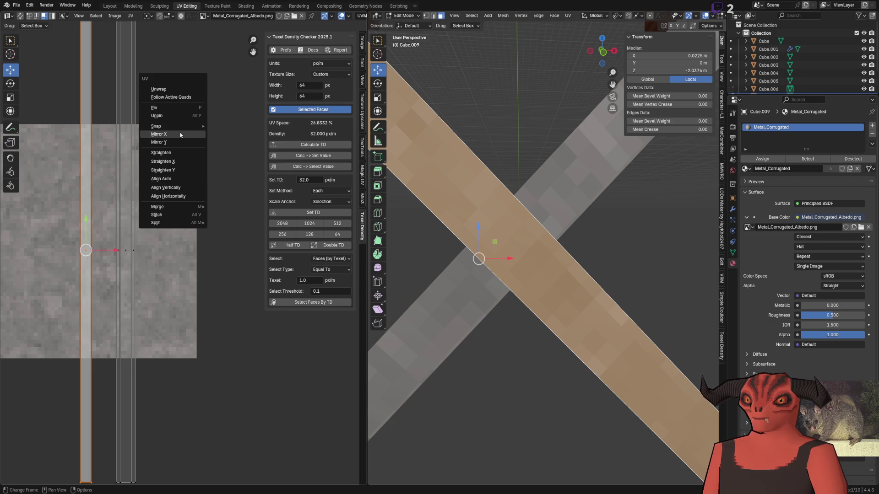
{"action": "left_click", "coordinate": [115, 233]}
{"action": "right_click", "coordinate": [108, 233]}
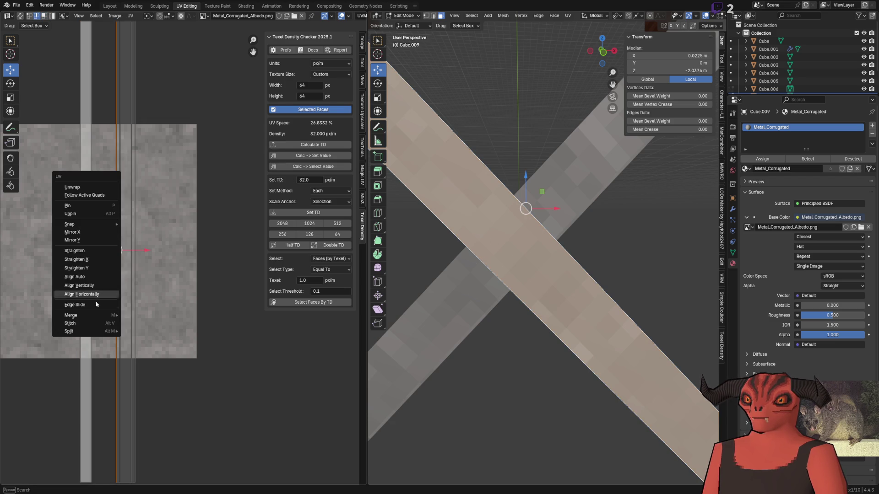
{"action": "left_click", "coordinate": [87, 328]}
{"action": "scroll", "coordinate": [201, 191], "scroll_direction": "down", "scroll_amount": 6}
{"action": "scroll", "coordinate": [210, 176], "scroll_direction": "up", "scroll_amount": 7}
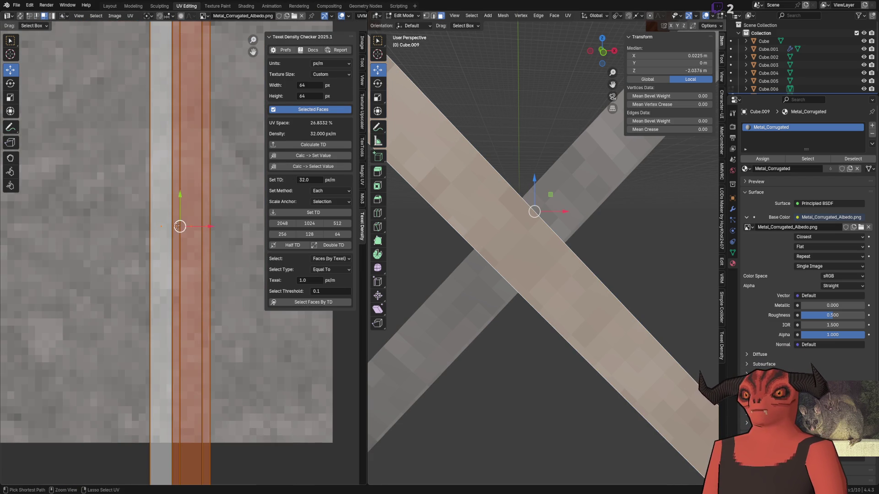
{"action": "key", "text": "g"}
{"action": "left_click", "coordinate": [175, 267]}
- Nudge the strips right and up, then snap them to texture pixels via Quick Favorites
{"action": "scroll", "coordinate": [175, 268], "scroll_direction": "up", "scroll_amount": 5}
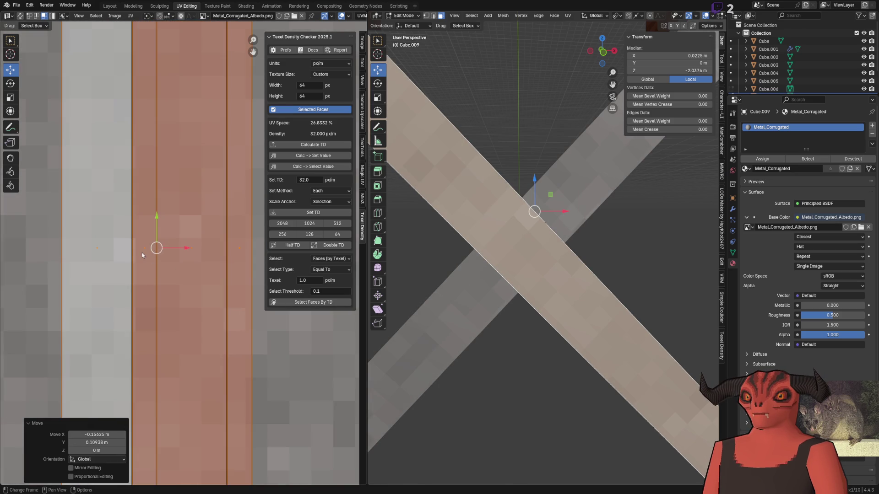
{"action": "left_click_drag", "start_coordinate": [156, 248], "coordinate": [166, 238]}
{"action": "key", "text": "q"}
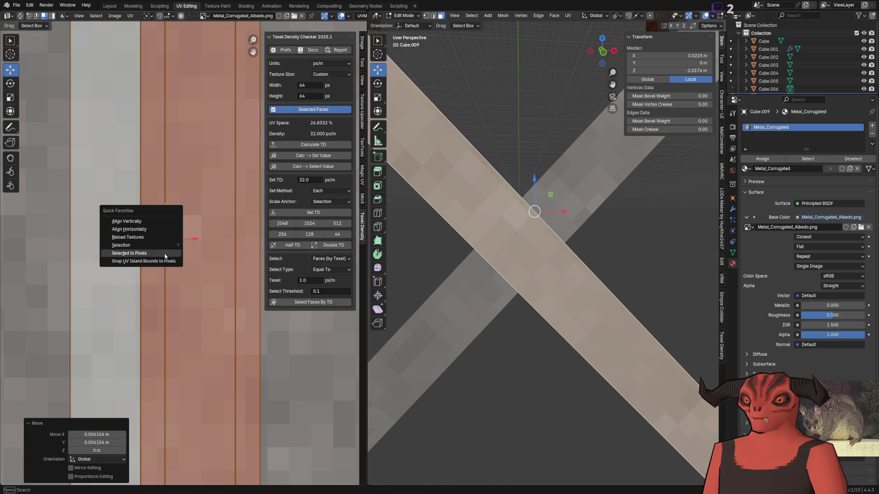
{"action": "left_click", "coordinate": [165, 255]}
{"action": "scroll", "coordinate": [172, 189], "scroll_direction": "down", "scroll_amount": 10}
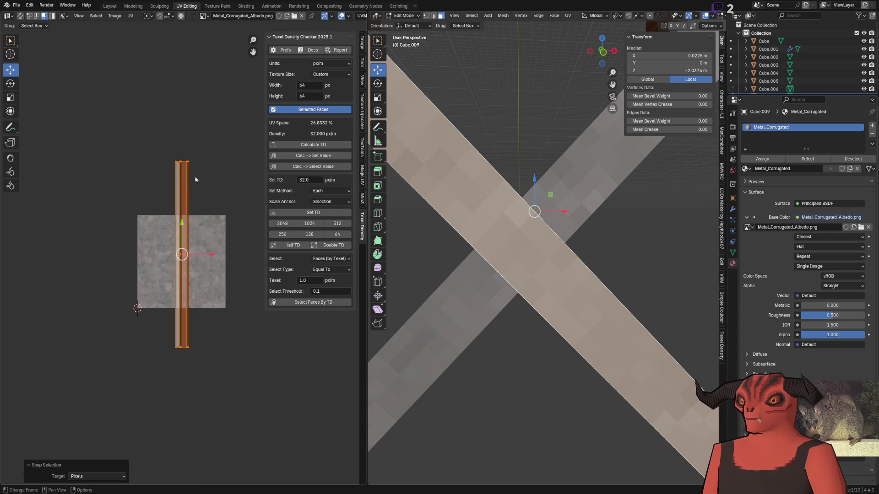
{"action": "scroll", "coordinate": [208, 275], "scroll_direction": "up", "scroll_amount": 10}
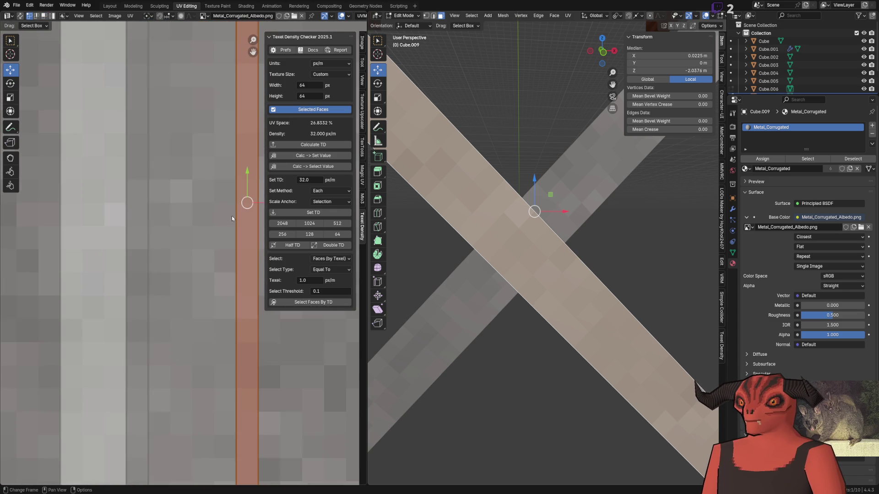
- Move the beam's UV strip left and snap it to the pixel grid again
{"action": "left_click_drag", "start_coordinate": [232, 218], "coordinate": [210, 218]}
{"action": "key", "text": "q"}
{"action": "left_click", "coordinate": [215, 209]}
{"action": "left_click", "coordinate": [221, 315]}
{"action": "scroll", "coordinate": [222, 302], "scroll_direction": "down", "scroll_amount": 5}
- Rotate the diagonal beam's UV strip 90° so it lies horizontally across the texture
{"action": "key", "text": "Tab"}
{"action": "scroll", "coordinate": [550, 261], "scroll_direction": "down", "scroll_amount": 5}
{"action": "left_click", "coordinate": [550, 294]}
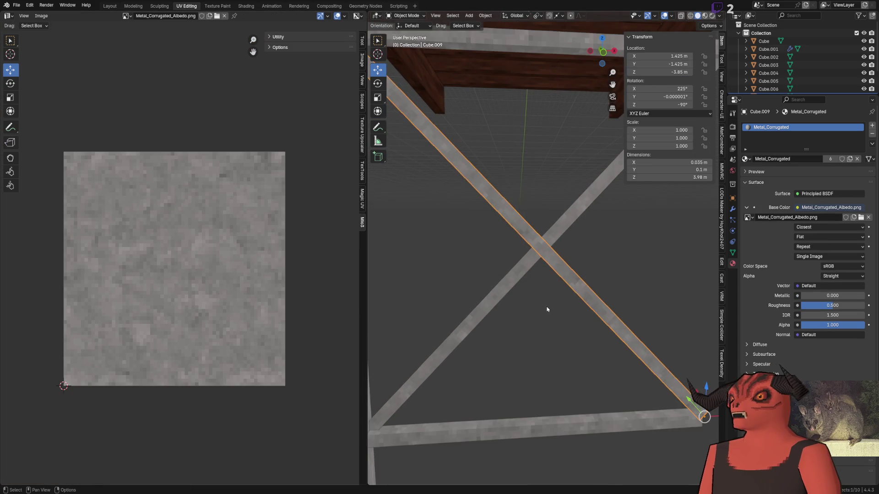
{"action": "scroll", "coordinate": [497, 263], "scroll_direction": "down", "scroll_amount": 1}
{"action": "key", "text": "Tab"}
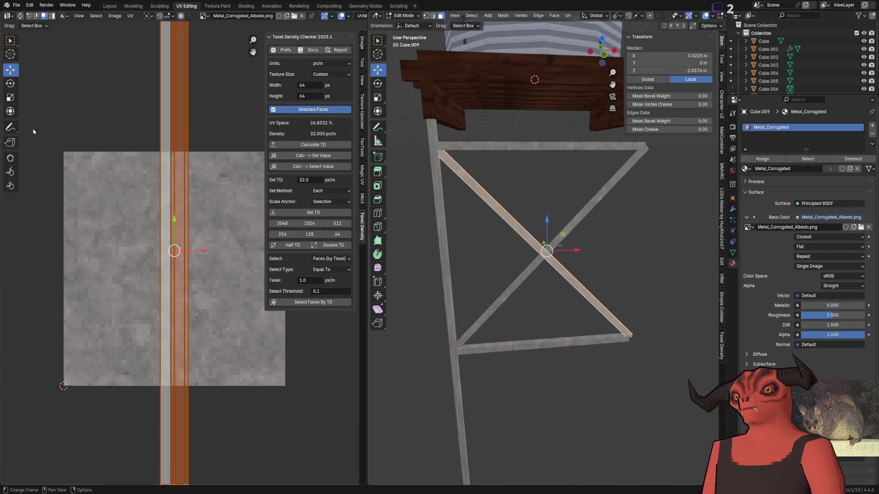
{"action": "mouse_move", "coordinate": [178, 219]}
{"action": "left_mouse_down"}
{"action": "mouse_move", "coordinate": [107, 229]}
{"action": "mouse_move", "coordinate": [133, 235]}
{"action": "left_mouse_up"}
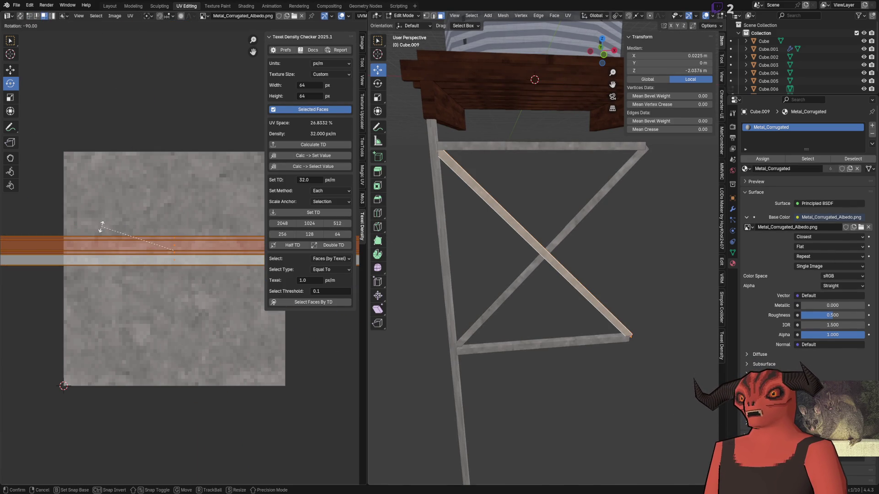
{"action": "key", "text": "Tab"}
{"action": "scroll", "coordinate": [510, 211], "scroll_direction": "up", "scroll_amount": 8}
{"action": "mouse_move", "coordinate": [510, 211]}
{"action": "left_mouse_down"}
{"action": "mouse_move", "coordinate": [557, 299]}
{"action": "mouse_move", "coordinate": [722, 379]}
{"action": "left_mouse_up"}
- Orbit around the crossing beams to check the brace's grey metal texture
{"action": "key", "text": "Tab"}
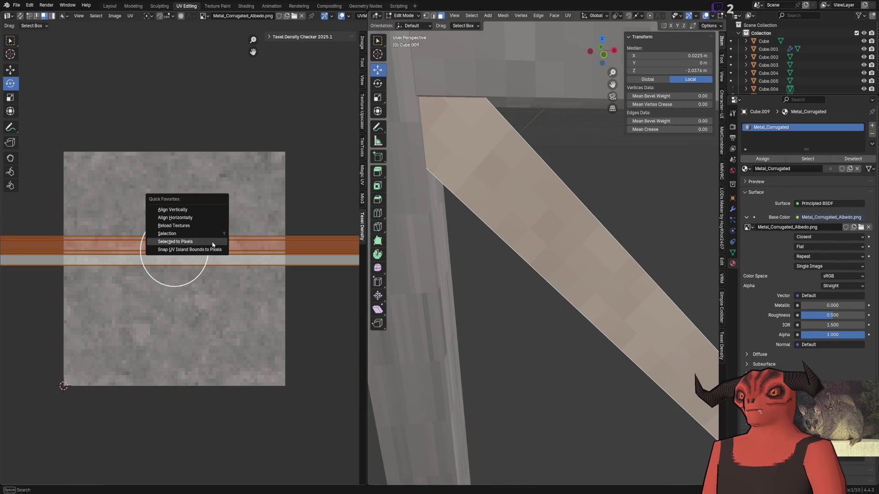
{"action": "key", "text": "shift+s"}
{"action": "key", "text": "Tab"}
{"action": "scroll", "coordinate": [563, 276], "scroll_direction": "down", "scroll_amount": 6}
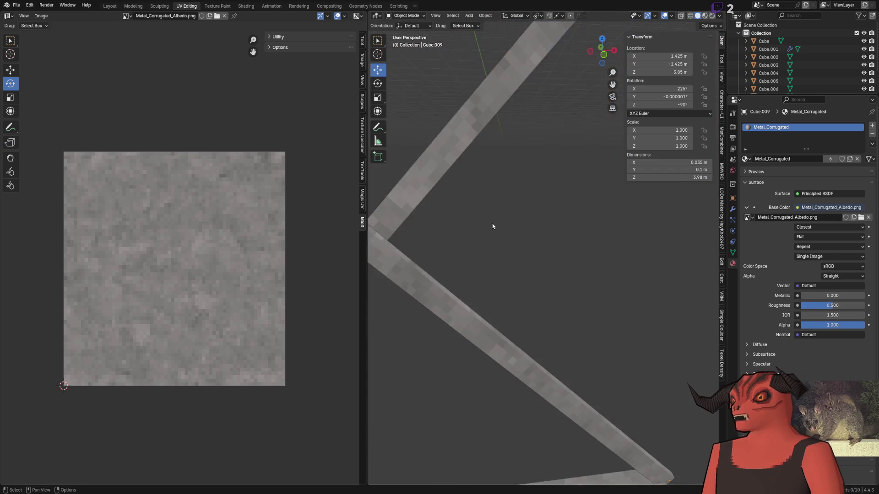
{"action": "mouse_move", "coordinate": [511, 224]}
{"action": "left_mouse_down"}
{"action": "mouse_move", "coordinate": [504, 252]}
{"action": "mouse_move", "coordinate": [462, 184]}
{"action": "left_mouse_up"}
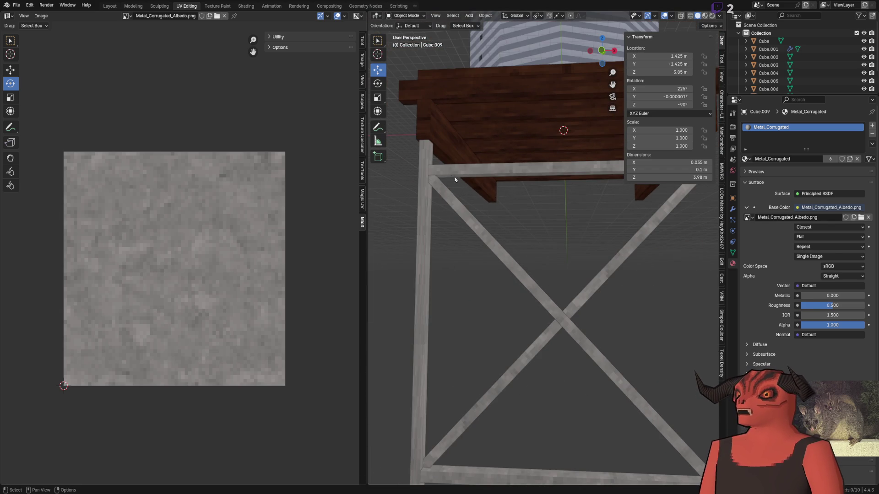
{"action": "mouse_move", "coordinate": [574, 169]}
{"action": "left_mouse_down"}
{"action": "mouse_move", "coordinate": [545, 219]}
{"action": "mouse_move", "coordinate": [463, 229]}
{"action": "left_mouse_up"}
{"action": "key", "text": "Tab"}
{"action": "key", "text": "Tab"}
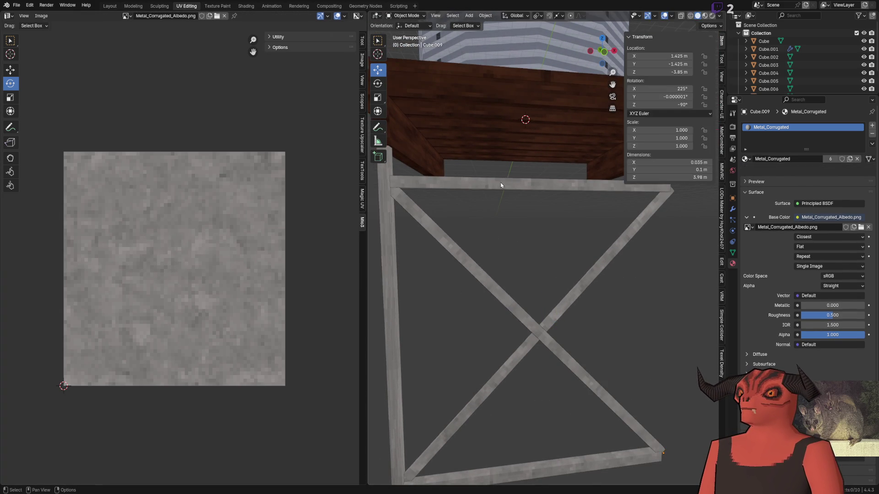
- Move Cube.009's UV strip down the metal texture, then orbit to inspect the crossed braces
{"action": "left_click", "coordinate": [508, 180]}
{"action": "key", "text": "Tab"}
{"action": "key", "text": "Tab"}
{"action": "left_click", "coordinate": [492, 288]}
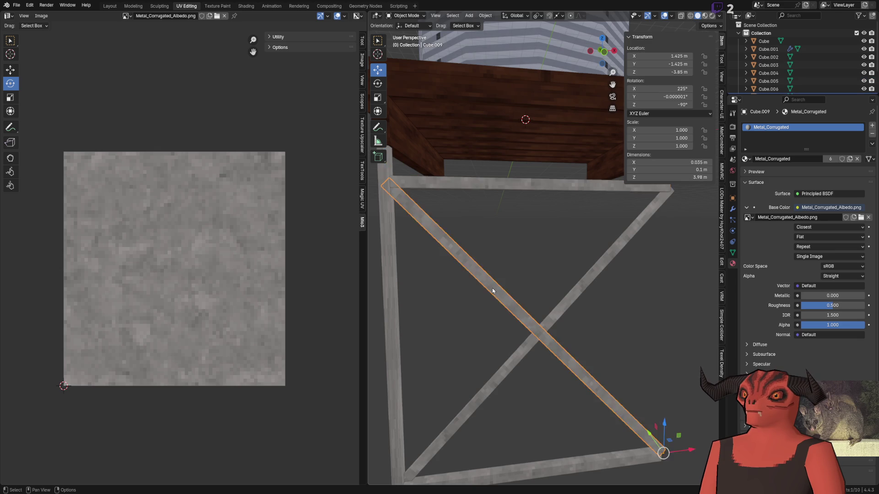
{"action": "key", "text": "Tab"}
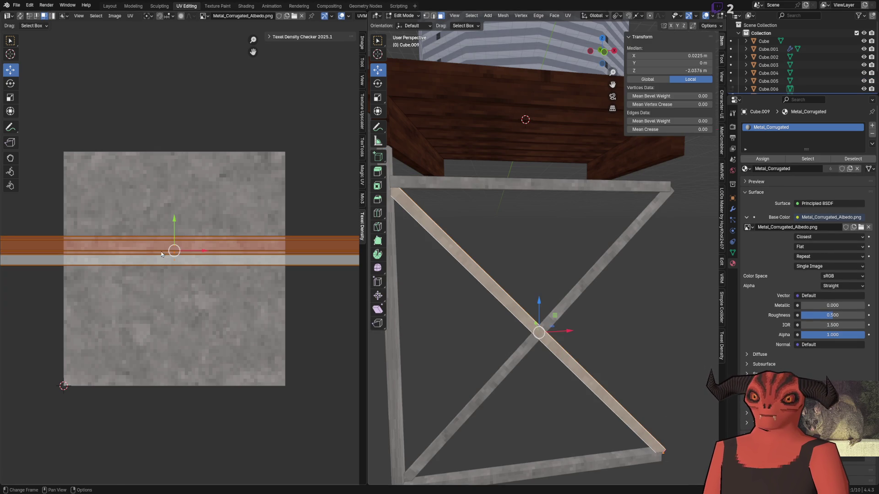
{"action": "left_click_drag", "start_coordinate": [161, 255], "coordinate": [195, 331]}
{"action": "left_click", "coordinate": [194, 334]}
{"action": "key", "text": "Tab"}
{"action": "scroll", "coordinate": [503, 256], "scroll_direction": "up", "scroll_amount": 5}
{"action": "mouse_move", "coordinate": [464, 256]}
{"action": "left_mouse_down"}
{"action": "mouse_move", "coordinate": [530, 247]}
{"action": "mouse_move", "coordinate": [452, 261]}
{"action": "mouse_move", "coordinate": [602, 275]}
{"action": "mouse_move", "coordinate": [575, 256]}
{"action": "mouse_move", "coordinate": [643, 292]}
{"action": "mouse_move", "coordinate": [567, 295]}
{"action": "mouse_move", "coordinate": [575, 308]}
{"action": "mouse_move", "coordinate": [526, 285]}
{"action": "mouse_move", "coordinate": [497, 294]}
{"action": "mouse_move", "coordinate": [492, 328]}
{"action": "mouse_move", "coordinate": [491, 239]}
{"action": "mouse_move", "coordinate": [497, 363]}
{"action": "mouse_move", "coordinate": [528, 292]}
{"action": "mouse_move", "coordinate": [517, 283]}
{"action": "mouse_move", "coordinate": [517, 312]}
{"action": "mouse_move", "coordinate": [544, 247]}
{"action": "mouse_move", "coordinate": [528, 367]}
{"action": "mouse_move", "coordinate": [543, 359]}
{"action": "mouse_move", "coordinate": [577, 299]}
{"action": "left_mouse_up"}
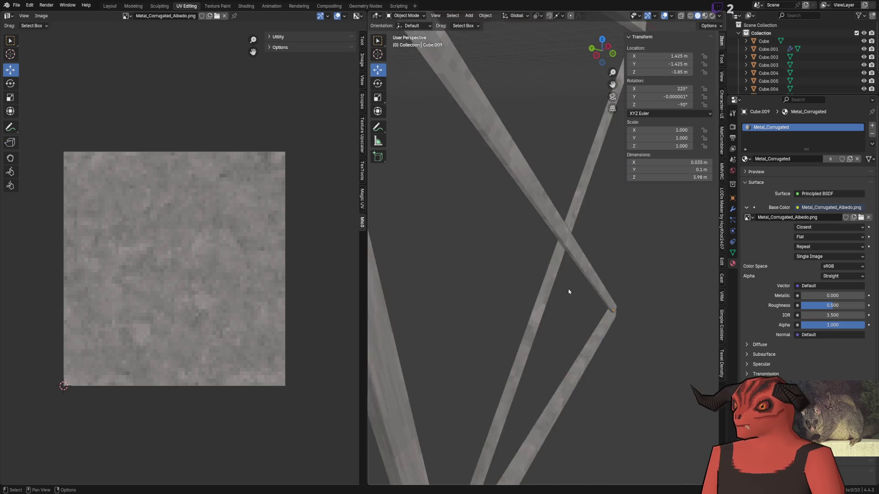
{"action": "scroll", "coordinate": [578, 299], "scroll_direction": "down", "scroll_amount": 5}
{"action": "left_click_drag", "start_coordinate": [571, 334], "coordinate": [482, 288]}
{"action": "scroll", "coordinate": [525, 251], "scroll_direction": "up", "scroll_amount": 5}
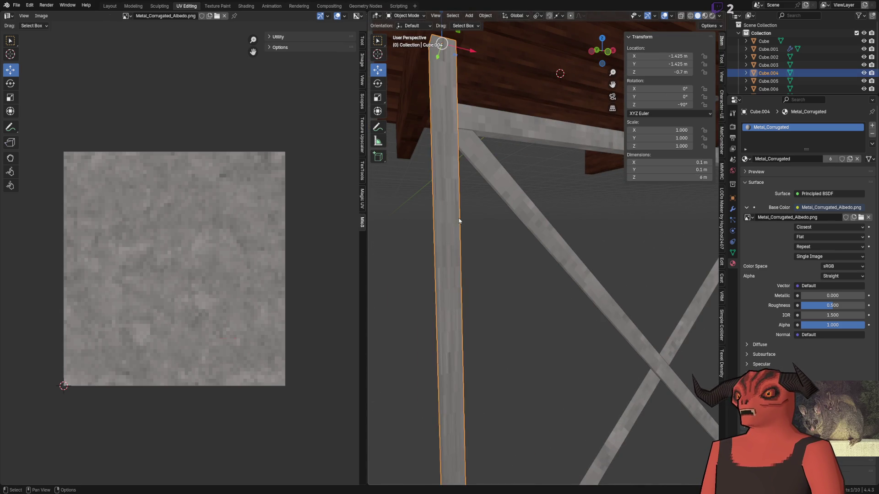
- In Edit Mode on Cube.004, select the post's bottom end face and frame it
{"action": "key", "text": "Tab"}
{"action": "scroll", "coordinate": [490, 236], "scroll_direction": "down", "scroll_amount": 3}
{"action": "mouse_move", "coordinate": [490, 235]}
{"action": "left_mouse_down"}
{"action": "mouse_move", "coordinate": [527, 275]}
{"action": "mouse_move", "coordinate": [551, 243]}
{"action": "mouse_move", "coordinate": [620, 287]}
{"action": "left_mouse_up"}
{"action": "left_click", "coordinate": [559, 187]}
{"action": "key", "text": "ctrl+z"}
{"action": "left_click_drag", "start_coordinate": [558, 188], "coordinate": [560, 193]}
{"action": "scroll", "coordinate": [549, 300], "scroll_direction": "down", "scroll_amount": 4}
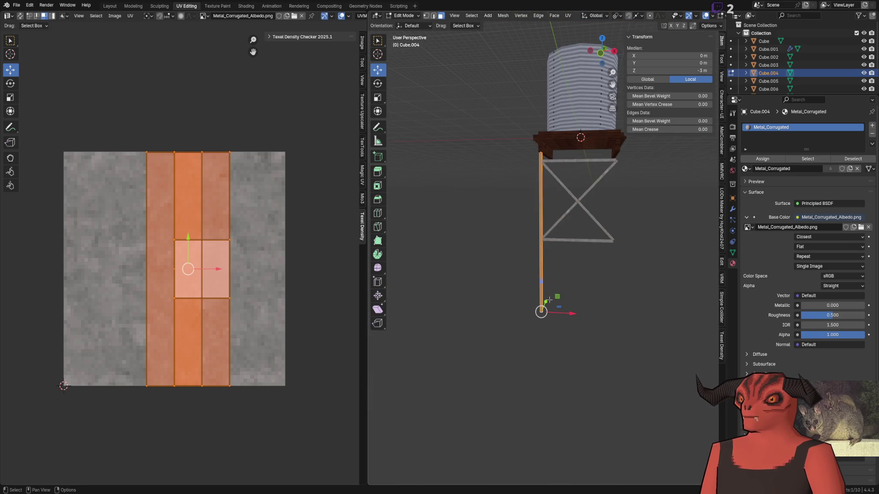
{"action": "scroll", "coordinate": [549, 300], "scroll_direction": "up", "scroll_amount": 3}
{"action": "left_click_drag", "start_coordinate": [549, 300], "coordinate": [485, 284]}
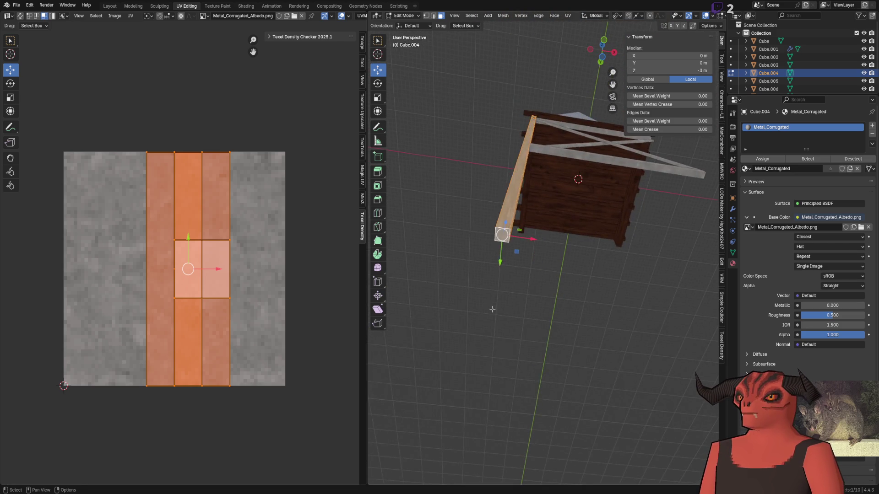
{"action": "left_click", "coordinate": [483, 283]}
{"action": "left_click", "coordinate": [433, 225]}
{"action": "key", "text": "KP_Decimal"}
{"action": "scroll", "coordinate": [535, 248], "scroll_direction": "down", "scroll_amount": 4}
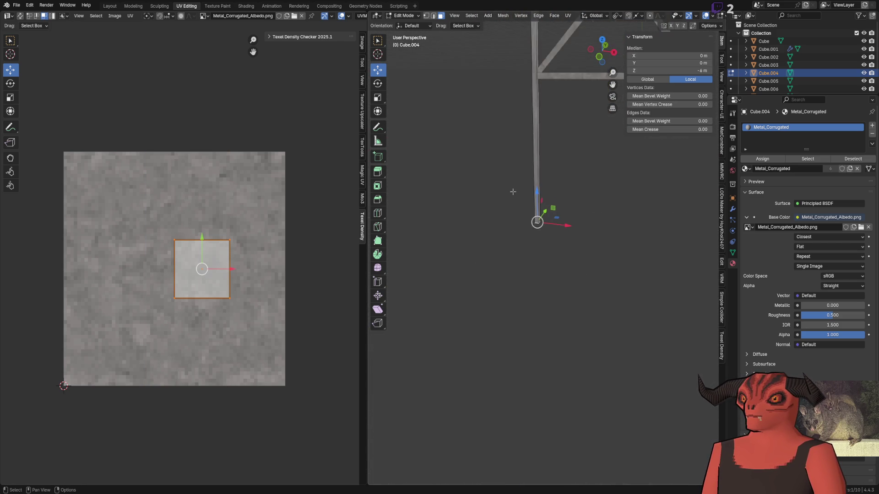
- Raise the post's bottom end 3 m vertically, then select the whole post mesh
{"action": "left_click_drag", "start_coordinate": [536, 249], "coordinate": [539, 103]}
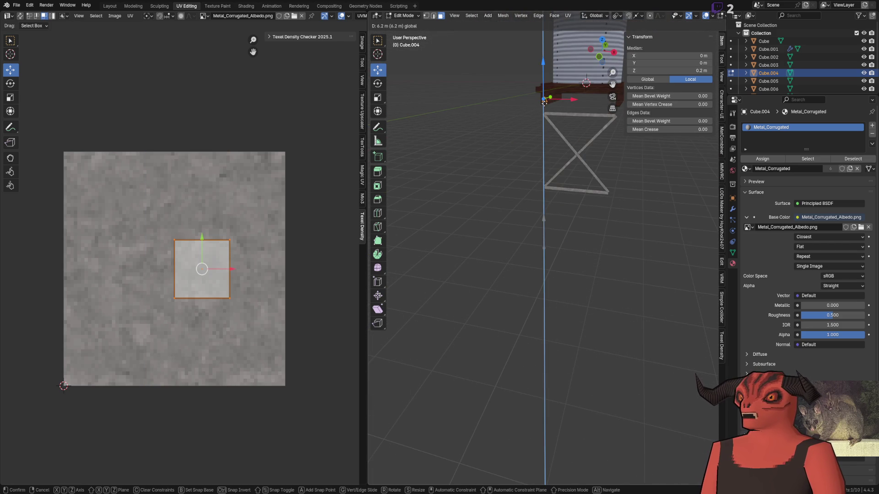
{"action": "left_click", "coordinate": [544, 106]}
{"action": "key", "text": "ctrl+z"}
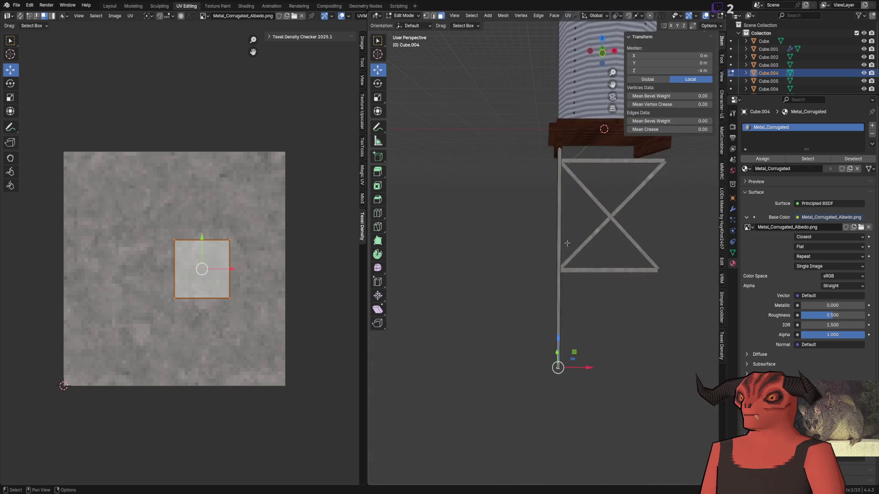
{"action": "left_click_drag", "start_coordinate": [543, 259], "coordinate": [548, 306]}
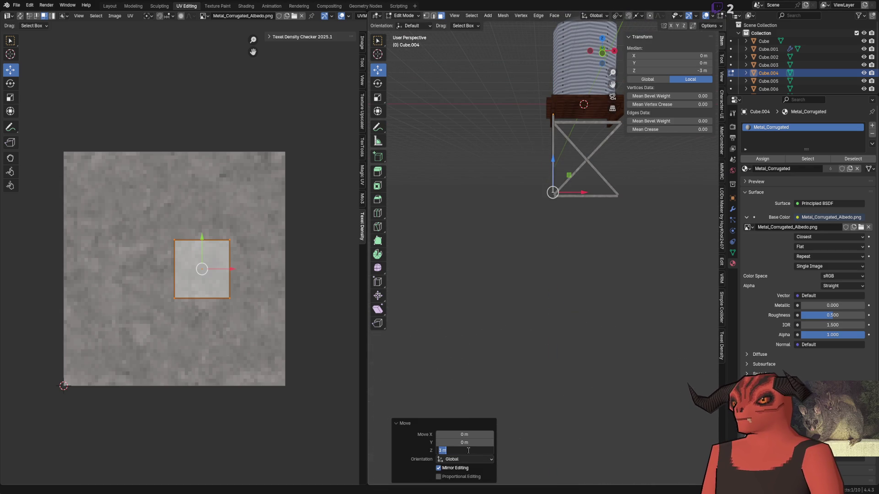
{"action": "left_click", "coordinate": [506, 415]}
{"action": "scroll", "coordinate": [559, 300], "scroll_direction": "up", "scroll_amount": 6}
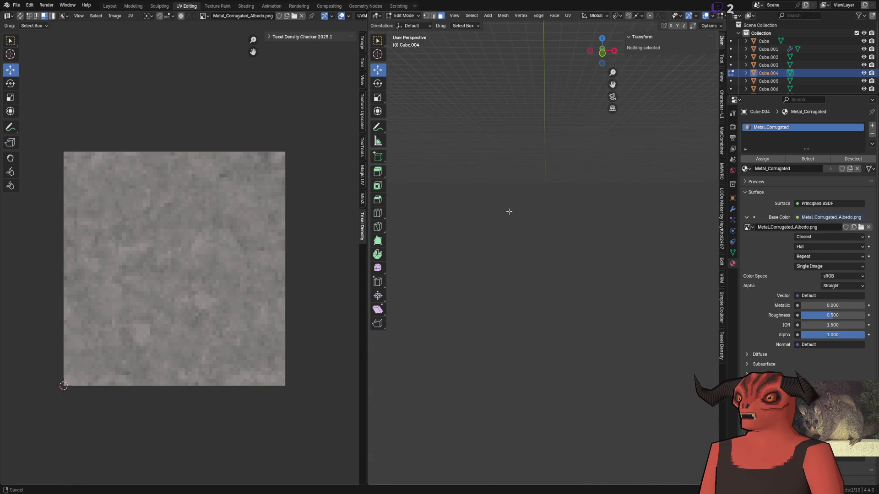
{"action": "key", "text": "a"}
{"action": "scroll", "coordinate": [549, 251], "scroll_direction": "down", "scroll_amount": 5}
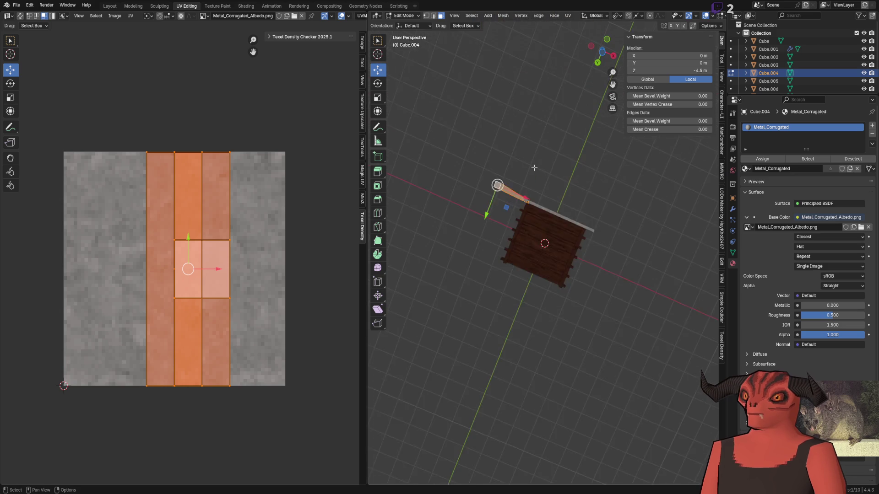
{"action": "key", "text": "ctrl+f"}
- Re-unwrap the vertical post with Cube Projection at cube size 3
{"action": "mouse_move", "coordinate": [623, 292]}
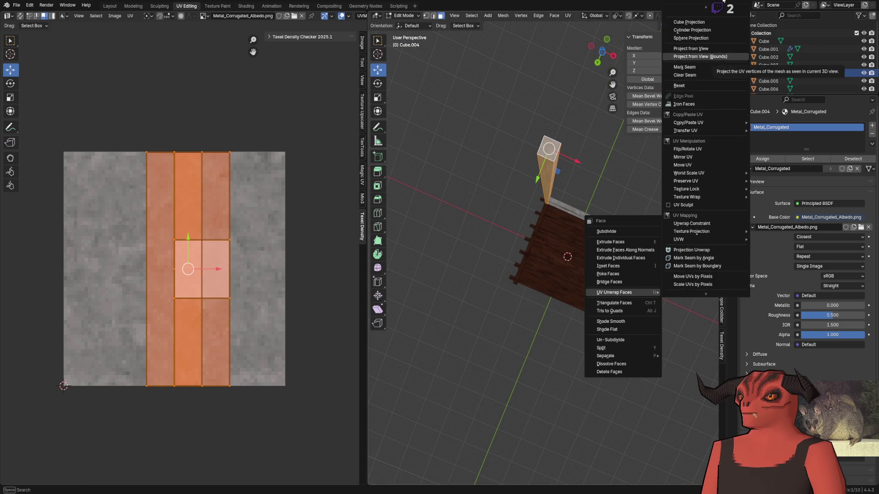
{"action": "left_click", "coordinate": [692, 38]}
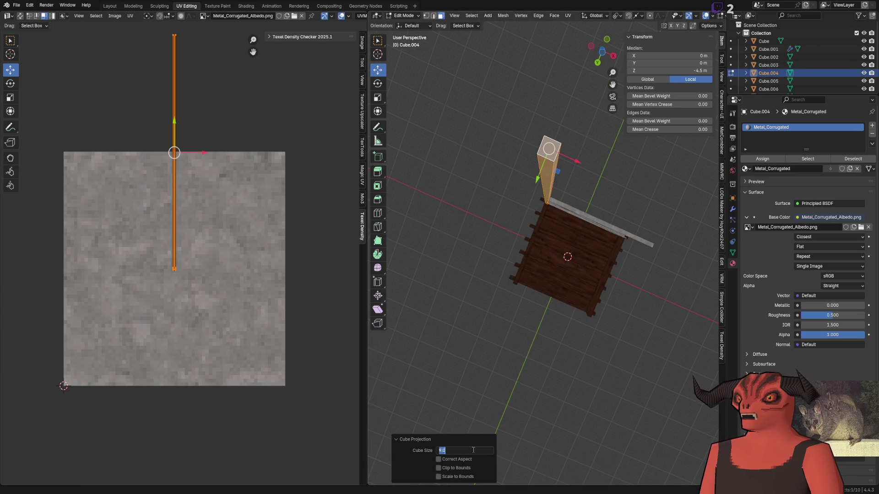
{"action": "type", "text": "1"}
{"action": "key", "text": "Return"}
{"action": "scroll", "coordinate": [228, 255], "scroll_direction": "down", "scroll_amount": 3}
{"action": "left_click", "coordinate": [229, 254]}
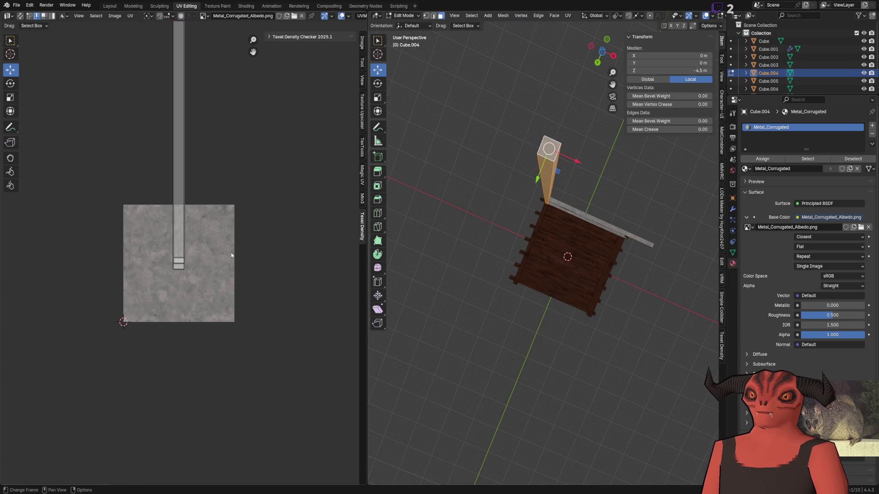
{"action": "left_click_drag", "start_coordinate": [229, 255], "coordinate": [230, 386]}
- Spread the stacked UV strips side by side, try stitching them, and undo it
{"action": "scroll", "coordinate": [208, 267], "scroll_direction": "down", "scroll_amount": 2}
{"action": "scroll", "coordinate": [181, 163], "scroll_direction": "up", "scroll_amount": 5}
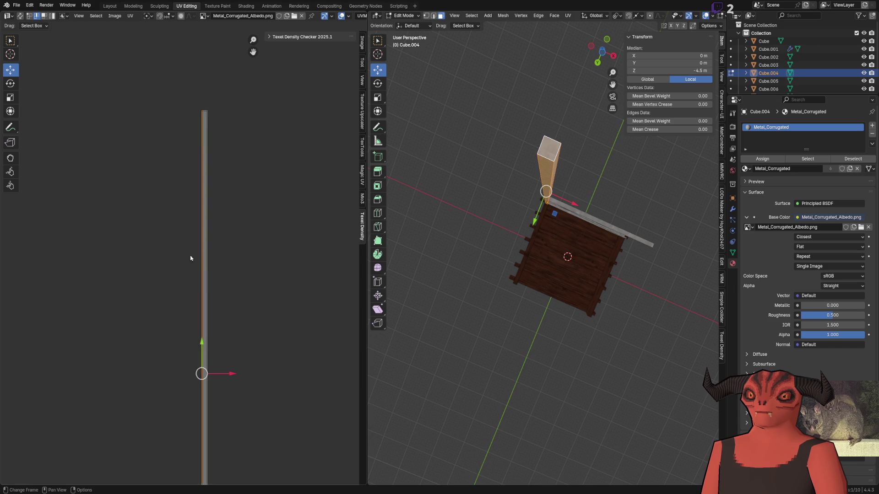
{"action": "left_click_drag", "start_coordinate": [217, 376], "coordinate": [269, 375]}
{"action": "left_click", "coordinate": [206, 369]}
{"action": "mouse_move", "coordinate": [206, 371]}
{"action": "left_mouse_down"}
{"action": "mouse_move", "coordinate": [145, 371]}
{"action": "mouse_move", "coordinate": [326, 370]}
{"action": "left_mouse_up"}
{"action": "left_click", "coordinate": [204, 373]}
{"action": "left_click", "coordinate": [339, 371]}
{"action": "left_click", "coordinate": [257, 369]}
{"action": "right_click", "coordinate": [259, 362]}
{"action": "left_click", "coordinate": [263, 359]}
{"action": "key", "text": "ctrl+z"}
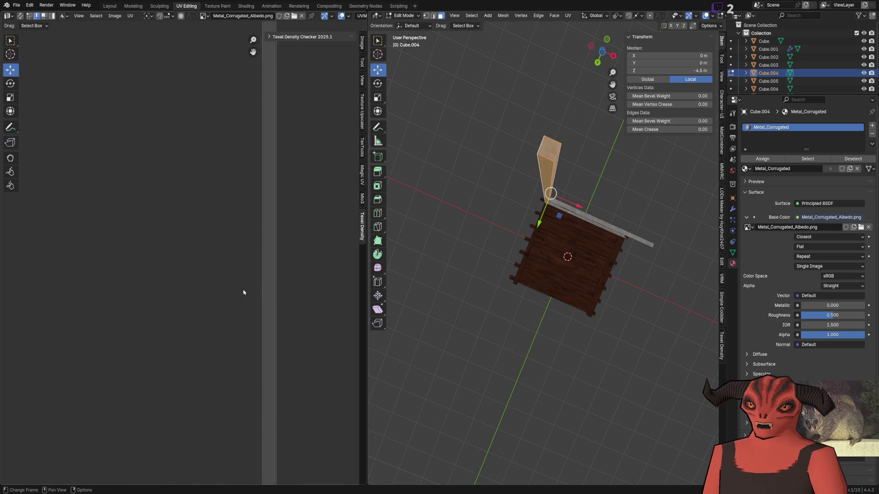
- Mirror the pillar's UV strip horizontally and stitch it to the left strip
{"action": "right_click", "coordinate": [268, 287]}
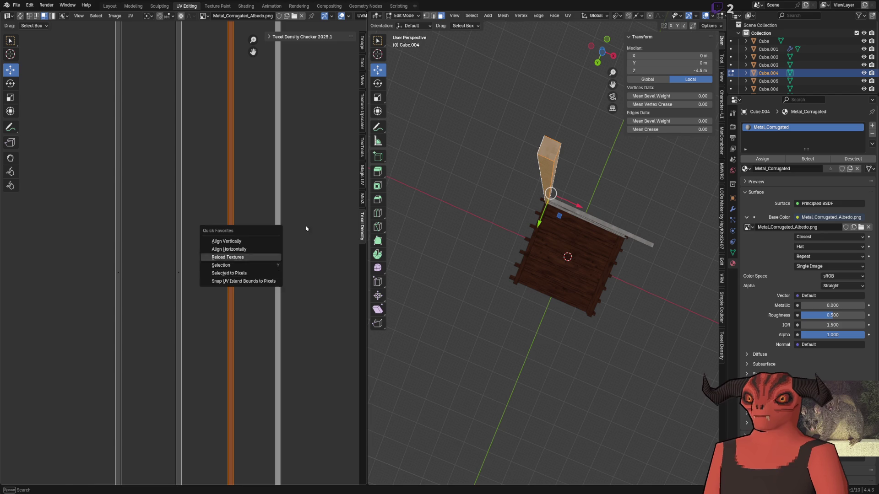
{"action": "right_click", "coordinate": [316, 221]}
{"action": "left_click", "coordinate": [296, 143]}
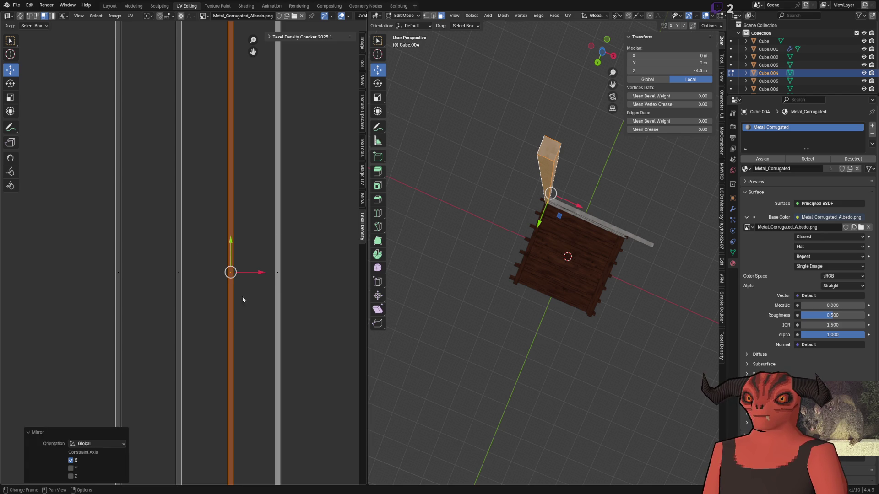
{"action": "left_click", "coordinate": [114, 269]}
{"action": "right_click", "coordinate": [114, 268]}
{"action": "left_click", "coordinate": [135, 359]}
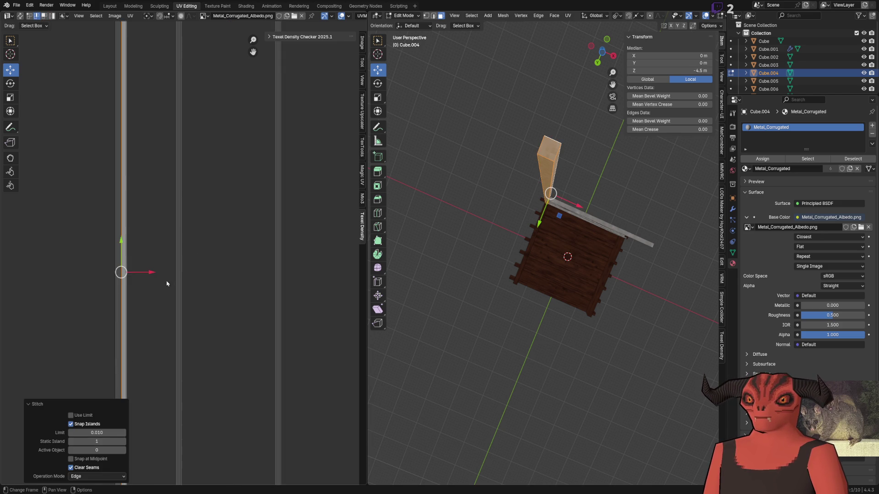
{"action": "left_click", "coordinate": [123, 283]}
{"action": "key", "text": "ctrl+l"}
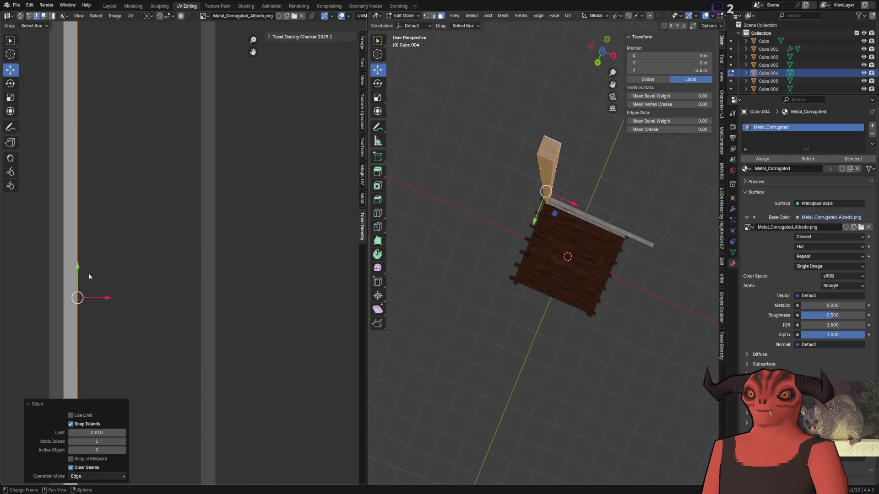
{"action": "scroll", "coordinate": [90, 276], "scroll_direction": "down", "scroll_amount": 3}
- Mirror the next UV strip and stitch the strips into one island
{"action": "right_click", "coordinate": [247, 243]}
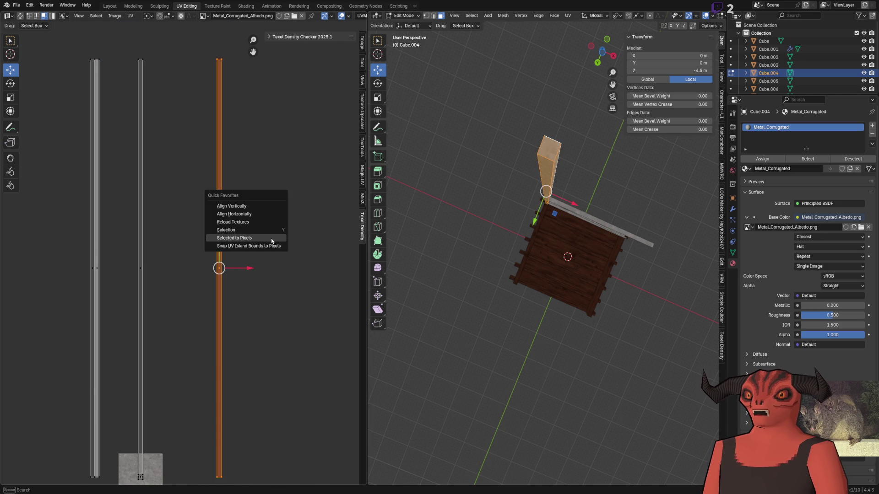
{"action": "right_click", "coordinate": [223, 227]}
{"action": "left_click", "coordinate": [214, 182]}
{"action": "left_click", "coordinate": [80, 277]}
{"action": "right_click", "coordinate": [86, 283]}
{"action": "left_click", "coordinate": [80, 375]}
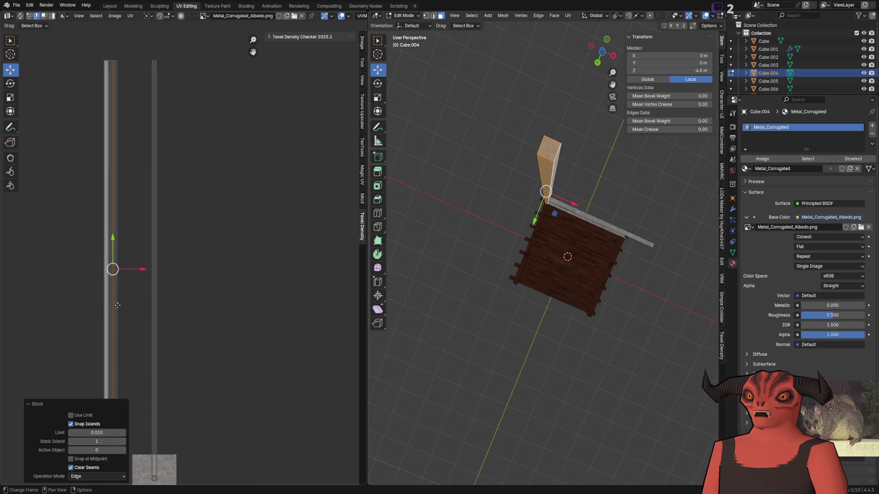
{"action": "left_click", "coordinate": [168, 267]}
{"action": "right_click", "coordinate": [172, 270]}
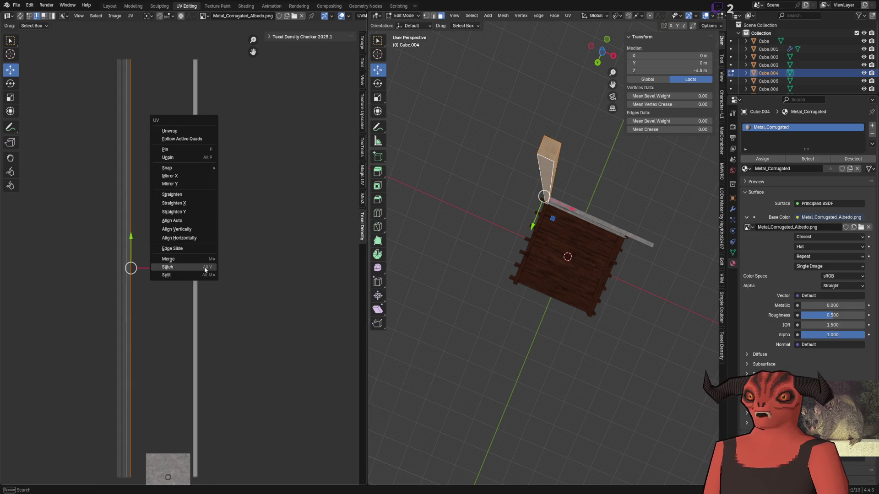
{"action": "left_click", "coordinate": [172, 269]}
{"action": "left_click", "coordinate": [203, 267]}
- Reposition the merged UV strip and the small square UV island
{"action": "scroll", "coordinate": [202, 267], "scroll_direction": "down", "scroll_amount": 6}
{"action": "key", "text": "a"}
{"action": "scroll", "coordinate": [214, 231], "scroll_direction": "up", "scroll_amount": 2}
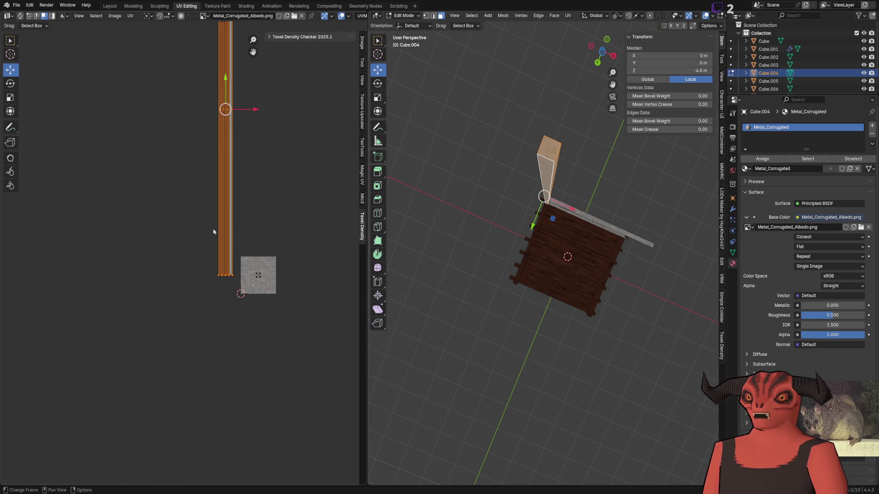
{"action": "mouse_move", "coordinate": [237, 118]}
{"action": "left_mouse_down"}
{"action": "mouse_move", "coordinate": [251, 274]}
{"action": "mouse_move", "coordinate": [261, 237]}
{"action": "left_mouse_up"}
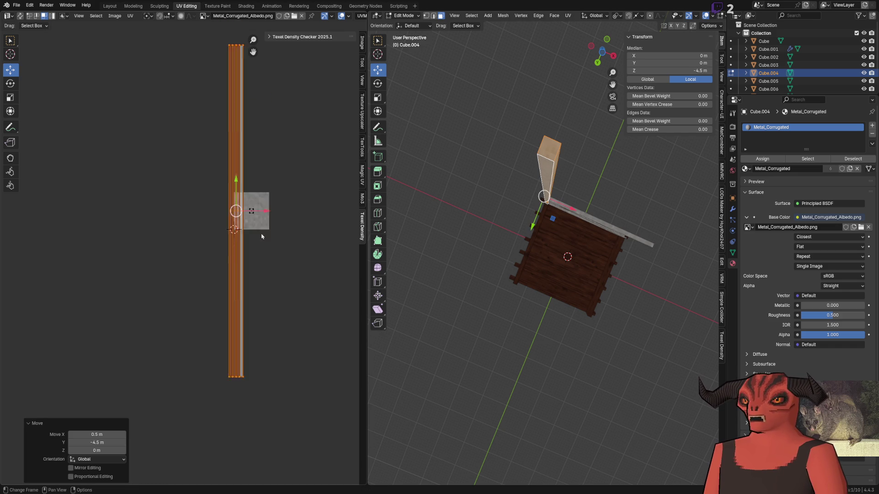
{"action": "scroll", "coordinate": [247, 219], "scroll_direction": "up", "scroll_amount": 8}
{"action": "key", "text": "g"}
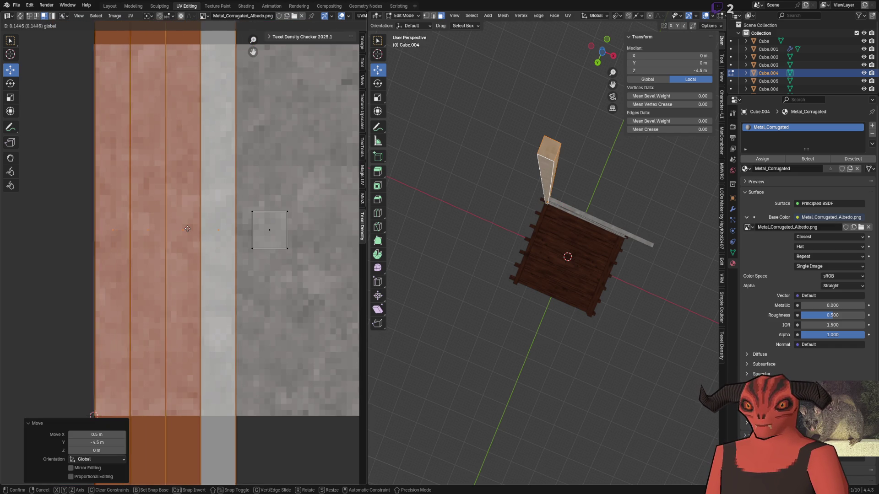
{"action": "left_click", "coordinate": [188, 229]}
{"action": "mouse_move", "coordinate": [250, 201]}
{"action": "left_mouse_down"}
{"action": "mouse_move", "coordinate": [256, 217]}
{"action": "mouse_move", "coordinate": [272, 152]}
{"action": "mouse_move", "coordinate": [275, 167]}
{"action": "left_mouse_up"}
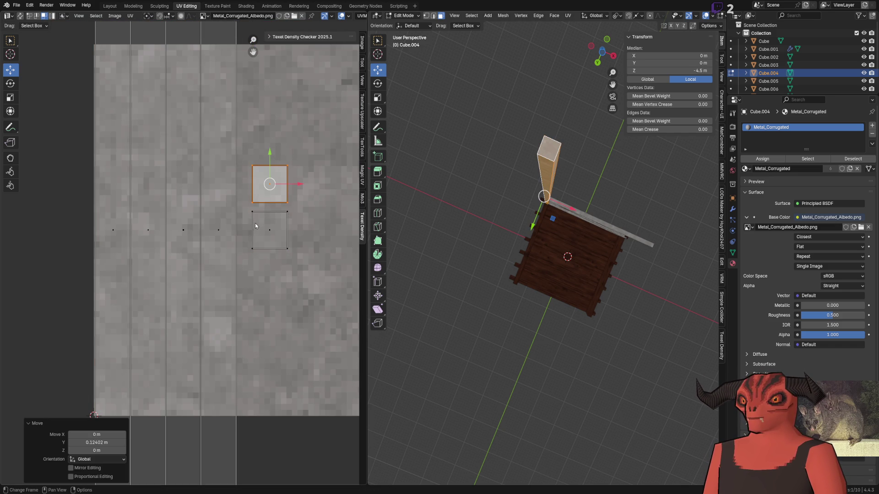
{"action": "scroll", "coordinate": [269, 197], "scroll_direction": "up", "scroll_amount": 6}
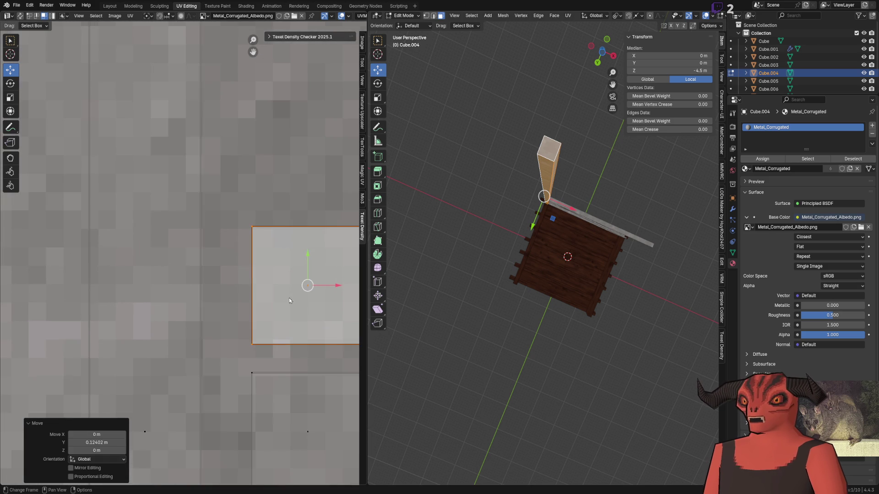
{"action": "key", "text": "g"}
{"action": "mouse_move", "coordinate": [314, 246]}
{"action": "left_mouse_down"}
{"action": "mouse_move", "coordinate": [246, 124]}
{"action": "mouse_move", "coordinate": [240, 353]}
{"action": "mouse_move", "coordinate": [257, 333]}
{"action": "left_mouse_up"}
{"action": "left_click", "coordinate": [249, 330]}
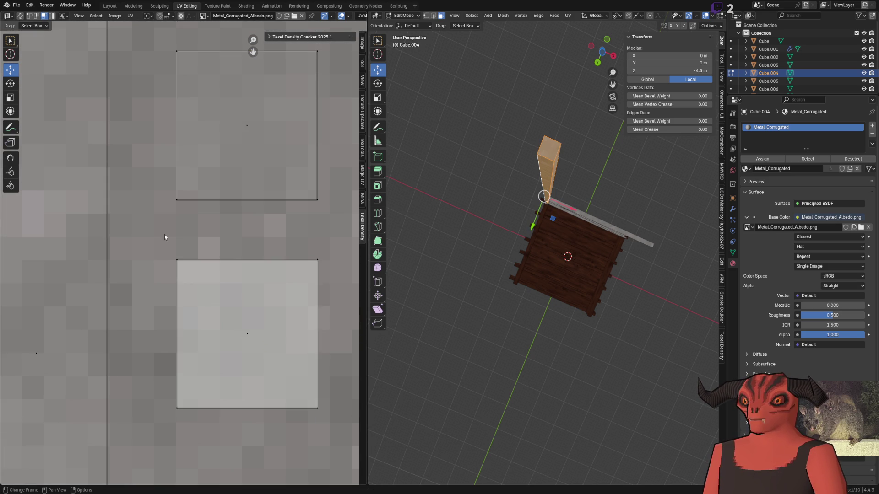
- Rescale all the pillar's UV islands to 32 px/m with Texel Density Checker
{"action": "key", "text": "Home"}
{"action": "right_click", "coordinate": [156, 163]}
{"action": "key", "text": "a"}
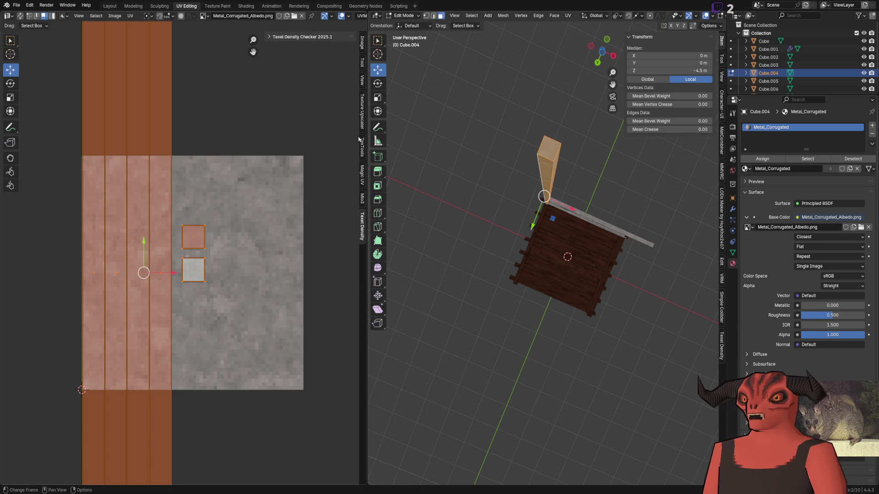
{"action": "left_click", "coordinate": [363, 200]}
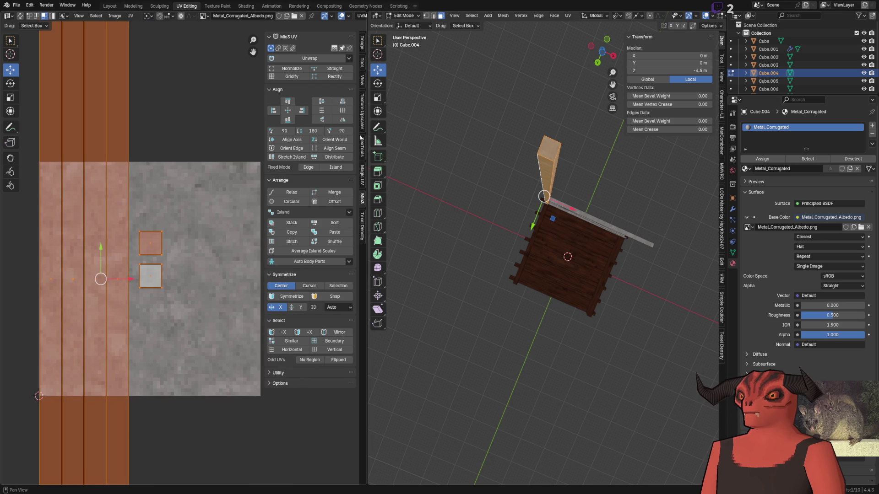
{"action": "left_click", "coordinate": [363, 106]}
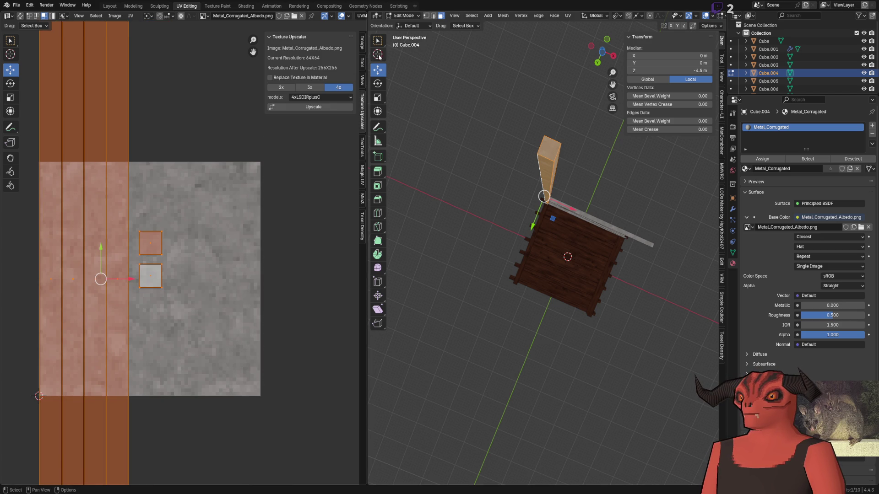
{"action": "left_click", "coordinate": [363, 61]}
{"action": "left_click", "coordinate": [363, 42]}
{"action": "left_click", "coordinate": [363, 80]}
{"action": "left_click", "coordinate": [363, 110]}
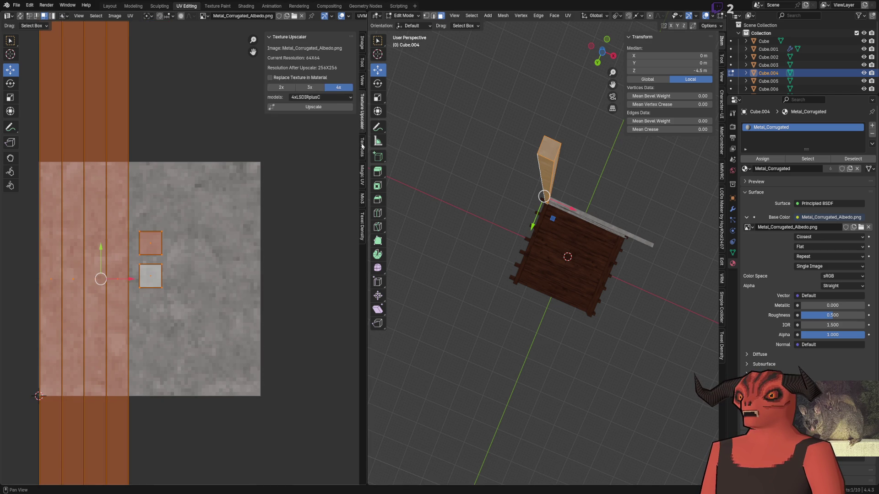
{"action": "left_click", "coordinate": [363, 146]}
{"action": "left_click", "coordinate": [362, 187]}
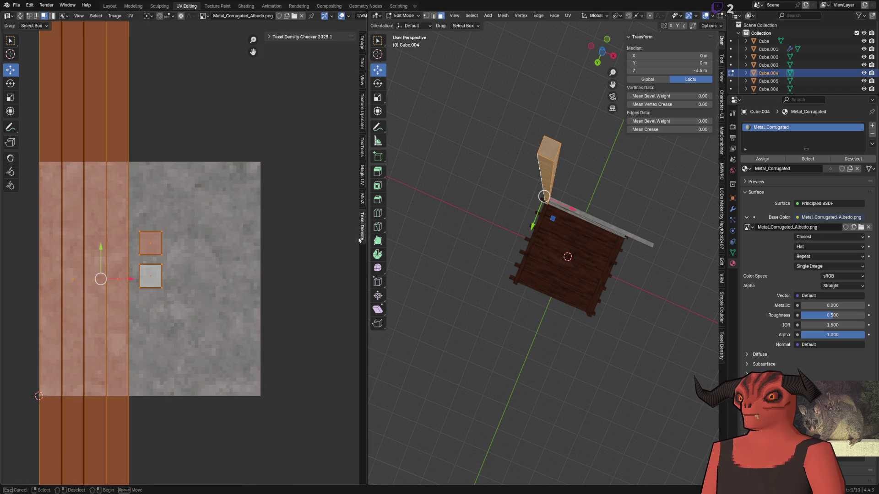
{"action": "left_click", "coordinate": [292, 36]}
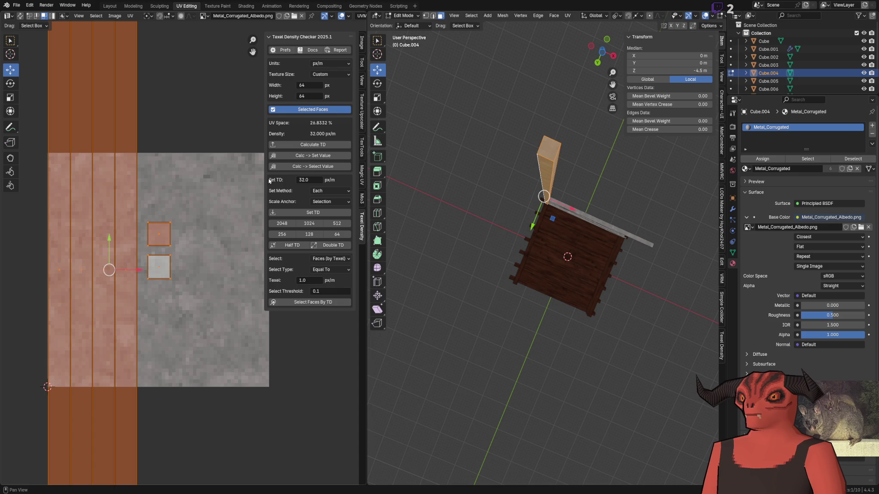
{"action": "left_click", "coordinate": [317, 212]}
{"action": "scroll", "coordinate": [175, 229], "scroll_direction": "up", "scroll_amount": 4}
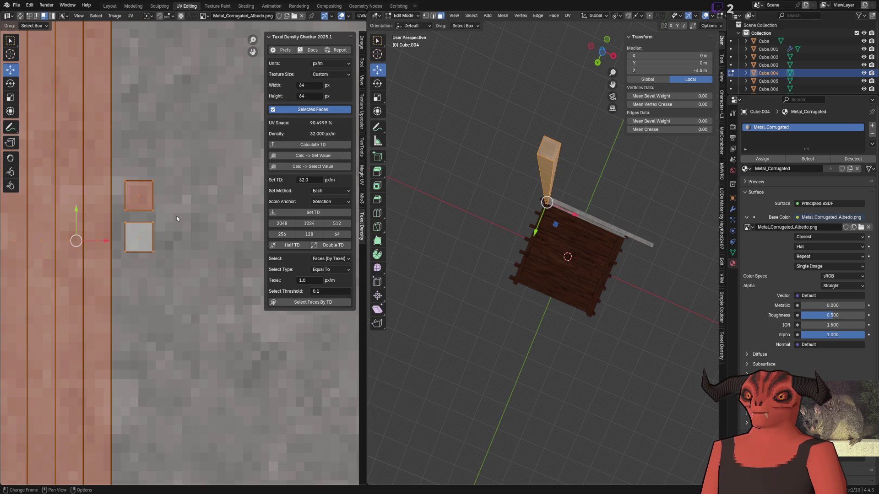
- Snap the selected islands and the strip's vertices to texture pixels
{"action": "key", "text": "shift+s"}
{"action": "left_click", "coordinate": [160, 226]}
{"action": "scroll", "coordinate": [176, 238], "scroll_direction": "down", "scroll_amount": 5}
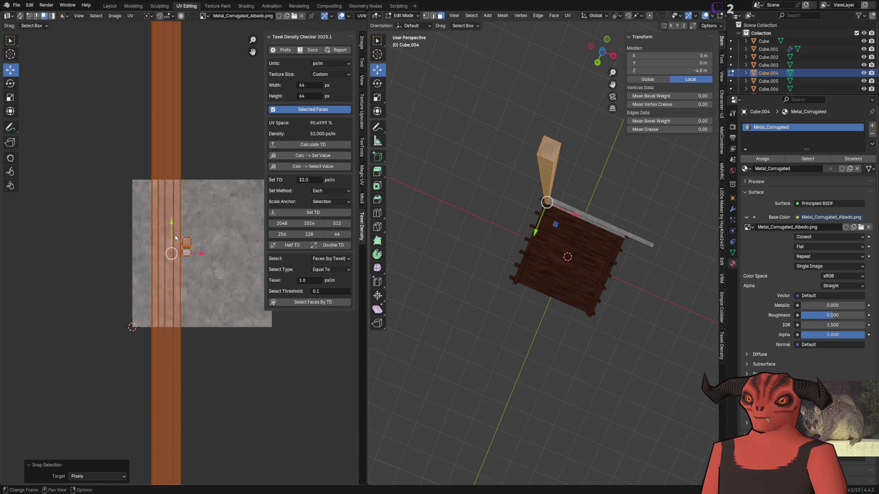
{"action": "scroll", "coordinate": [177, 141], "scroll_direction": "down", "scroll_amount": 5}
{"action": "key", "text": "1"}
{"action": "left_click_drag", "start_coordinate": [133, 129], "coordinate": [183, 394]}
{"action": "scroll", "coordinate": [180, 258], "scroll_direction": "up", "scroll_amount": 10}
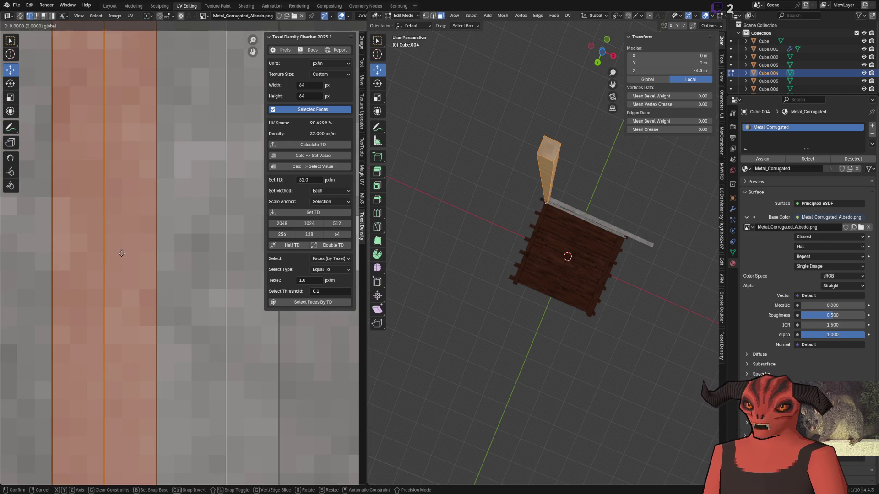
{"action": "key", "text": "shift+s"}
{"action": "left_click", "coordinate": [120, 255]}
{"action": "key", "text": "alt+a"}
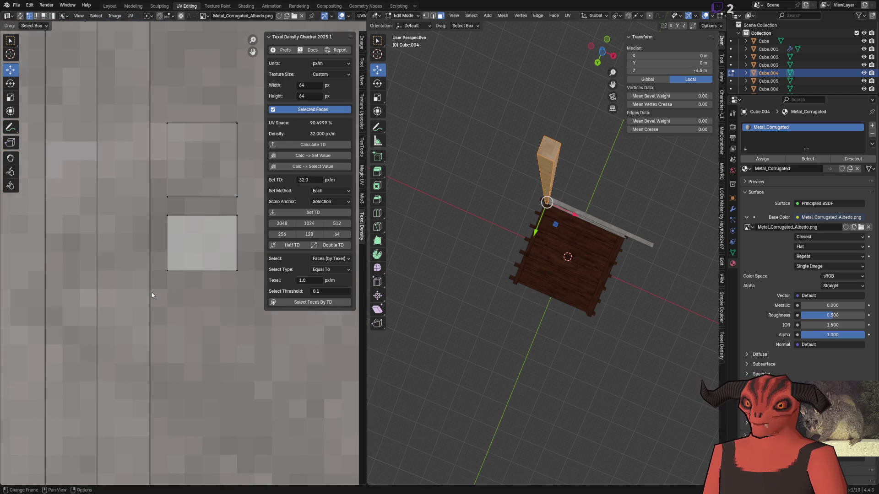
- Nudge the square islands' right edges one texel left, then return to Object Mode
{"action": "left_click_drag", "start_coordinate": [157, 293], "coordinate": [100, 314]}
{"action": "left_click", "coordinate": [185, 270]}
{"action": "key", "text": "g"}
{"action": "left_click", "coordinate": [188, 186]}
{"action": "left_click", "coordinate": [188, 185]}
{"action": "key", "text": "g"}
{"action": "left_click", "coordinate": [176, 183]}
{"action": "key", "text": "g"}
{"action": "right_click", "coordinate": [191, 188]}
{"action": "left_click", "coordinate": [158, 216]}
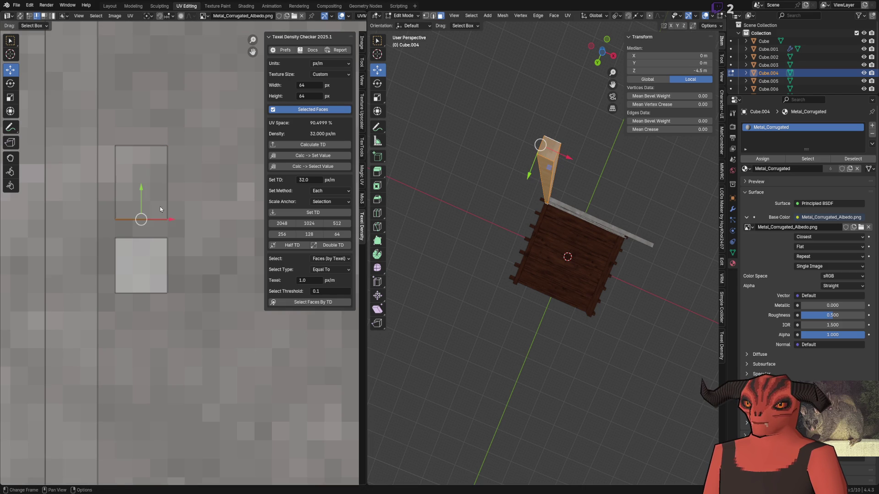
{"action": "key", "text": "Tab"}
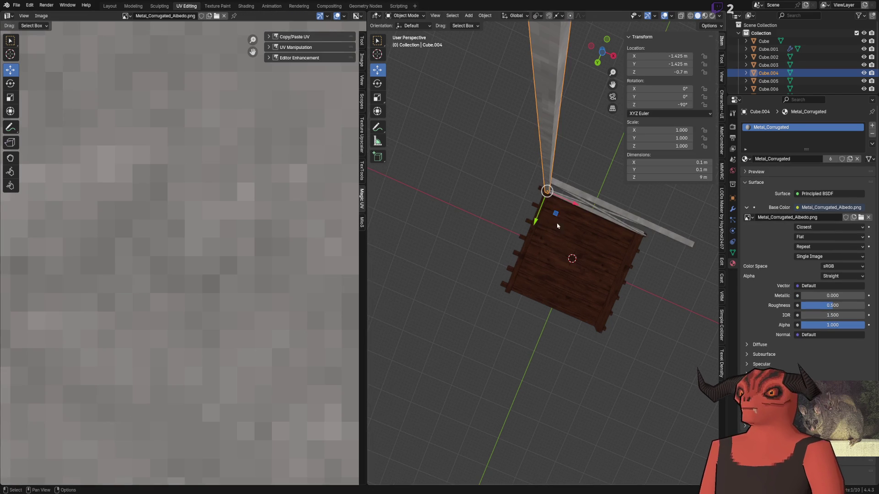
- Switch to the Layout workspace, select the X-brace diagonal bars and orbit to face the frame
{"action": "scroll", "coordinate": [479, 221], "scroll_direction": "up", "scroll_amount": 5}
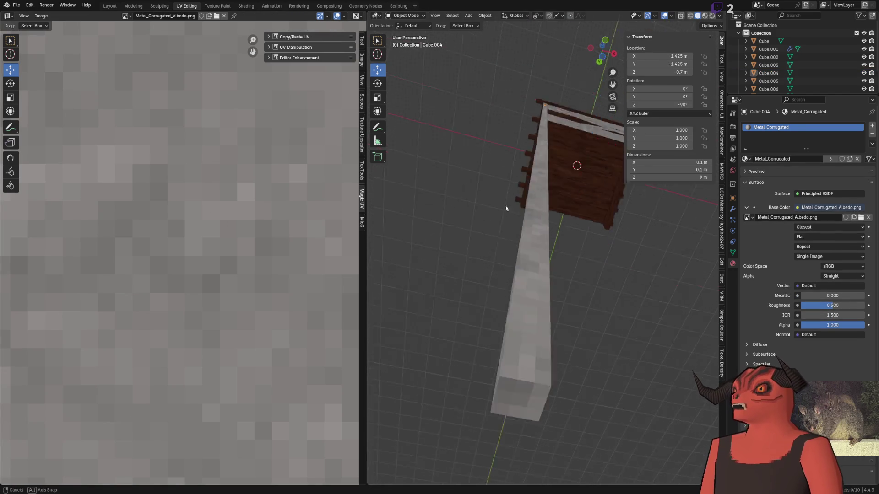
{"action": "scroll", "coordinate": [527, 229], "scroll_direction": "up", "scroll_amount": 5}
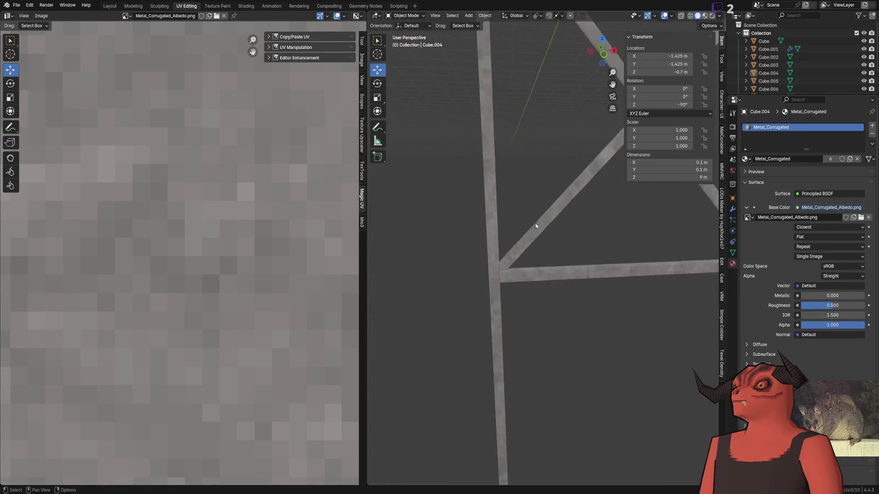
{"action": "scroll", "coordinate": [536, 219], "scroll_direction": "down", "scroll_amount": 5}
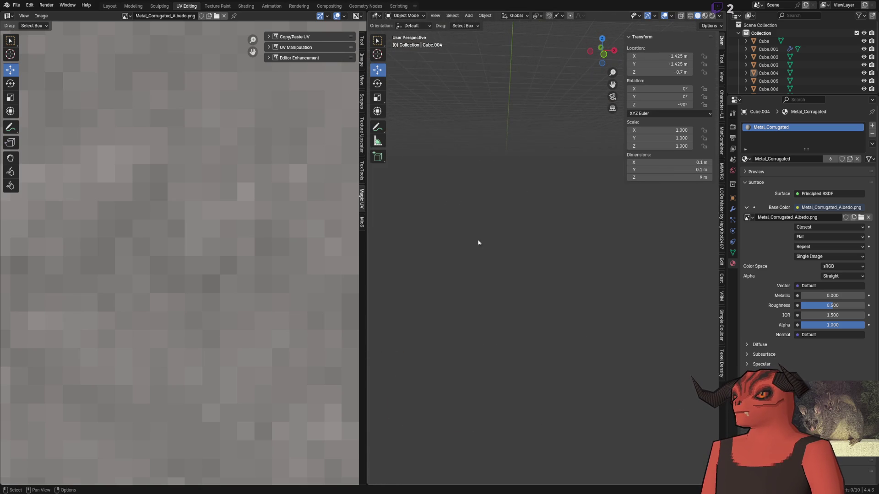
{"action": "scroll", "coordinate": [472, 261], "scroll_direction": "down", "scroll_amount": 3}
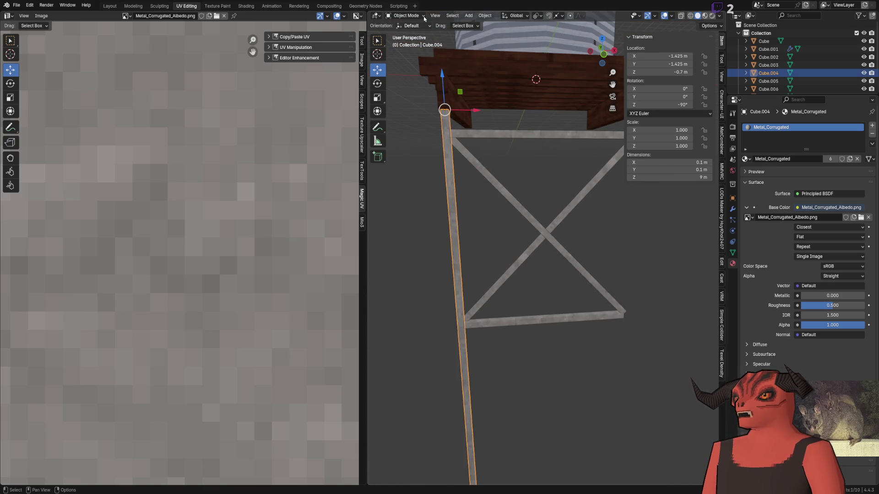
{"action": "left_click", "coordinate": [110, 6]}
{"action": "left_click", "coordinate": [394, 247]}
{"action": "left_click", "coordinate": [421, 293], "text": "shift"}
{"action": "scroll", "coordinate": [398, 225], "scroll_direction": "up", "scroll_amount": 3}
{"action": "mouse_move", "coordinate": [398, 224]}
{"action": "left_mouse_down"}
{"action": "mouse_move", "coordinate": [352, 132]}
{"action": "mouse_move", "coordinate": [335, 225]}
{"action": "mouse_move", "coordinate": [406, 278]}
{"action": "mouse_move", "coordinate": [473, 274]}
{"action": "mouse_move", "coordinate": [389, 256]}
{"action": "mouse_move", "coordinate": [414, 124]}
{"action": "mouse_move", "coordinate": [404, 137]}
{"action": "left_mouse_up"}
- Duplicate one diagonal brace and rotate the copy 90° about Y
{"action": "key", "text": "shift+d"}
{"action": "key", "text": "Escape"}
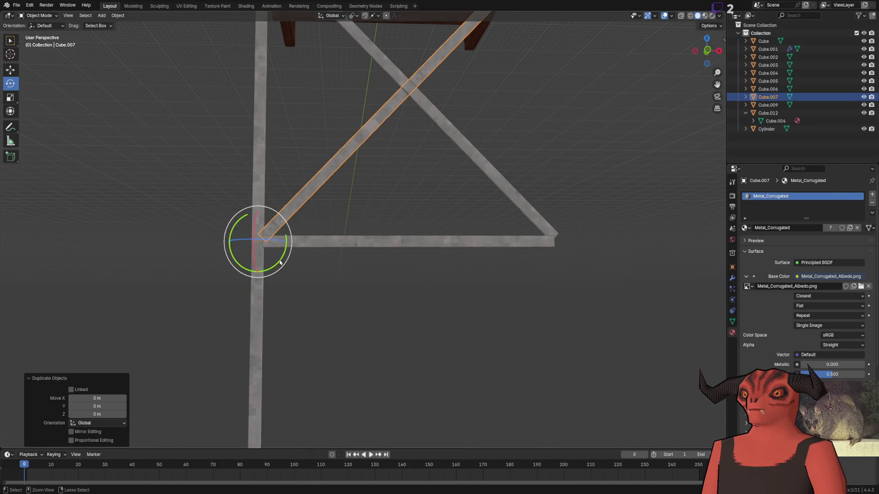
{"action": "type", "text": "ry90"}
{"action": "key", "text": "Return"}
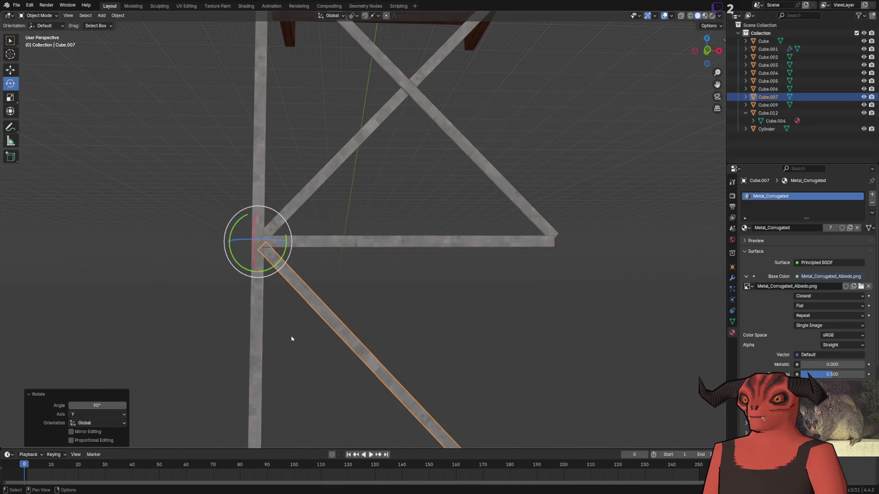
{"action": "left_click", "coordinate": [421, 148]}
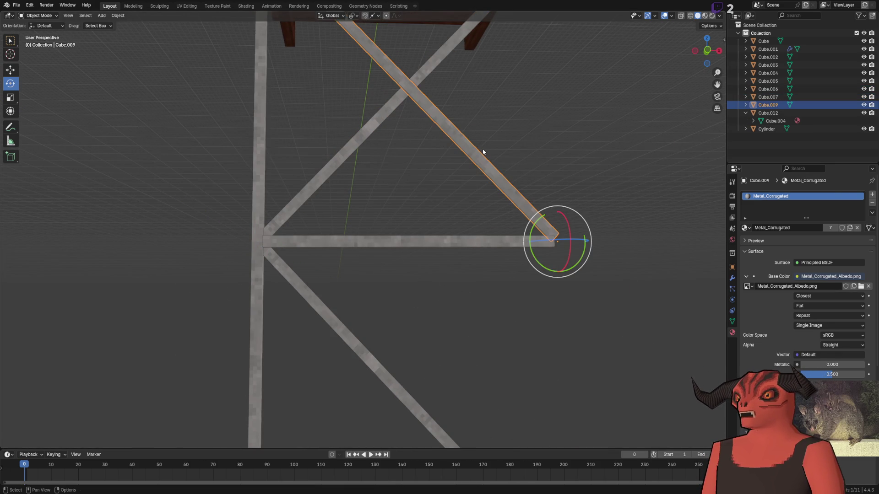
- Duplicate the other diagonal brace and rotate the copy -90° about Y
{"action": "key", "text": "shift+d"}
{"action": "key", "text": "Escape"}
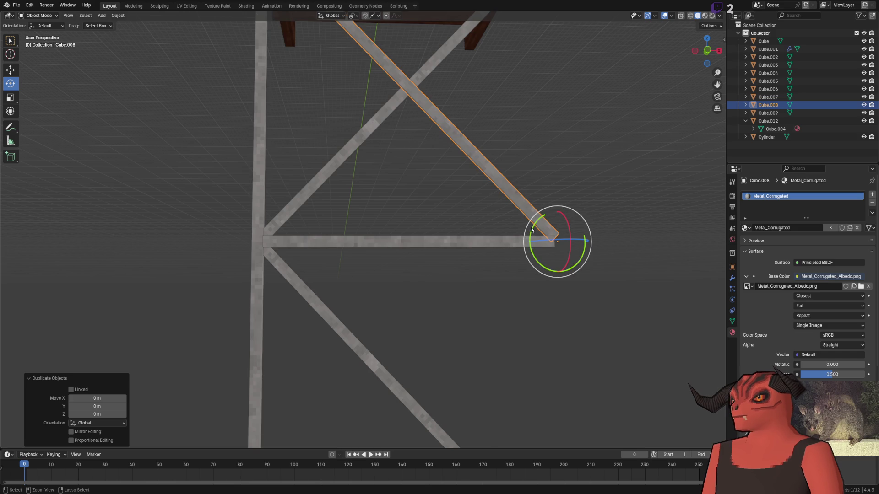
{"action": "type", "text": "ry-90"}
{"action": "key", "text": "Return"}
{"action": "scroll", "coordinate": [222, 328], "scroll_direction": "down", "scroll_amount": 3, "text": "shift"}
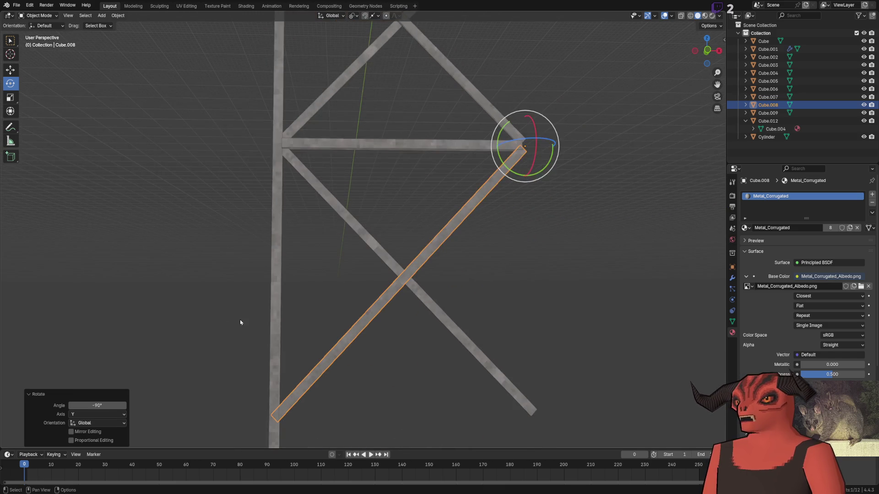
{"action": "scroll", "coordinate": [221, 329], "scroll_direction": "up", "scroll_amount": 6}
{"action": "left_click", "coordinate": [500, 310]}
- Orbit out and box-select the frame's bars
{"action": "scroll", "coordinate": [338, 268], "scroll_direction": "down", "scroll_amount": 5}
{"action": "mouse_move", "coordinate": [394, 208]}
{"action": "left_mouse_down"}
{"action": "mouse_move", "coordinate": [381, 188]}
{"action": "mouse_move", "coordinate": [372, 228]}
{"action": "mouse_move", "coordinate": [348, 227]}
{"action": "mouse_move", "coordinate": [381, 208]}
{"action": "mouse_move", "coordinate": [345, 230]}
{"action": "mouse_move", "coordinate": [328, 291]}
{"action": "mouse_move", "coordinate": [359, 159]}
{"action": "left_mouse_up"}
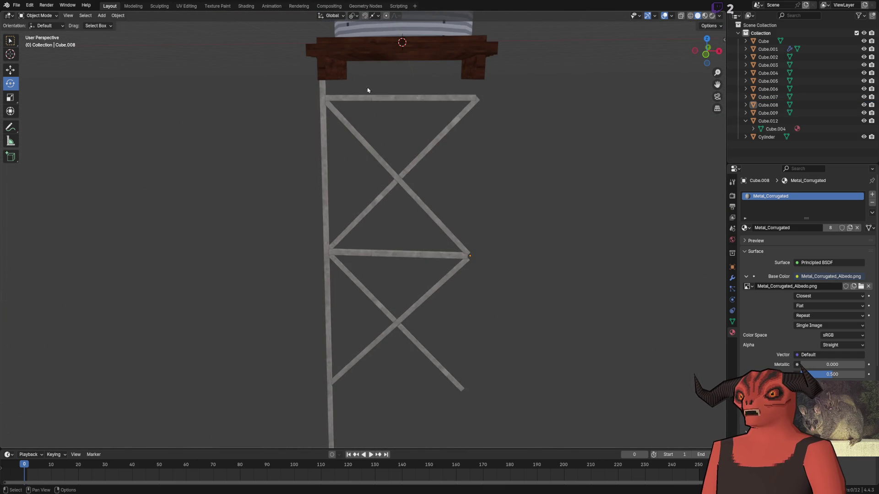
{"action": "left_click_drag", "start_coordinate": [372, 92], "coordinate": [438, 444]}
- Join the selected truss members into one braced frame object
{"action": "key", "text": "ctrl+j"}
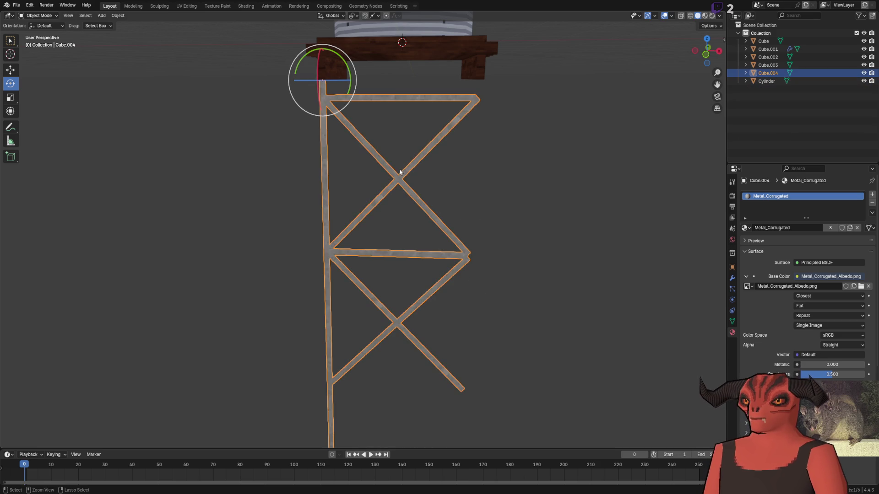
{"action": "left_click", "coordinate": [363, 127]}
{"action": "left_click", "coordinate": [328, 122]}
{"action": "mouse_move", "coordinate": [328, 121]}
{"action": "left_mouse_down"}
{"action": "mouse_move", "coordinate": [353, 157]}
{"action": "mouse_move", "coordinate": [383, 164]}
{"action": "mouse_move", "coordinate": [363, 163]}
{"action": "left_mouse_up"}
- Place a linked copy of the frame rotated -90° about Z and offset 2.8 m along Y
{"action": "key", "text": "alt+d"}
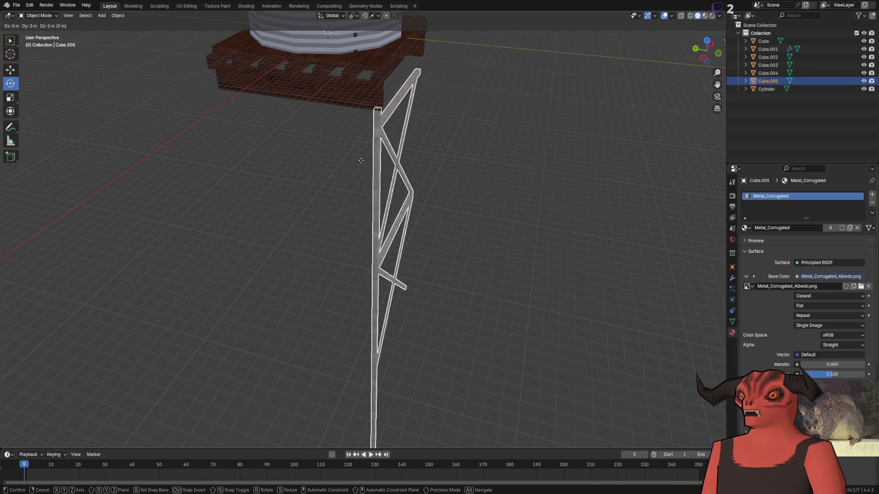
{"action": "key", "text": "Escape"}
{"action": "mouse_move", "coordinate": [378, 129]}
{"action": "left_mouse_down"}
{"action": "mouse_move", "coordinate": [348, 114]}
{"action": "mouse_move", "coordinate": [313, 126]}
{"action": "left_mouse_up"}
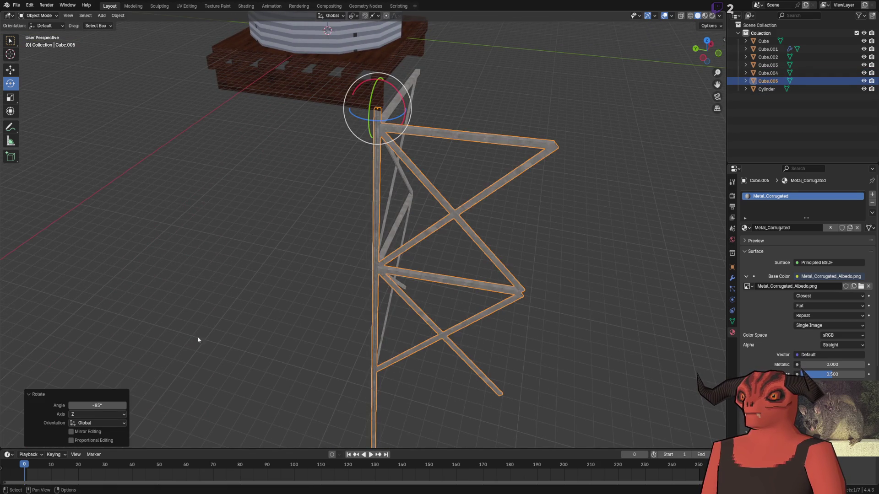
{"action": "type", "text": "-90"}
{"action": "key", "text": "Return"}
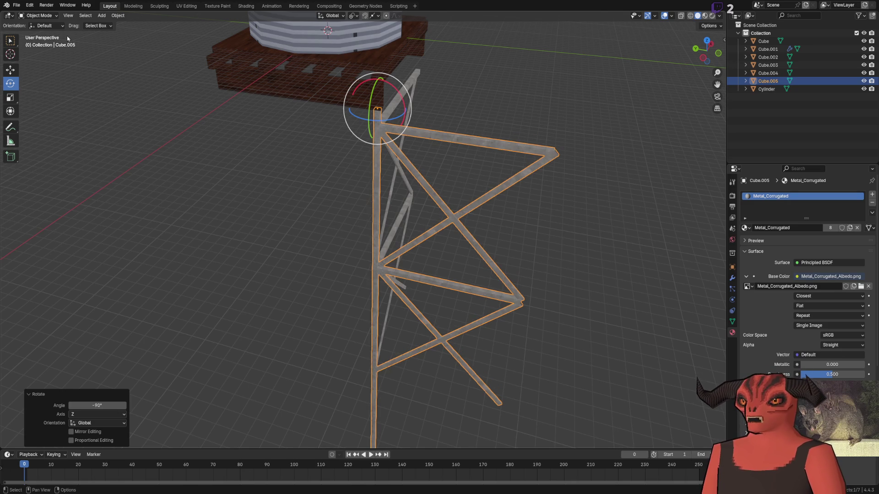
{"action": "left_click", "coordinate": [9, 68]}
{"action": "left_click_drag", "start_coordinate": [354, 112], "coordinate": [204, 111]}
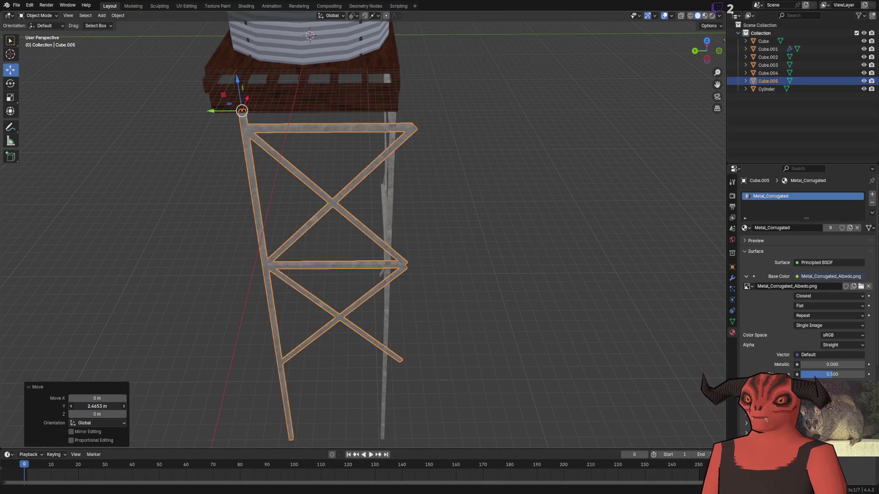
{"action": "key", "text": "Return"}
{"action": "left_click", "coordinate": [110, 404]}
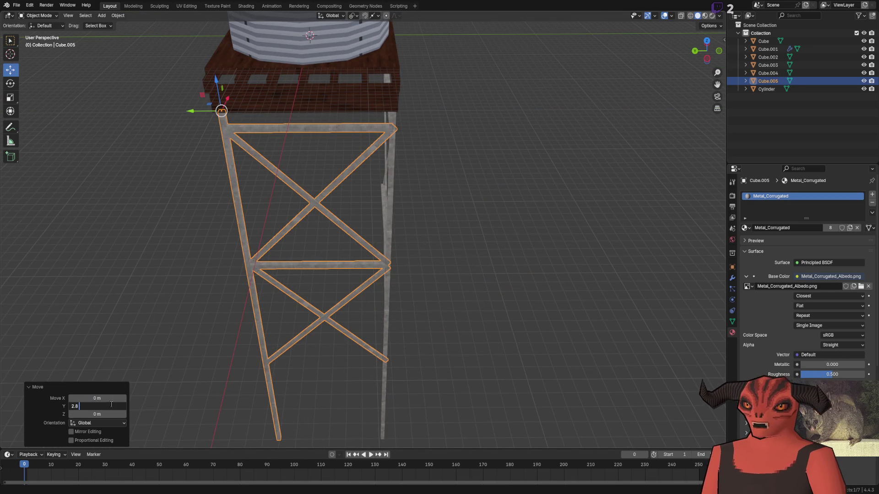
{"action": "key", "text": "Return"}
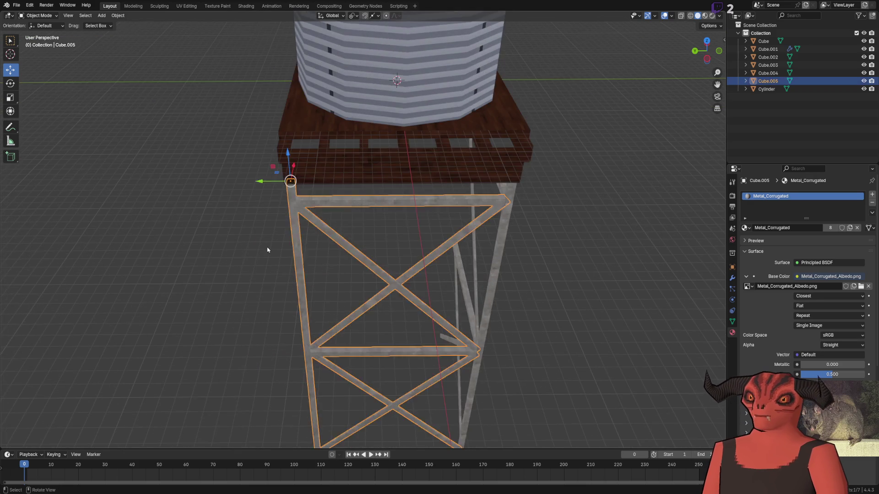
- Add another linked frame copy moved 2.85 m along X and rotated -90°
{"action": "key", "text": "alt+d"}
{"action": "key", "text": "Escape"}
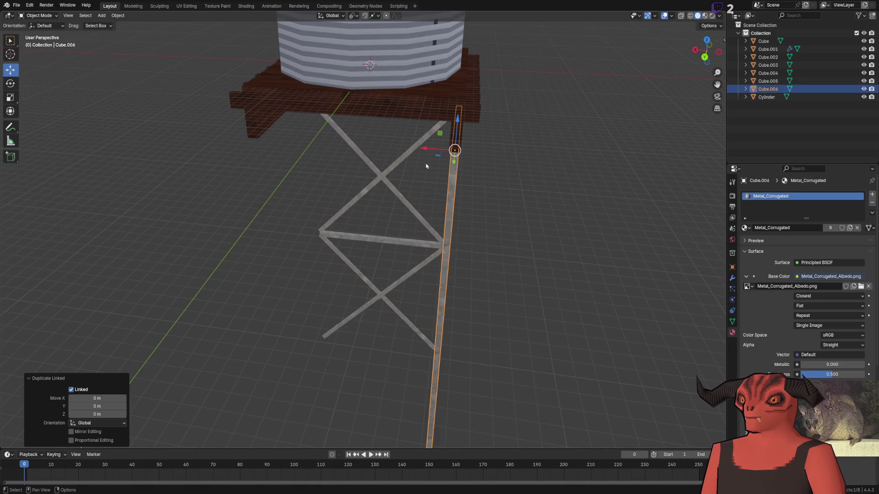
{"action": "left_click_drag", "start_coordinate": [440, 153], "coordinate": [247, 355]}
{"action": "type", "text": "2.8"}
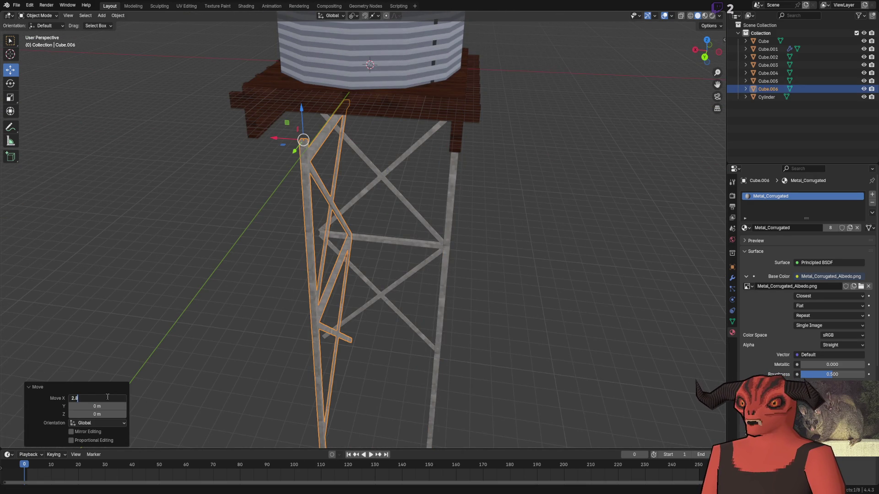
{"action": "type", "text": "5"}
{"action": "key", "text": "Return"}
{"action": "left_click", "coordinate": [10, 84]}
{"action": "left_click_drag", "start_coordinate": [256, 147], "coordinate": [216, 140]}
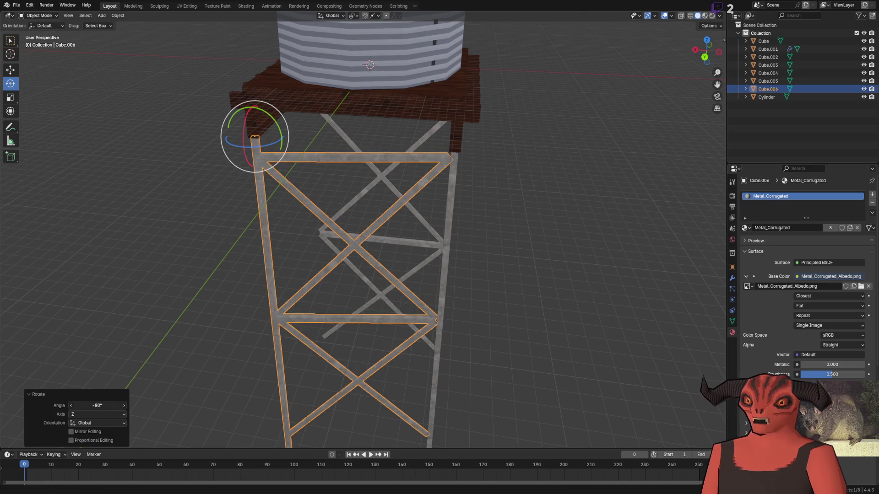
{"action": "key", "text": "Return"}
- Add a third linked frame copy rotated -90° and offset -2.85 m along Y
{"action": "key", "text": "alt+d"}
{"action": "right_click", "coordinate": [389, 185]}
{"action": "mouse_move", "coordinate": [446, 155]}
{"action": "left_mouse_down"}
{"action": "mouse_move", "coordinate": [415, 165]}
{"action": "mouse_move", "coordinate": [412, 126]}
{"action": "left_mouse_up"}
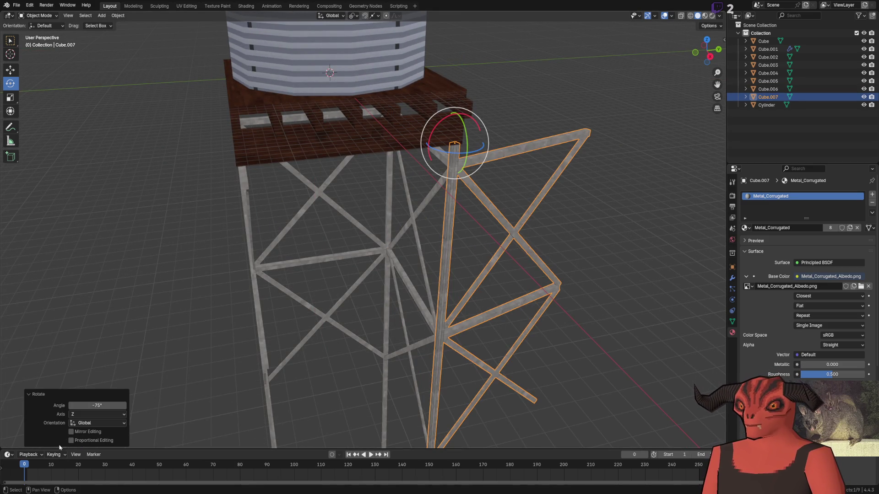
{"action": "left_click", "coordinate": [101, 405]}
{"action": "type", "text": "-90"}
{"action": "key", "text": "Return"}
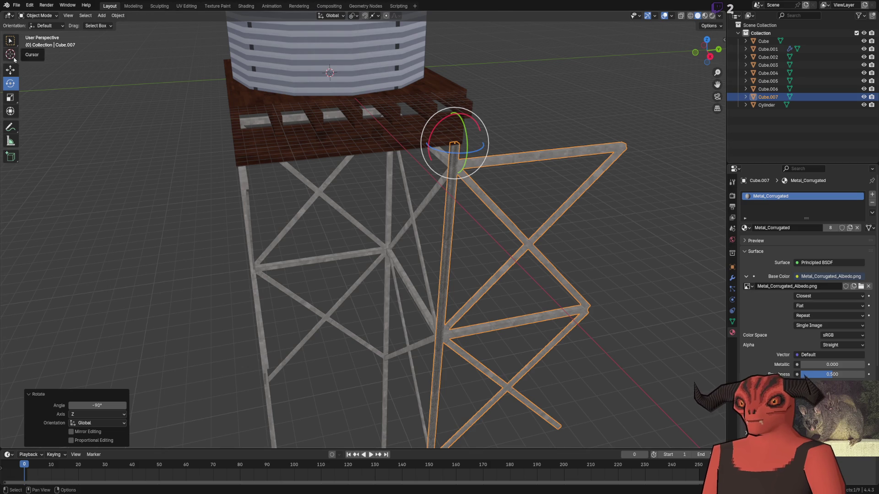
{"action": "left_click", "coordinate": [11, 70]}
{"action": "left_click_drag", "start_coordinate": [477, 145], "coordinate": [236, 215]}
{"action": "left_click", "coordinate": [107, 406]}
{"action": "key", "text": "Return"}
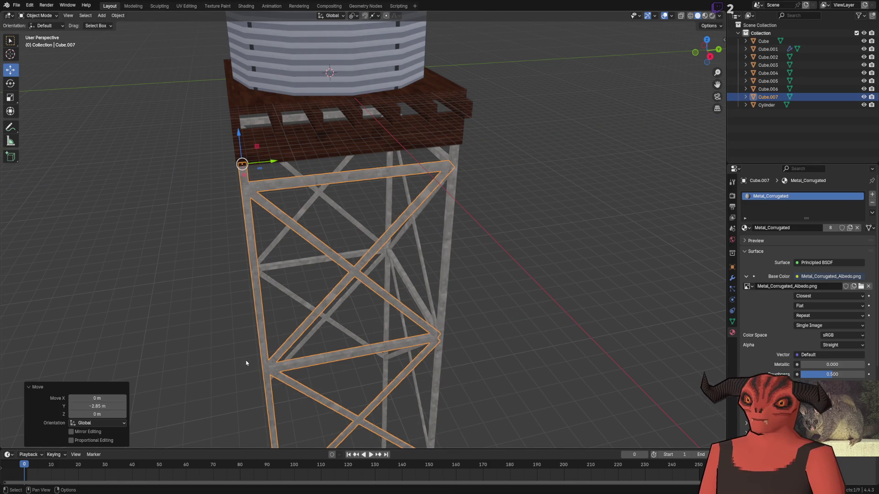
{"action": "left_click", "coordinate": [187, 314]}
{"action": "scroll", "coordinate": [275, 229], "scroll_direction": "down", "scroll_amount": 4}
{"action": "scroll", "coordinate": [401, 186], "scroll_direction": "up", "scroll_amount": 6}
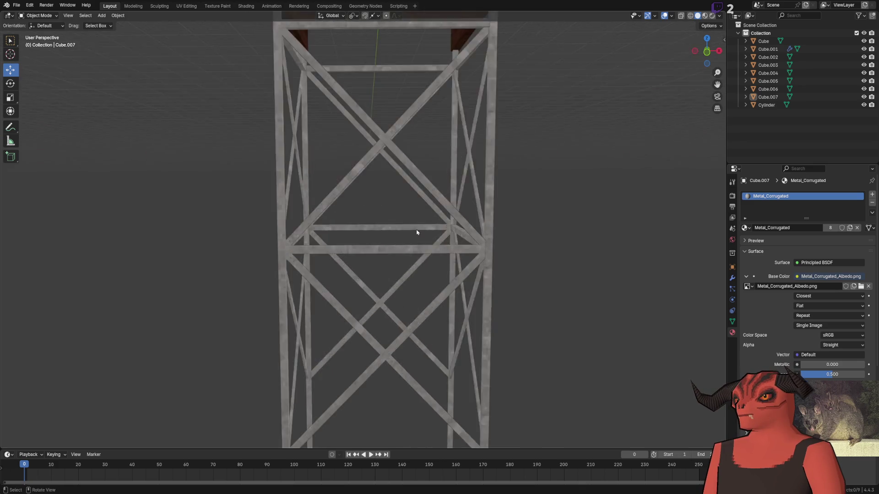
- Inspect the finished tower and save it as Farm_WaterTower_9m.blend
{"action": "mouse_move", "coordinate": [401, 186]}
{"action": "left_mouse_down"}
{"action": "mouse_move", "coordinate": [400, 147]}
{"action": "mouse_move", "coordinate": [391, 240]}
{"action": "left_mouse_up"}
{"action": "scroll", "coordinate": [391, 240], "scroll_direction": "down", "scroll_amount": 5}
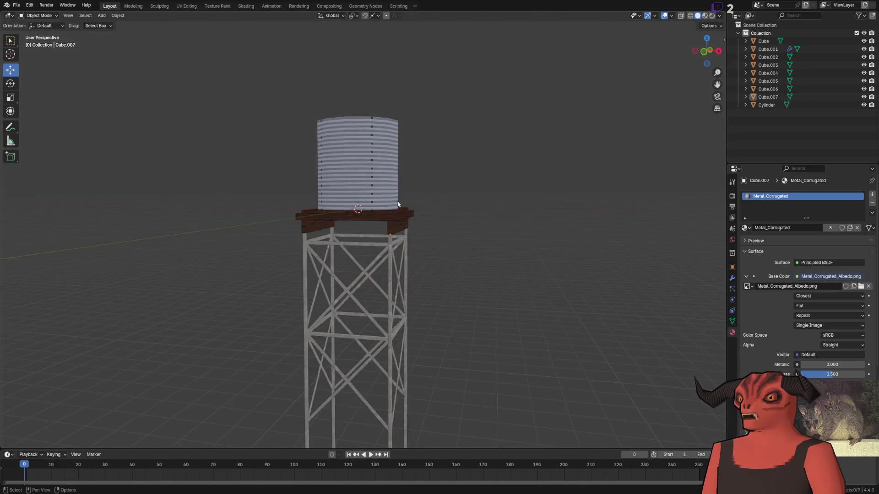
{"action": "scroll", "coordinate": [365, 182], "scroll_direction": "up", "scroll_amount": 2}
{"action": "scroll", "coordinate": [365, 182], "scroll_direction": "up", "scroll_amount": 3}
{"action": "scroll", "coordinate": [422, 158], "scroll_direction": "down", "scroll_amount": 4}
{"action": "left_click", "coordinate": [30, 5]}
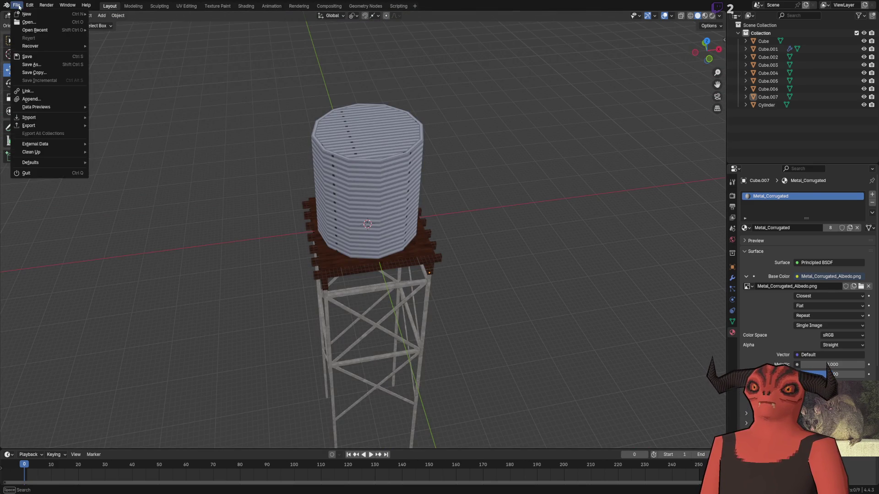
{"action": "left_click", "coordinate": [16, 5]}
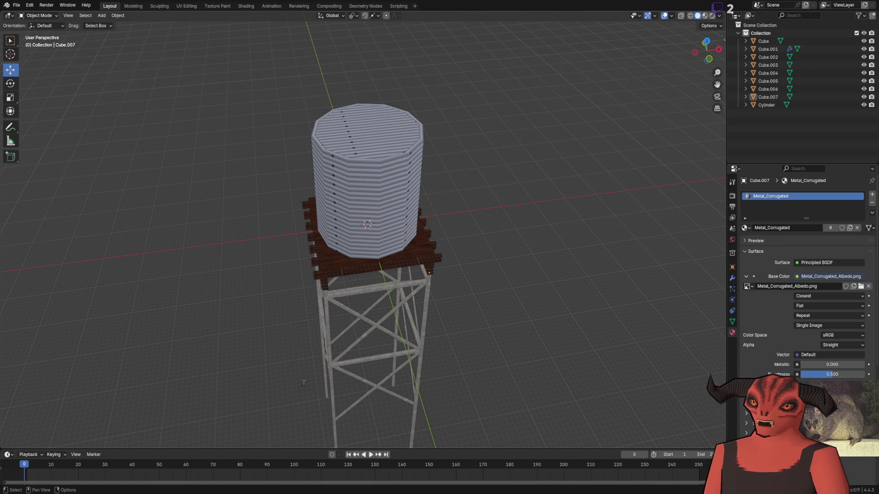
{"action": "key", "text": "ctrl+s"}
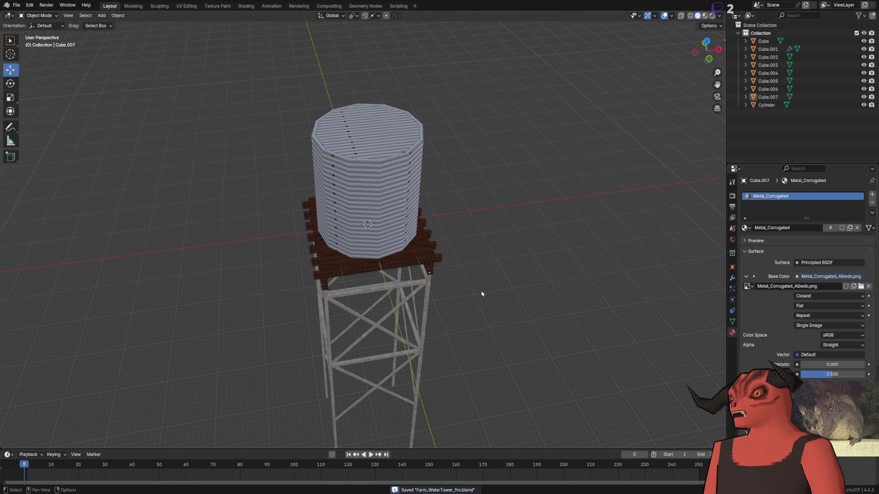
- Select all tower objects and raise them 0.72489 m along Z
{"action": "scroll", "coordinate": [478, 296], "scroll_direction": "down", "scroll_amount": 4}
{"action": "scroll", "coordinate": [474, 300], "scroll_direction": "up", "scroll_amount": 9}
{"action": "scroll", "coordinate": [474, 256], "scroll_direction": "down", "scroll_amount": 6}
{"action": "key", "text": "a"}
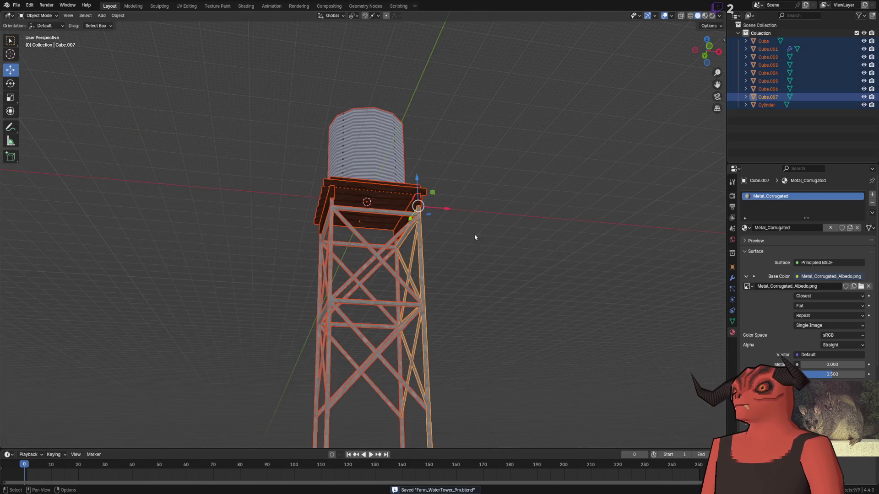
{"action": "scroll", "coordinate": [460, 266], "scroll_direction": "up", "scroll_amount": 6}
{"action": "left_click_drag", "start_coordinate": [411, 231], "coordinate": [395, 183]}
{"action": "mouse_move", "coordinate": [505, 165]}
{"action": "left_mouse_down"}
{"action": "mouse_move", "coordinate": [478, 197]}
{"action": "mouse_move", "coordinate": [472, 135]}
{"action": "left_mouse_up"}
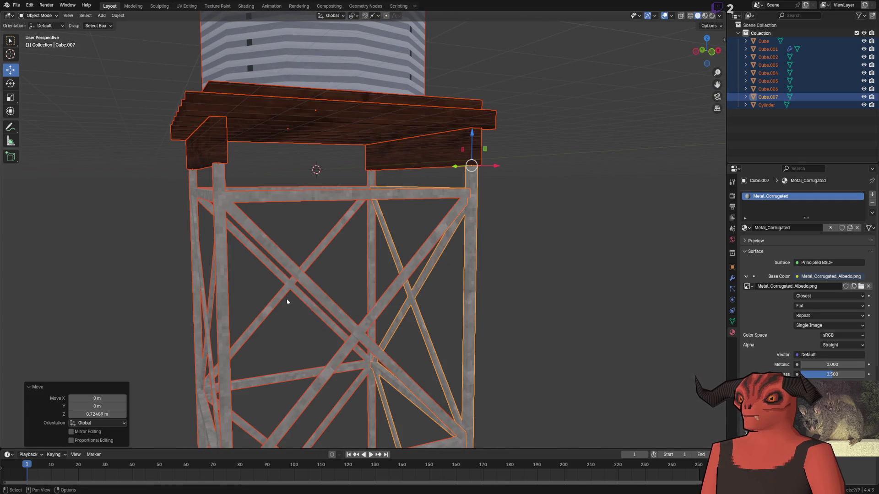
- Raise the whole tower 0.7 m on Z, then lift it further in front orthographic view
{"action": "left_click", "coordinate": [109, 413]}
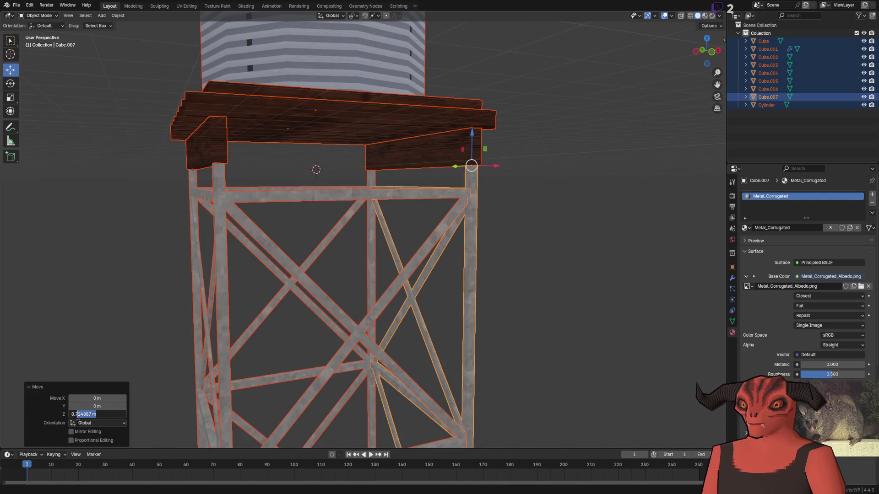
{"action": "type", "text": "0.7"}
{"action": "key", "text": "Return"}
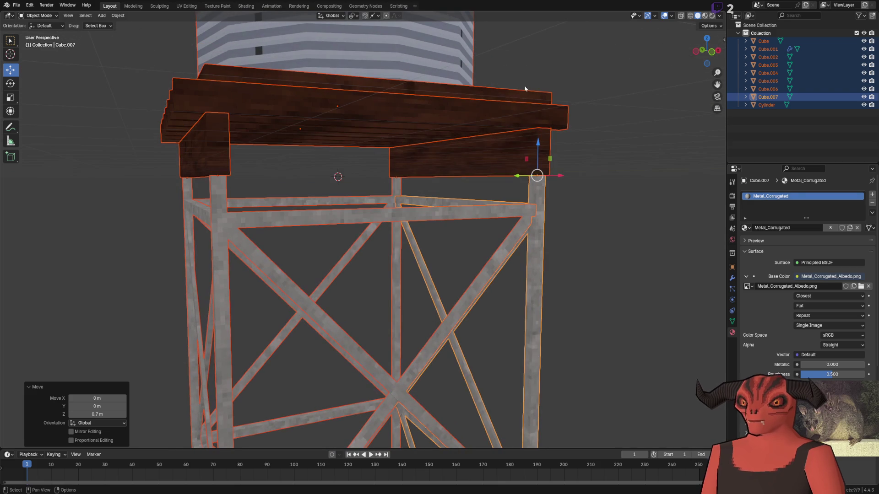
{"action": "left_click", "coordinate": [713, 51]}
{"action": "scroll", "coordinate": [481, 202], "scroll_direction": "up", "scroll_amount": 4}
{"action": "scroll", "coordinate": [471, 211], "scroll_direction": "down", "scroll_amount": 7}
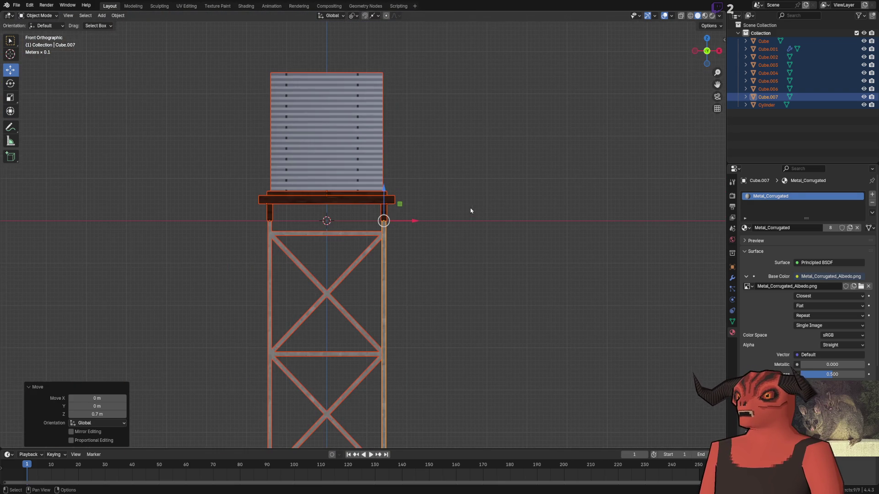
{"action": "left_click_drag", "start_coordinate": [384, 206], "coordinate": [383, 79]}
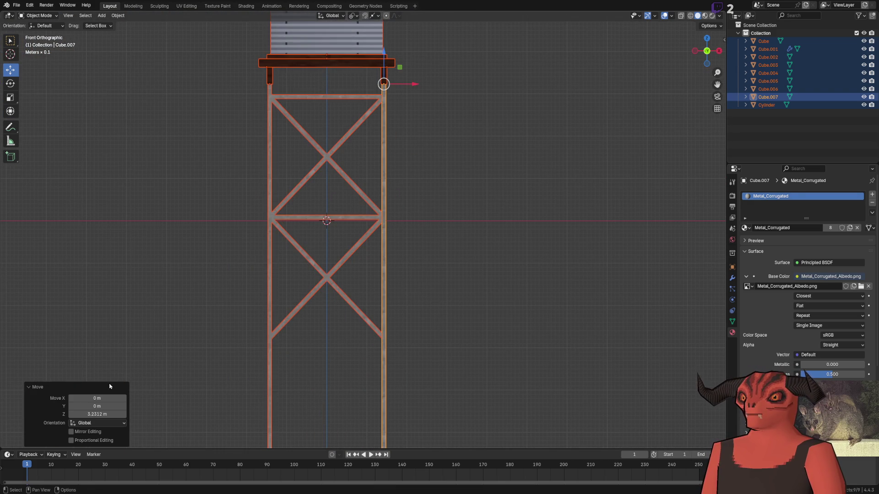
{"action": "key", "text": "shift+r"}
- Deselect everything and orbit around to inspect the raised tower and its legs
{"action": "left_click", "coordinate": [492, 196]}
{"action": "mouse_move", "coordinate": [493, 196]}
{"action": "left_mouse_down"}
{"action": "mouse_move", "coordinate": [453, 246]}
{"action": "mouse_move", "coordinate": [450, 232]}
{"action": "left_mouse_up"}
{"action": "mouse_move", "coordinate": [370, 136]}
{"action": "left_mouse_down"}
{"action": "mouse_move", "coordinate": [391, 176]}
{"action": "mouse_move", "coordinate": [373, 184]}
{"action": "mouse_move", "coordinate": [321, 367]}
{"action": "left_mouse_up"}
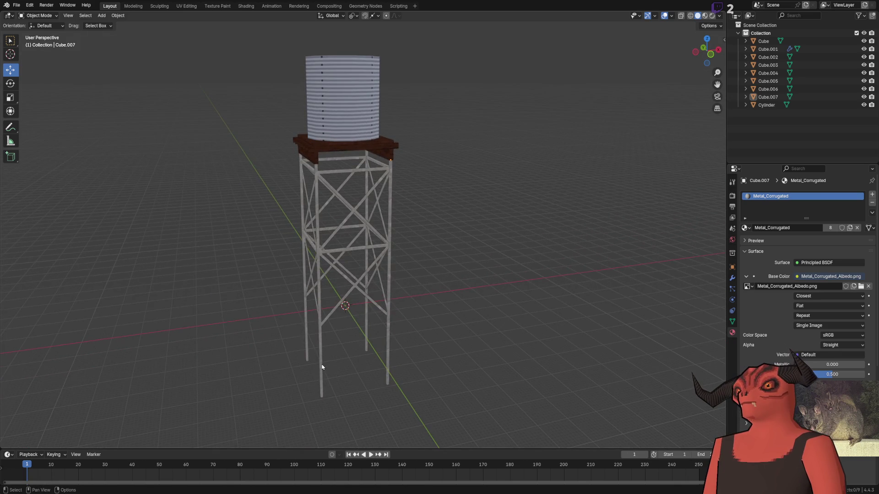
{"action": "scroll", "coordinate": [352, 292], "scroll_direction": "up", "scroll_amount": 5}
{"action": "mouse_move", "coordinate": [353, 251]}
{"action": "left_mouse_down"}
{"action": "mouse_move", "coordinate": [433, 249]}
{"action": "mouse_move", "coordinate": [412, 234]}
{"action": "mouse_move", "coordinate": [292, 235]}
{"action": "mouse_move", "coordinate": [394, 256]}
{"action": "mouse_move", "coordinate": [381, 248]}
{"action": "mouse_move", "coordinate": [571, 245]}
{"action": "mouse_move", "coordinate": [337, 243]}
{"action": "mouse_move", "coordinate": [479, 198]}
{"action": "mouse_move", "coordinate": [471, 186]}
{"action": "mouse_move", "coordinate": [389, 187]}
{"action": "mouse_move", "coordinate": [540, 202]}
{"action": "mouse_move", "coordinate": [666, 199]}
{"action": "mouse_move", "coordinate": [499, 196]}
{"action": "mouse_move", "coordinate": [570, 184]}
{"action": "mouse_move", "coordinate": [444, 263]}
{"action": "mouse_move", "coordinate": [420, 242]}
{"action": "mouse_move", "coordinate": [254, 235]}
{"action": "mouse_move", "coordinate": [412, 239]}
{"action": "mouse_move", "coordinate": [385, 221]}
{"action": "mouse_move", "coordinate": [438, 234]}
{"action": "left_mouse_up"}
{"action": "scroll", "coordinate": [438, 235], "scroll_direction": "down", "scroll_amount": 8}
{"action": "scroll", "coordinate": [438, 235], "scroll_direction": "up", "scroll_amount": 10}
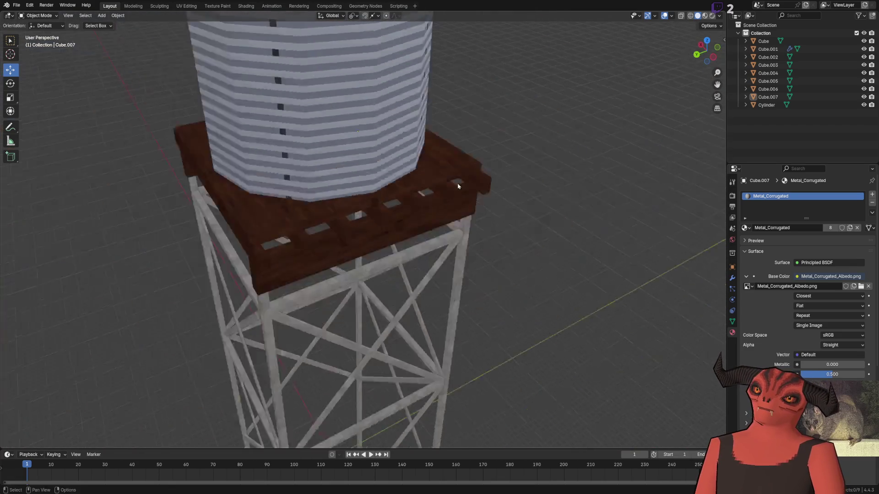
{"action": "scroll", "coordinate": [458, 186], "scroll_direction": "down", "scroll_amount": 8}
{"action": "mouse_move", "coordinate": [458, 186]}
{"action": "left_mouse_down"}
{"action": "mouse_move", "coordinate": [285, 157]}
{"action": "mouse_move", "coordinate": [273, 353]}
{"action": "mouse_move", "coordinate": [319, 75]}
{"action": "mouse_move", "coordinate": [441, 96]}
{"action": "mouse_move", "coordinate": [343, 34]}
{"action": "left_mouse_up"}
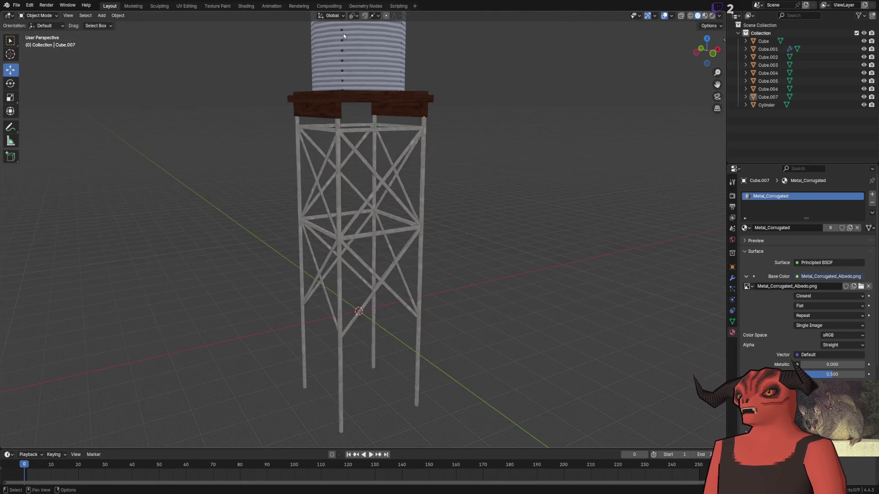
{"action": "scroll", "coordinate": [375, 161], "scroll_direction": "up", "scroll_amount": 6}
{"action": "mouse_move", "coordinate": [376, 161]}
{"action": "left_mouse_down"}
{"action": "mouse_move", "coordinate": [339, 123]}
{"action": "mouse_move", "coordinate": [339, 183]}
{"action": "left_mouse_up"}
- Rename the tank object to WaterStorage in the Outliner
{"action": "left_click", "coordinate": [348, 175]}
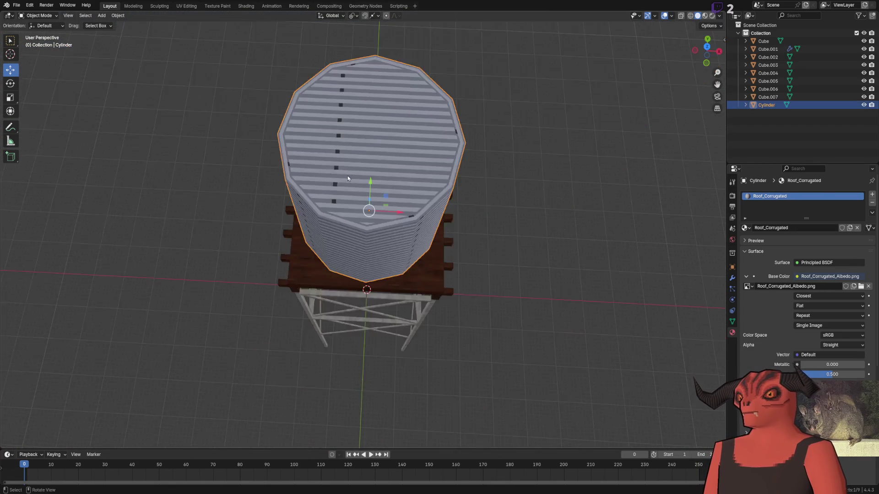
{"action": "left_click", "coordinate": [745, 116]}
{"action": "left_click", "coordinate": [745, 106]}
{"action": "left_click", "coordinate": [745, 106]}
{"action": "left_click", "coordinate": [378, 163]}
{"action": "left_click_drag", "start_coordinate": [378, 163], "coordinate": [551, 133]}
{"action": "scroll", "coordinate": [552, 133], "scroll_direction": "up", "scroll_amount": 2}
{"action": "double_click", "coordinate": [764, 105]}
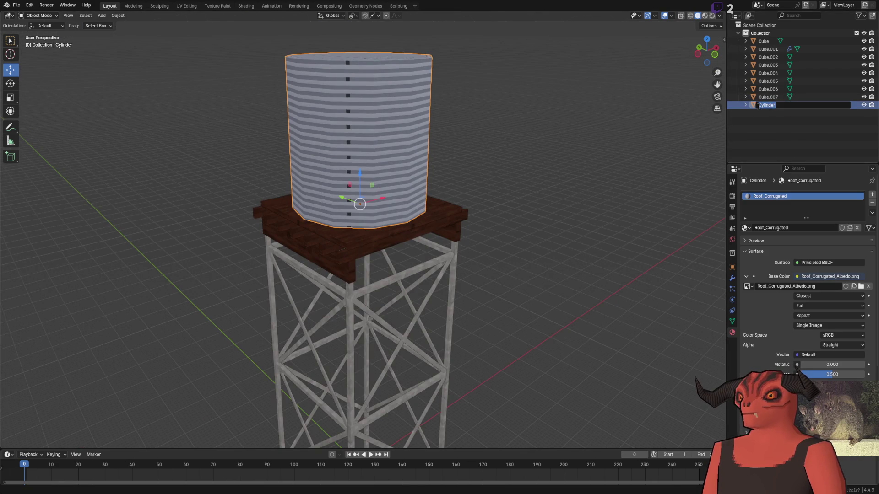
{"action": "type", "text": "WaterStorage"}
{"action": "key", "text": "Return"}
- Rename the tank's mesh data to Water_Storage_Mesh
{"action": "left_click", "coordinate": [745, 105]}
{"action": "double_click", "coordinate": [768, 113]}
{"action": "type", "text": "W"}
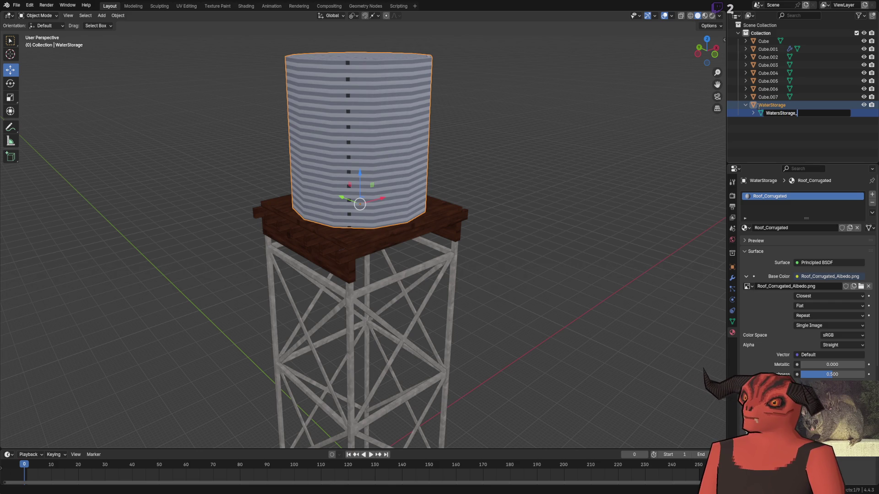
{"action": "type", "text": "esh"}
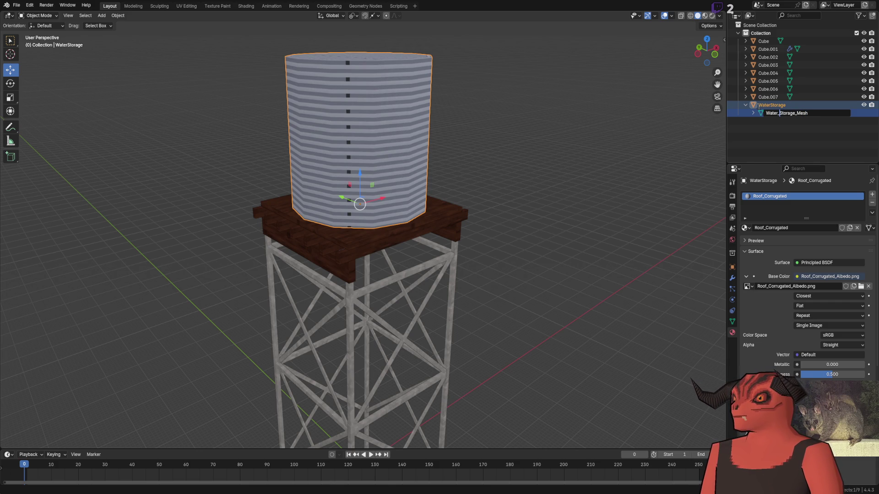
{"action": "key", "text": "Return"}
- Rename the tank object to Water_Storage, deselect it, and switch to Godot
{"action": "double_click", "coordinate": [759, 106]}
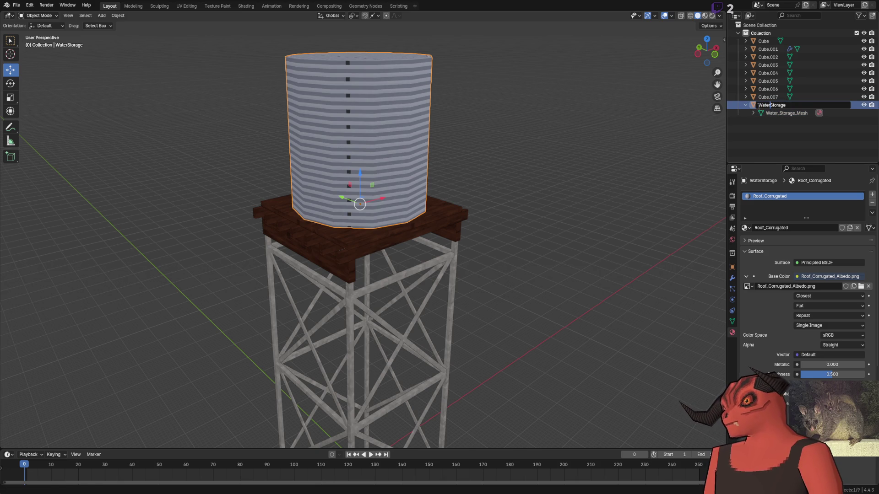
{"action": "type", "text": "_"}
{"action": "key", "text": "Return"}
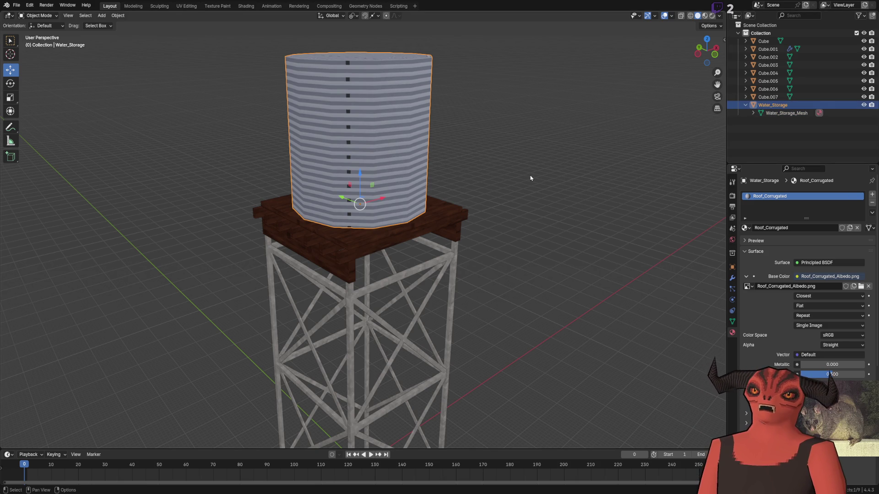
{"action": "left_click", "coordinate": [531, 178]}
{"action": "key", "text": "alt+Tab"}
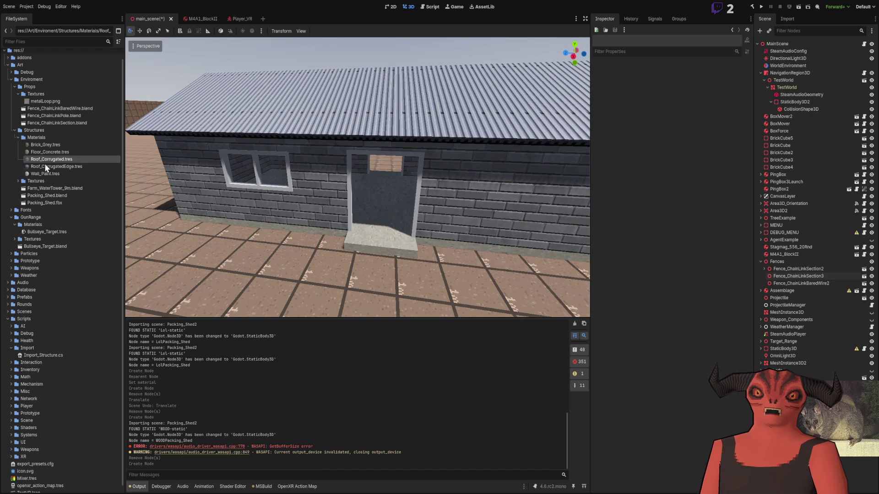
- Collapse Enviroment and GunRange, then expand Weapons > AR15 > Receivers in FileSystem
{"action": "left_click", "coordinate": [11, 80]}
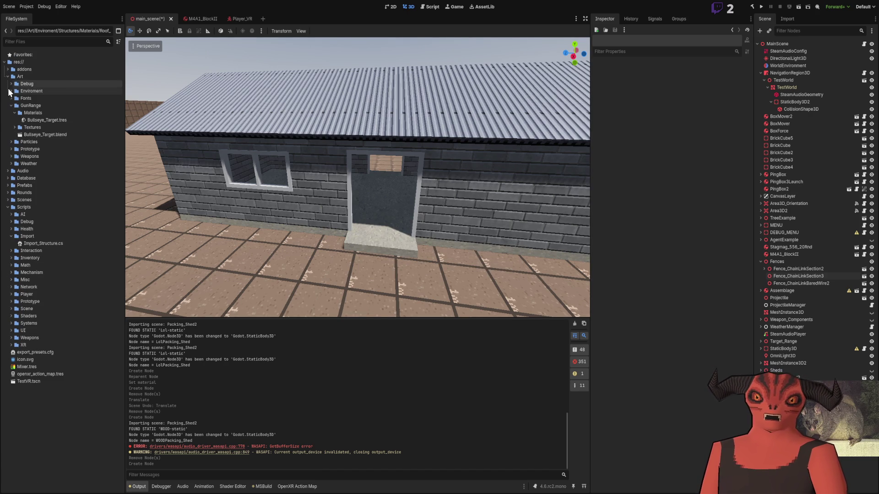
{"action": "left_click", "coordinate": [11, 106]}
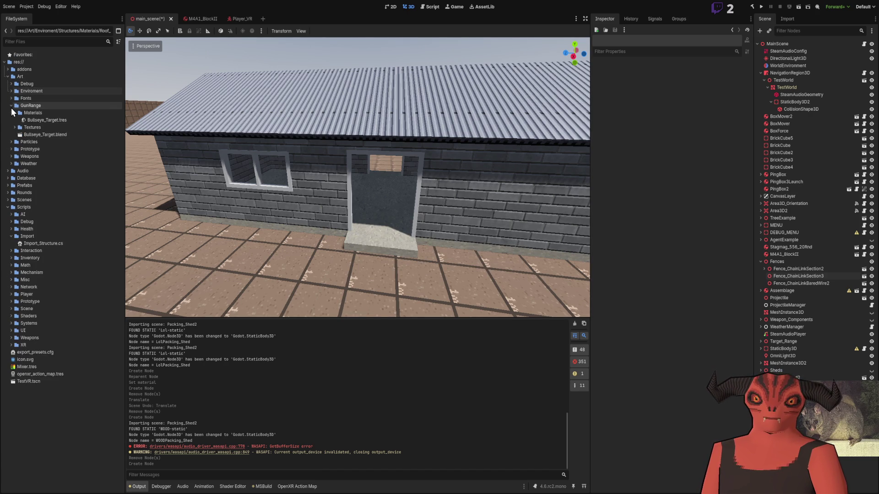
{"action": "left_click", "coordinate": [11, 127]}
{"action": "left_click", "coordinate": [14, 134]}
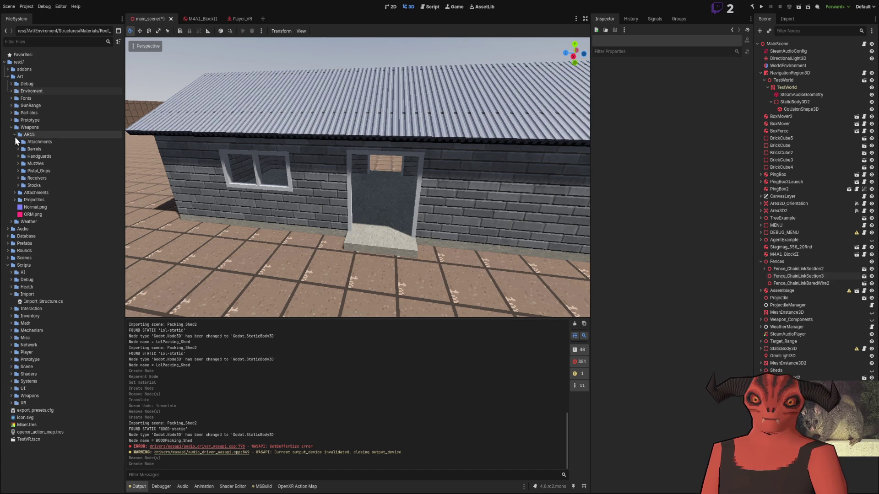
{"action": "left_click", "coordinate": [17, 179]}
- Open FA_AR15_LowerReceiver_SingleFullAuto.fbx, then select the Water_Storage tank back in Blender
{"action": "left_click", "coordinate": [41, 215]}
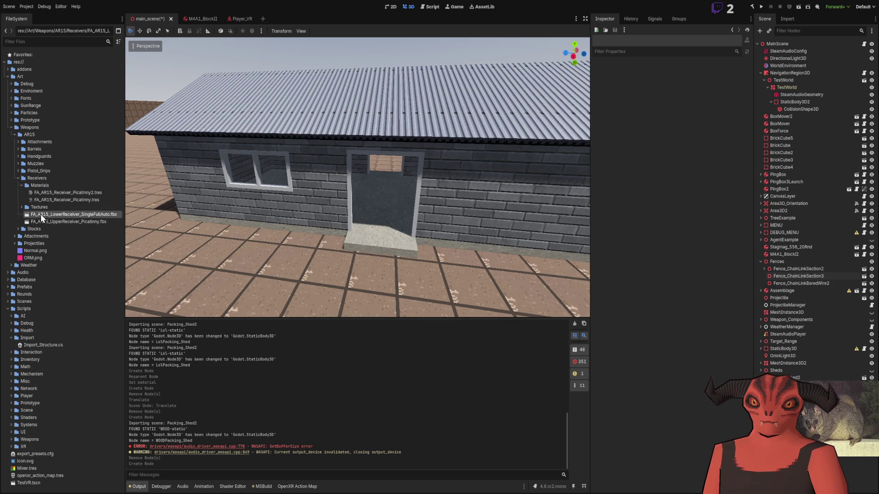
{"action": "double_click", "coordinate": [42, 215]}
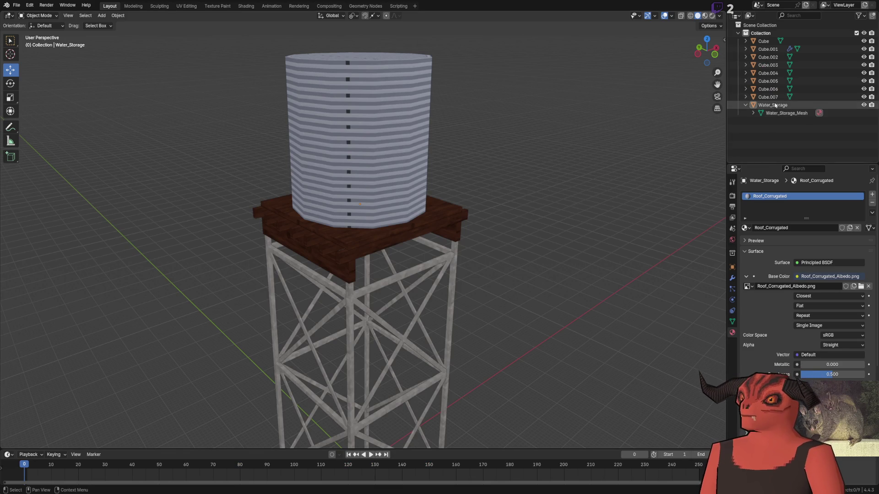
{"action": "left_click", "coordinate": [775, 104]}
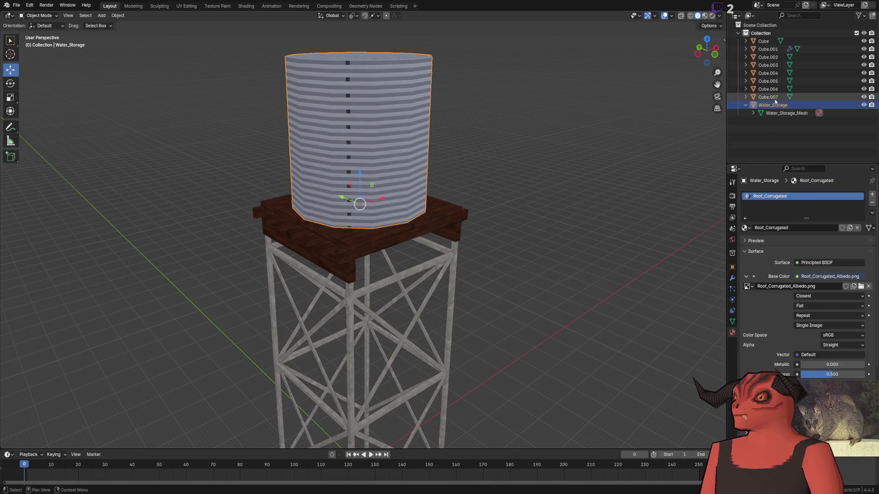
{"action": "scroll", "coordinate": [481, 142], "scroll_direction": "up", "scroll_amount": 3}
{"action": "left_click", "coordinate": [461, 123]}
{"action": "scroll", "coordinate": [411, 212], "scroll_direction": "down", "scroll_amount": 4}
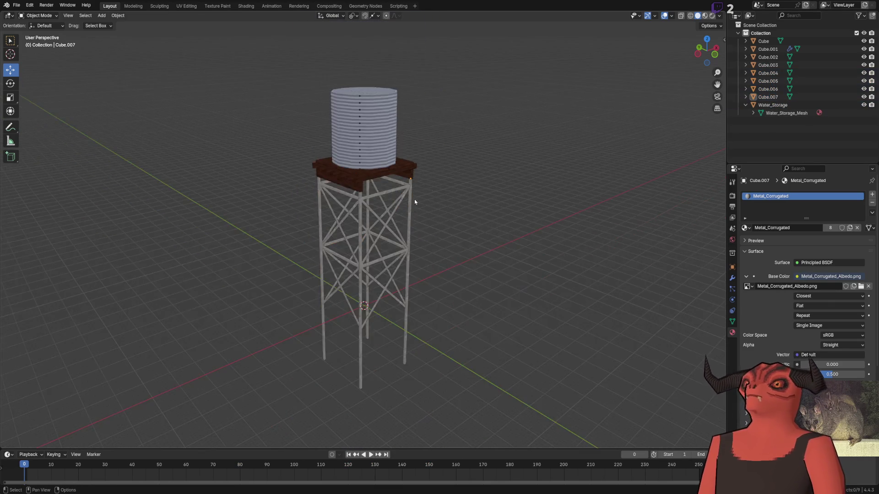
{"action": "left_click", "coordinate": [774, 105]}
{"action": "key", "text": "h"}
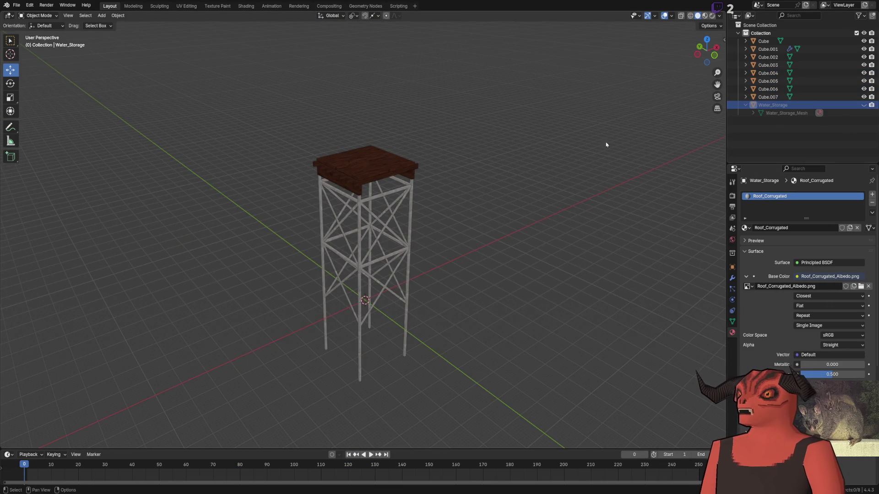
{"action": "scroll", "coordinate": [383, 212], "scroll_direction": "up", "scroll_amount": 5}
{"action": "left_click_drag", "start_coordinate": [383, 212], "coordinate": [304, 187]}
{"action": "scroll", "coordinate": [304, 186], "scroll_direction": "down", "scroll_amount": 4}
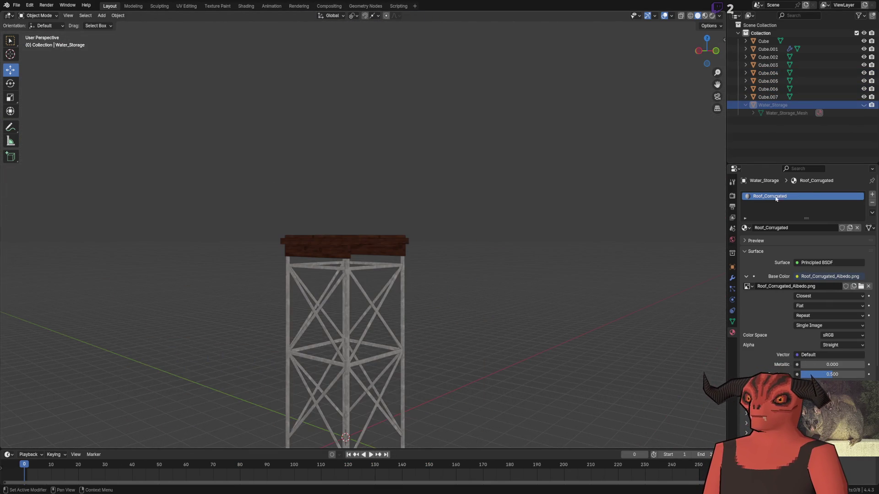
{"action": "key", "text": "alt+h"}
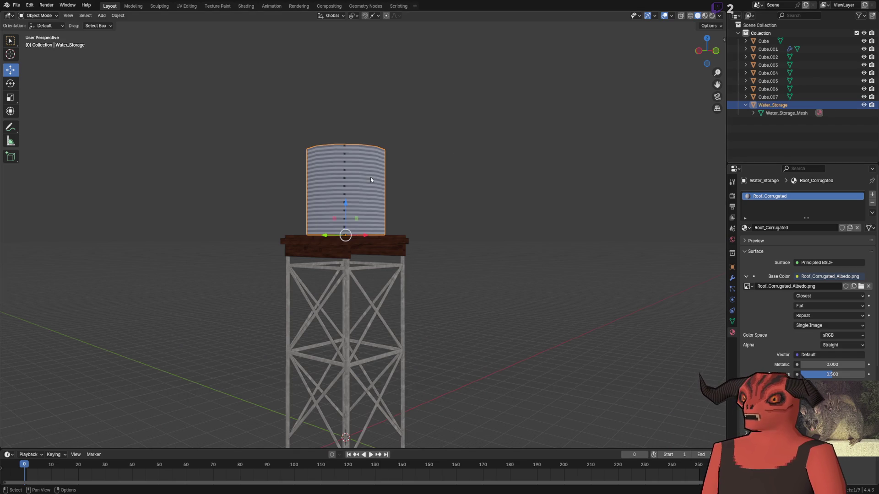
{"action": "scroll", "coordinate": [525, 210], "scroll_direction": "up", "scroll_amount": 3}
{"action": "mouse_move", "coordinate": [525, 211]}
{"action": "left_mouse_down"}
{"action": "mouse_move", "coordinate": [471, 70]}
{"action": "mouse_move", "coordinate": [386, 192]}
{"action": "left_mouse_up"}
{"action": "left_click_drag", "start_coordinate": [337, 155], "coordinate": [507, 195]}
{"action": "mouse_move", "coordinate": [627, 138]}
{"action": "left_mouse_down"}
{"action": "mouse_move", "coordinate": [448, 125]}
{"action": "mouse_move", "coordinate": [437, 196]}
{"action": "left_mouse_up"}
{"action": "left_click", "coordinate": [437, 125]}
{"action": "scroll", "coordinate": [417, 159], "scroll_direction": "up", "scroll_amount": 3}
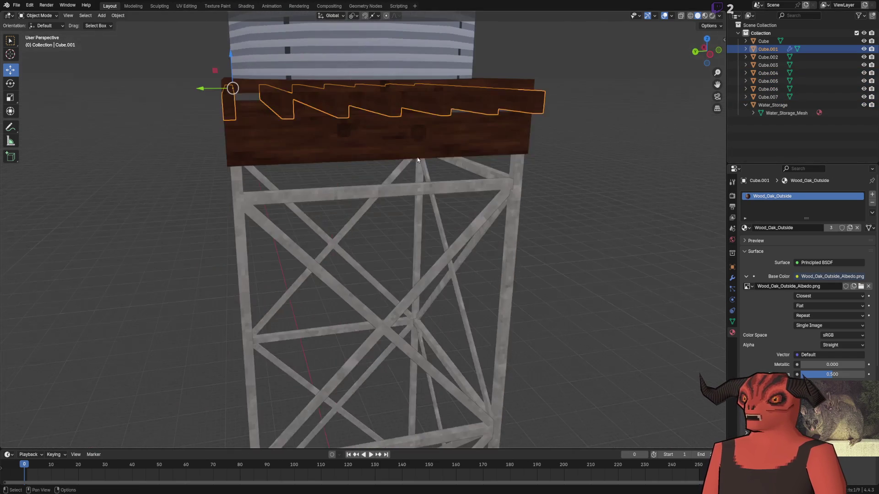
{"action": "left_click", "coordinate": [350, 146]}
{"action": "scroll", "coordinate": [559, 157], "scroll_direction": "down", "scroll_amount": 3}
{"action": "left_click", "coordinate": [578, 147]}
{"action": "mouse_move", "coordinate": [579, 147]}
{"action": "left_mouse_down"}
{"action": "mouse_move", "coordinate": [308, 157]}
{"action": "mouse_move", "coordinate": [422, 155]}
{"action": "left_mouse_up"}
{"action": "scroll", "coordinate": [445, 144], "scroll_direction": "down", "scroll_amount": 3}
{"action": "scroll", "coordinate": [435, 177], "scroll_direction": "up", "scroll_amount": 4}
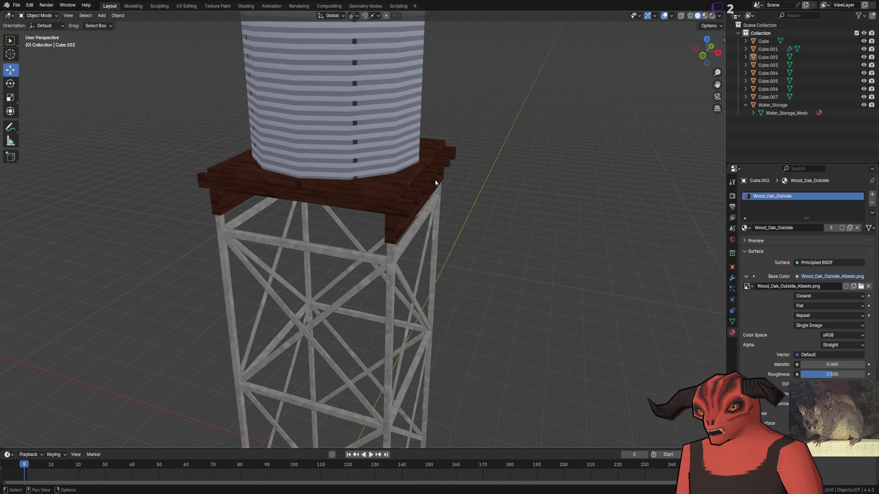
{"action": "left_click", "coordinate": [347, 155]}
{"action": "scroll", "coordinate": [475, 235], "scroll_direction": "down", "scroll_amount": 5}
{"action": "left_click_drag", "start_coordinate": [461, 194], "coordinate": [178, 381]}
{"action": "left_click_drag", "start_coordinate": [536, 392], "coordinate": [225, 219]}
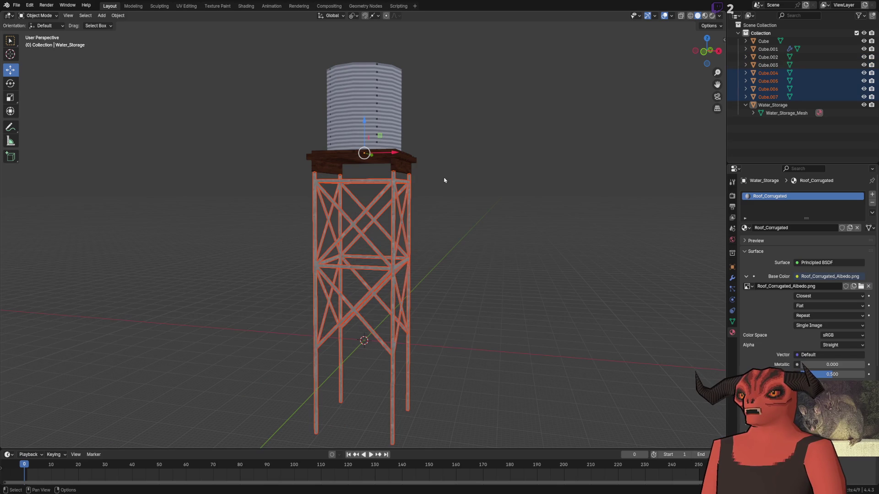
{"action": "left_click", "coordinate": [417, 202]}
{"action": "scroll", "coordinate": [389, 216], "scroll_direction": "up", "scroll_amount": 6}
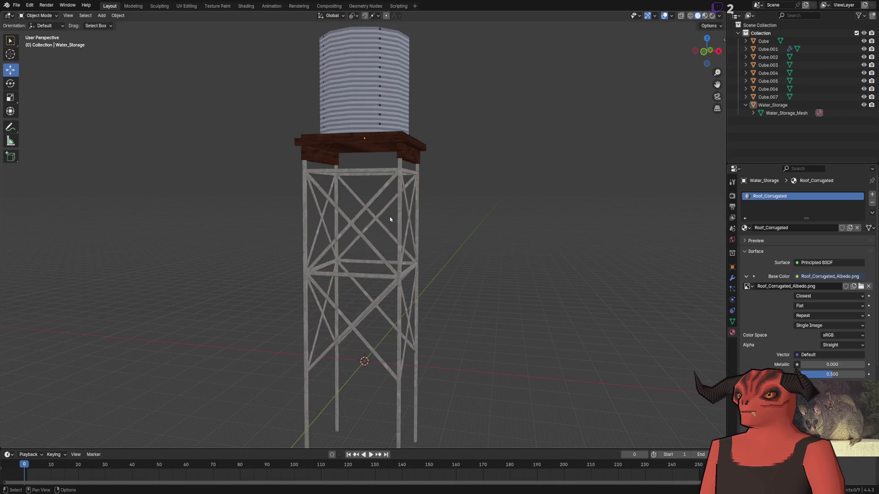
{"action": "left_click", "coordinate": [514, 153]}
{"action": "key", "text": "KP_Decimal"}
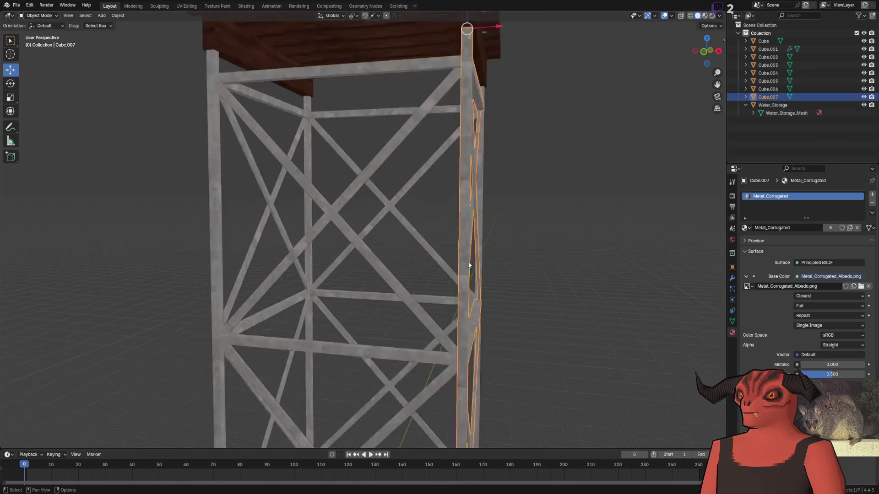
- Save Farm_WaterTower_9m.blend after viewing the frame from below
{"action": "scroll", "coordinate": [455, 180], "scroll_direction": "up", "scroll_amount": 5}
{"action": "left_click", "coordinate": [83, 194]}
{"action": "mouse_move", "coordinate": [83, 194]}
{"action": "left_mouse_down"}
{"action": "mouse_move", "coordinate": [200, 232]}
{"action": "mouse_move", "coordinate": [222, 317]}
{"action": "mouse_move", "coordinate": [325, 276]}
{"action": "mouse_move", "coordinate": [344, 233]}
{"action": "mouse_move", "coordinate": [329, 154]}
{"action": "left_mouse_up"}
{"action": "key", "text": "ctrl+s"}
- Join frame pieces Cube.007, Cube.004, Cube.005 and Cube.006 into one object
{"action": "scroll", "coordinate": [323, 251], "scroll_direction": "down", "scroll_amount": 5}
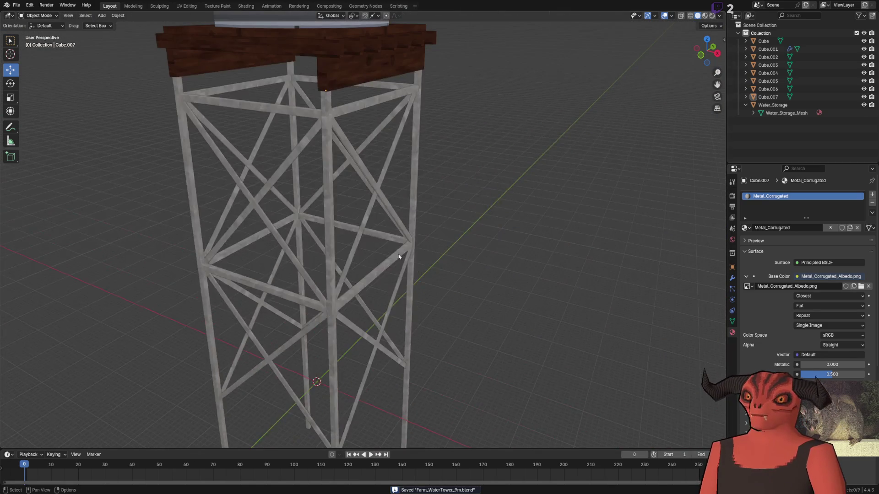
{"action": "left_click", "coordinate": [323, 197]}
{"action": "scroll", "coordinate": [323, 197], "scroll_direction": "up", "scroll_amount": 4}
{"action": "left_click", "coordinate": [345, 282], "text": "shift"}
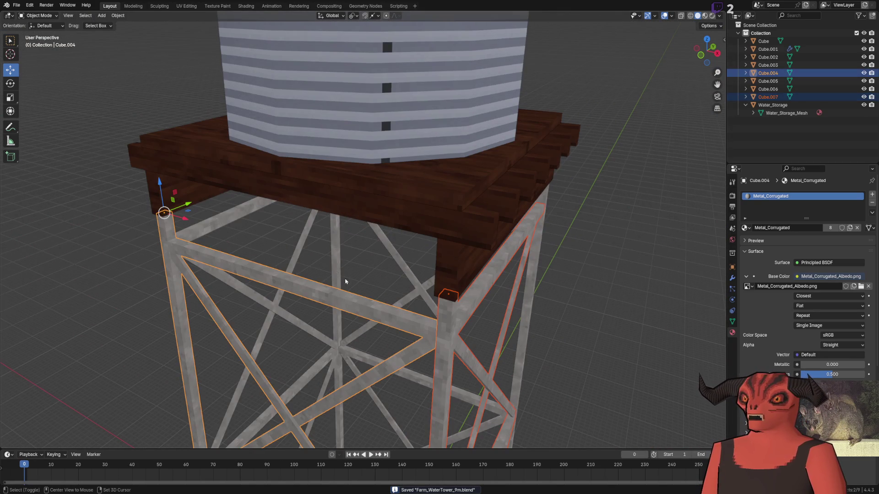
{"action": "left_click", "coordinate": [336, 257], "text": "shift"}
{"action": "left_click", "coordinate": [403, 262], "text": "shift"}
{"action": "key", "text": "ctrl+j"}
- Select the combined tower frame and orbit to a higher three-quarter view
{"action": "scroll", "coordinate": [458, 228], "scroll_direction": "down", "scroll_amount": 5}
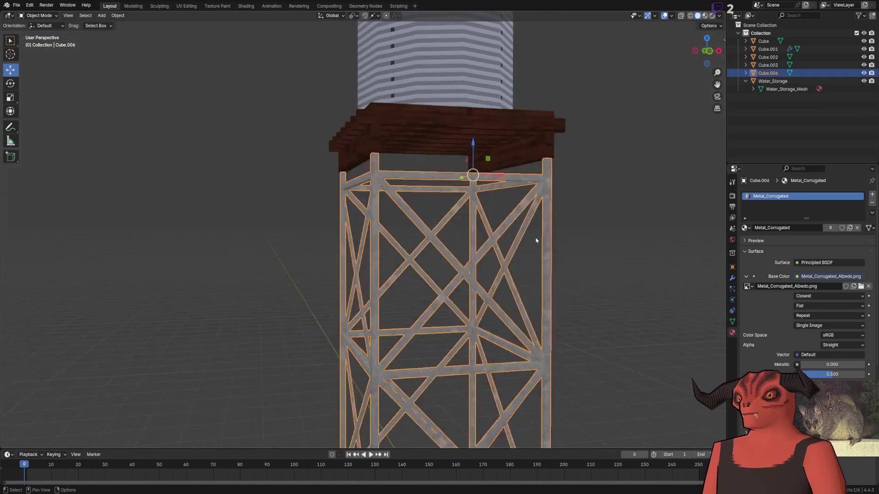
{"action": "key", "text": "alt+a"}
{"action": "scroll", "coordinate": [472, 238], "scroll_direction": "down", "scroll_amount": 4}
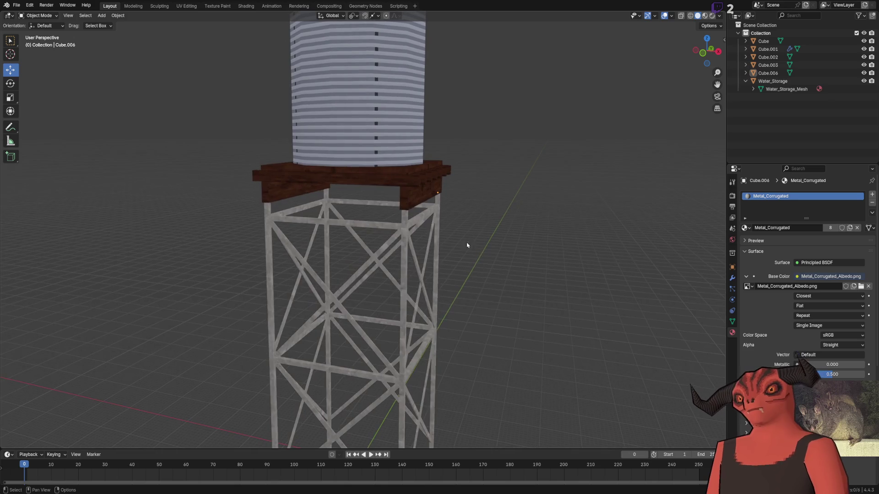
{"action": "left_click", "coordinate": [418, 220]}
{"action": "scroll", "coordinate": [418, 220], "scroll_direction": "down", "scroll_amount": 3}
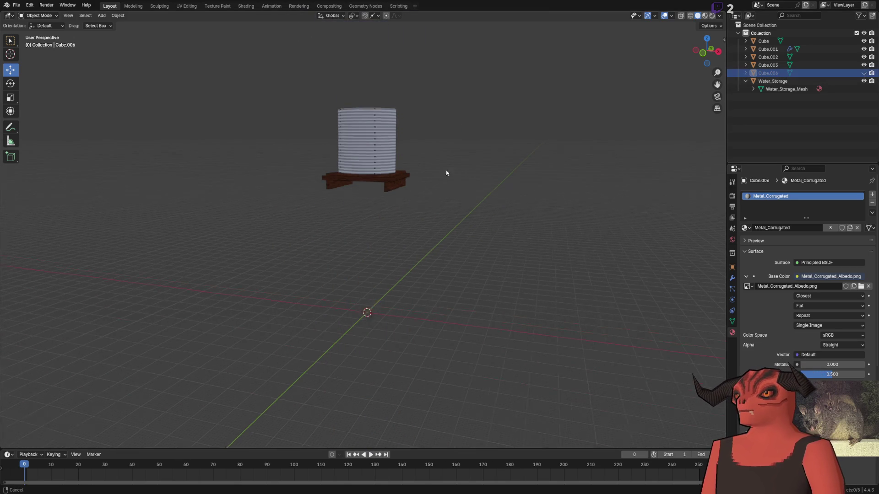
{"action": "scroll", "coordinate": [452, 159], "scroll_direction": "up", "scroll_amount": 5}
{"action": "scroll", "coordinate": [420, 232], "scroll_direction": "down", "scroll_amount": 5}
{"action": "mouse_move", "coordinate": [420, 232]}
{"action": "left_mouse_down"}
{"action": "mouse_move", "coordinate": [337, 261]}
{"action": "mouse_move", "coordinate": [355, 238]}
{"action": "left_mouse_up"}
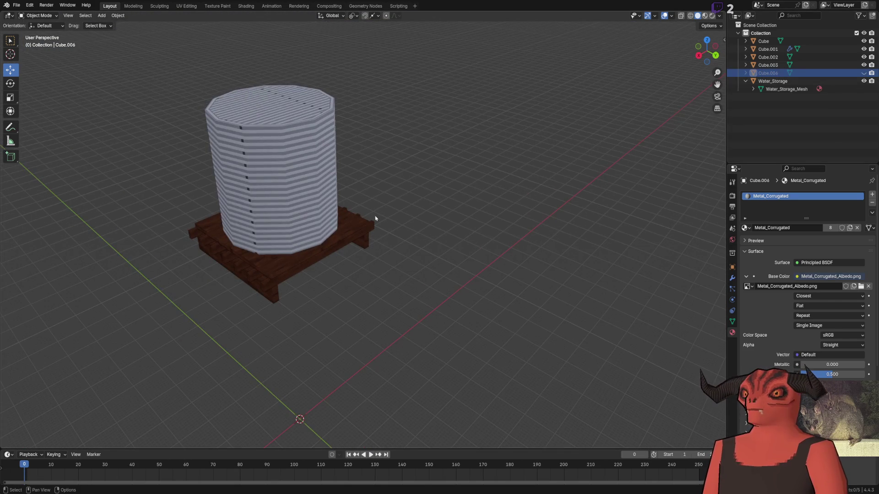
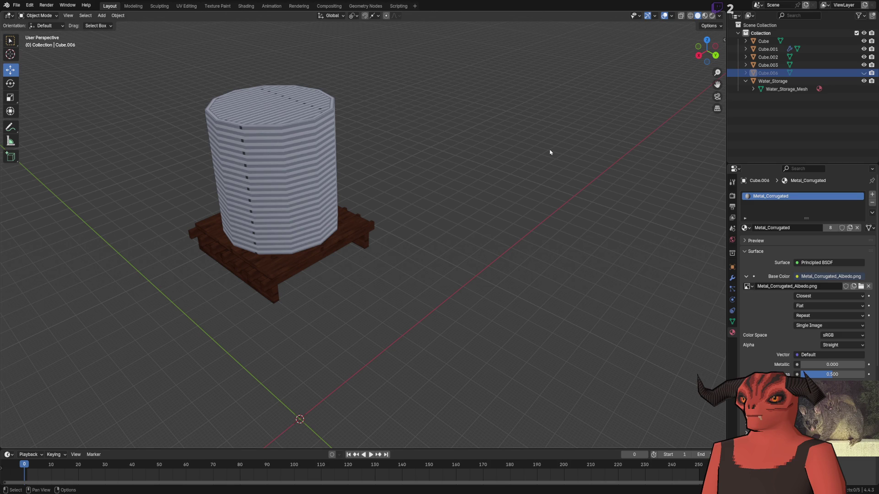
- Unhide the tower's hidden support frame, Cube.006, with Alt+H
{"action": "mouse_move", "coordinate": [564, 159]}
{"action": "left_mouse_down"}
{"action": "mouse_move", "coordinate": [559, 223]}
{"action": "mouse_move", "coordinate": [518, 255]}
{"action": "left_mouse_up"}
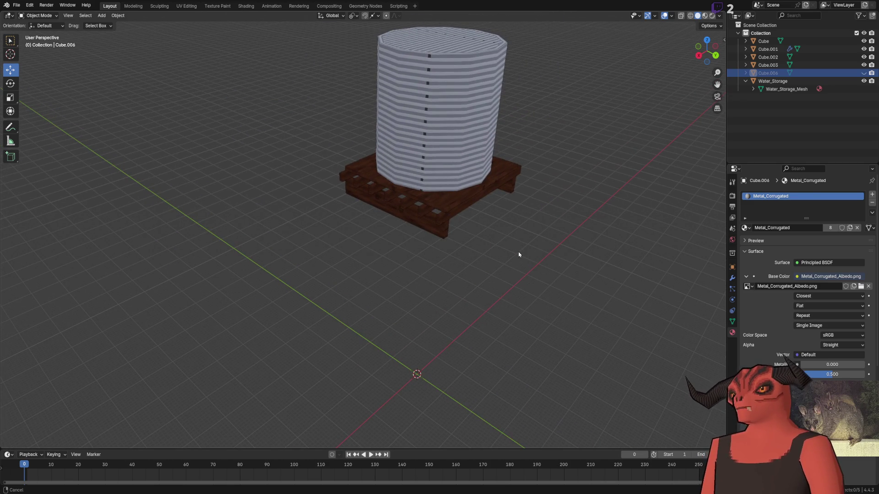
{"action": "scroll", "coordinate": [519, 254], "scroll_direction": "up", "scroll_amount": 5}
{"action": "scroll", "coordinate": [502, 249], "scroll_direction": "down", "scroll_amount": 4}
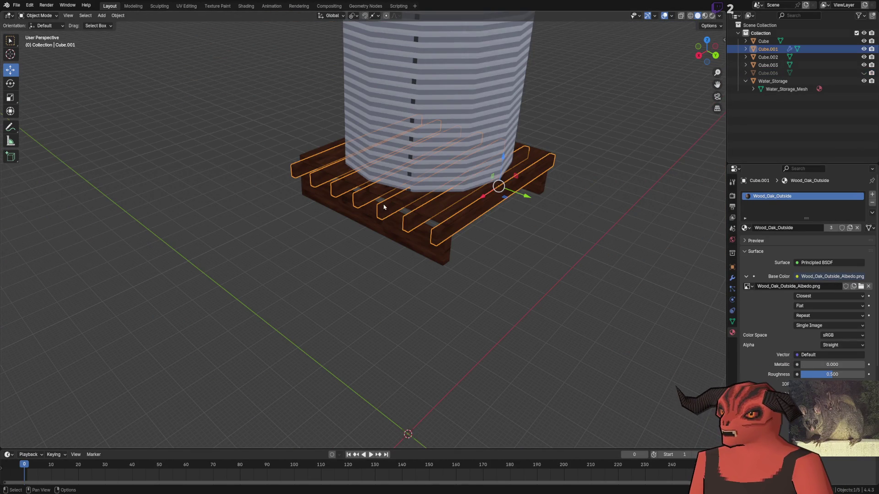
{"action": "left_click", "coordinate": [867, 68]}
{"action": "left_click_drag", "start_coordinate": [457, 215], "coordinate": [478, 210]}
{"action": "scroll", "coordinate": [507, 248], "scroll_direction": "down", "scroll_amount": 5}
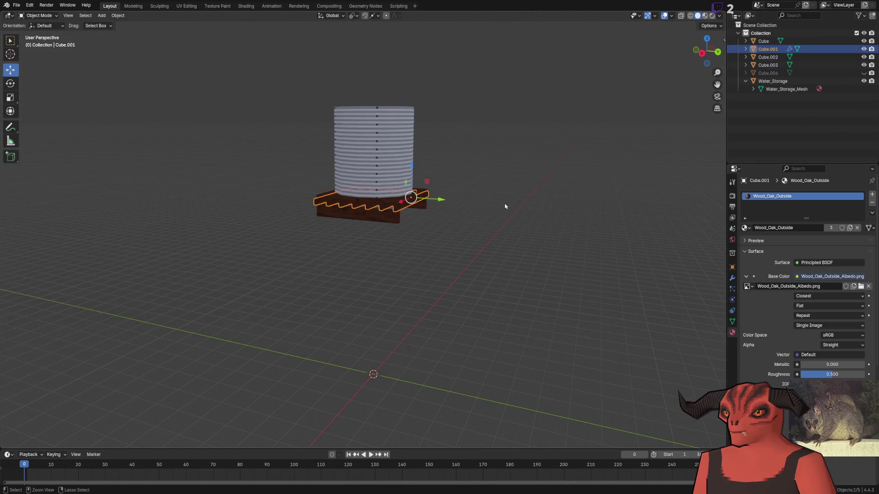
{"action": "key", "text": "alt+h"}
- Select and frame the Cube.001 planks, then open their Array modifier's extra actions menu
{"action": "scroll", "coordinate": [505, 207], "scroll_direction": "up", "scroll_amount": 8}
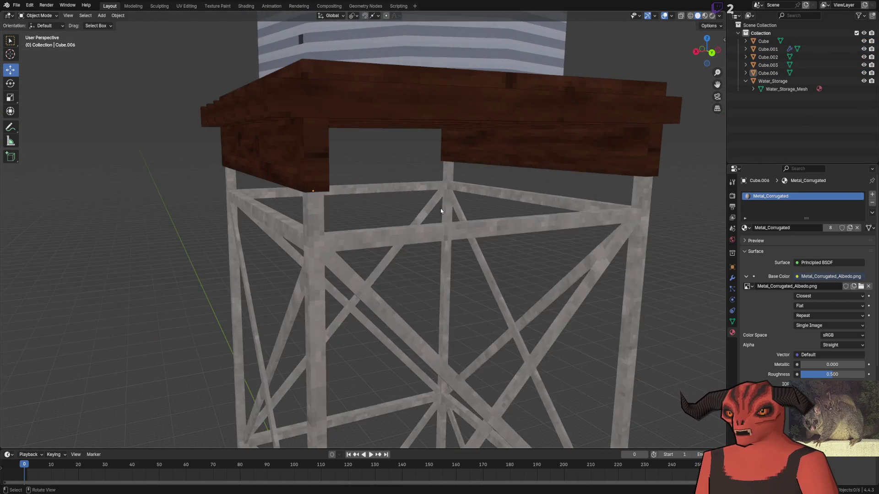
{"action": "left_click_drag", "start_coordinate": [299, 159], "coordinate": [368, 209]}
{"action": "left_click_drag", "start_coordinate": [307, 207], "coordinate": [412, 193]}
{"action": "left_click", "coordinate": [608, 210]}
{"action": "key", "text": "KP_Decimal"}
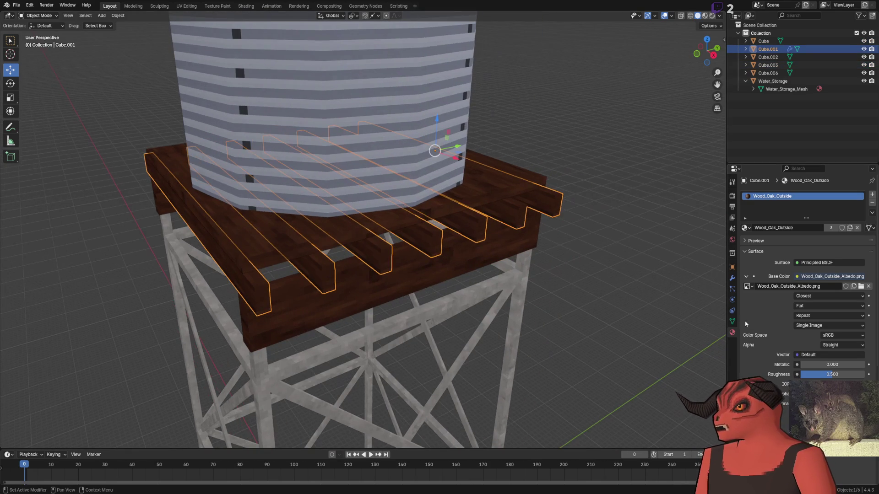
{"action": "left_click", "coordinate": [732, 322]}
{"action": "left_click", "coordinate": [732, 278]}
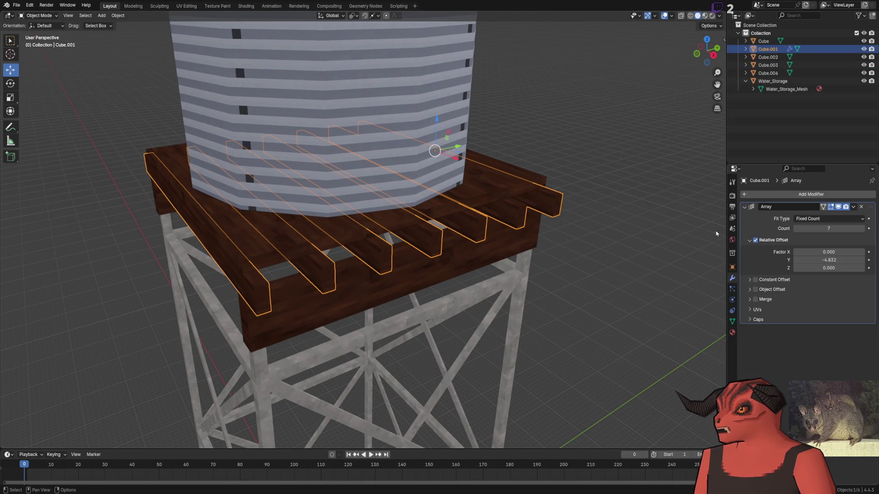
{"action": "left_click", "coordinate": [846, 217]}
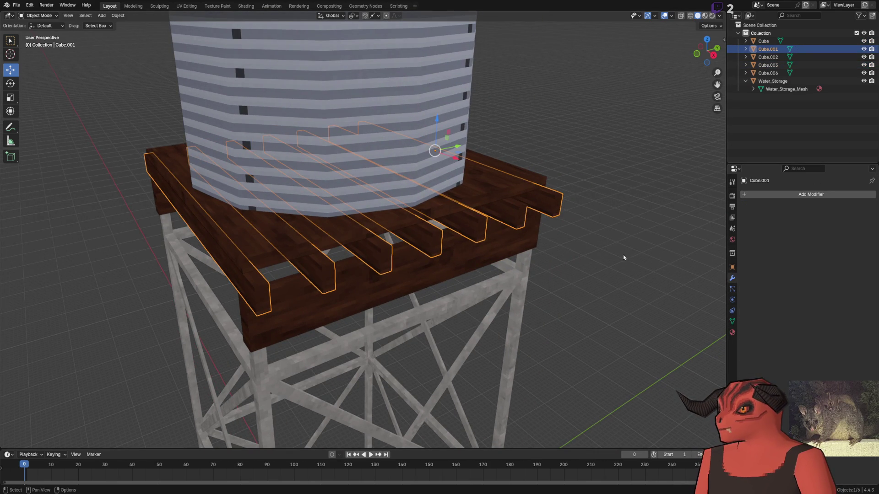
- Apply the Array modifier to the planks and select a plank face in the UV Editing layout
{"action": "left_click", "coordinate": [550, 237]}
{"action": "key", "text": "Tab"}
{"action": "left_click", "coordinate": [456, 202]}
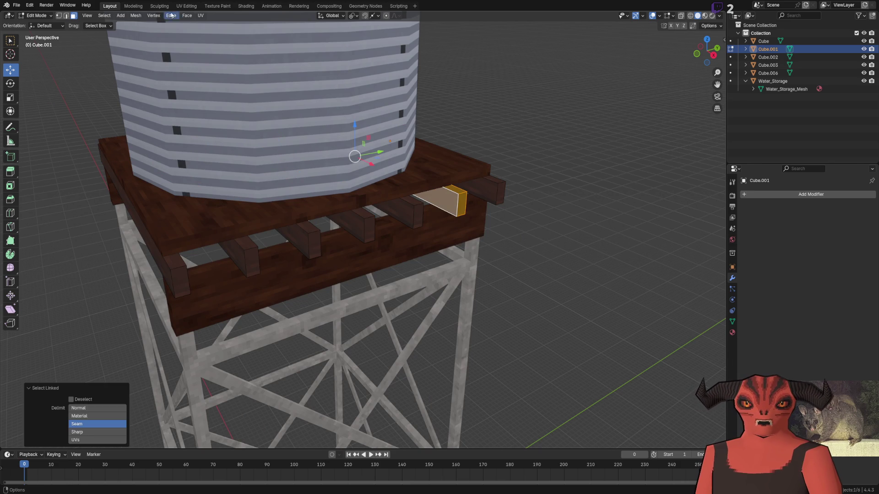
{"action": "left_click", "coordinate": [186, 6]}
{"action": "scroll", "coordinate": [190, 196], "scroll_direction": "down", "scroll_amount": 7}
{"action": "scroll", "coordinate": [184, 223], "scroll_direction": "up", "scroll_amount": 1}
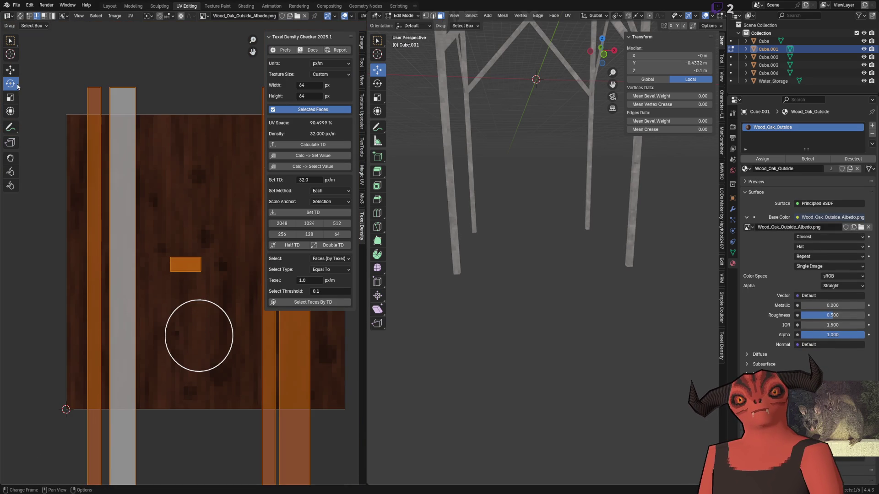
- Rotate the selected plank UV islands 90 degrees and move them up the oak texture
{"action": "key", "text": "r"}
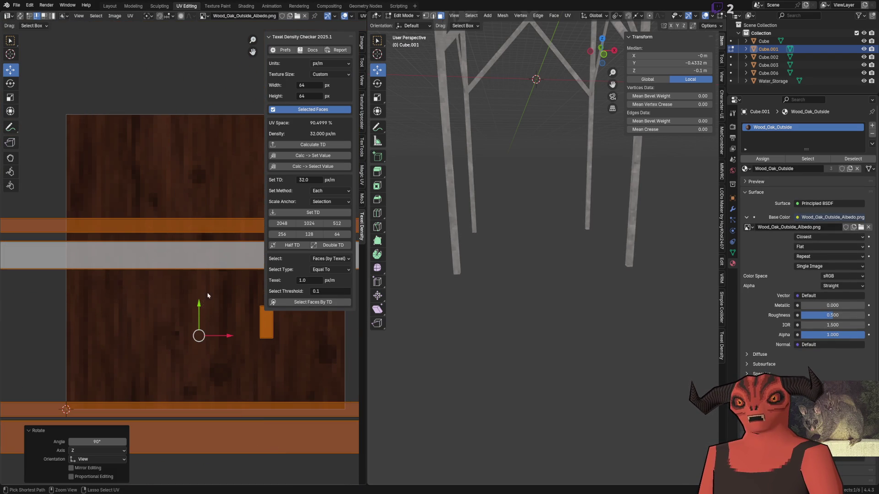
{"action": "key", "text": "g"}
{"action": "left_click", "coordinate": [205, 195]}
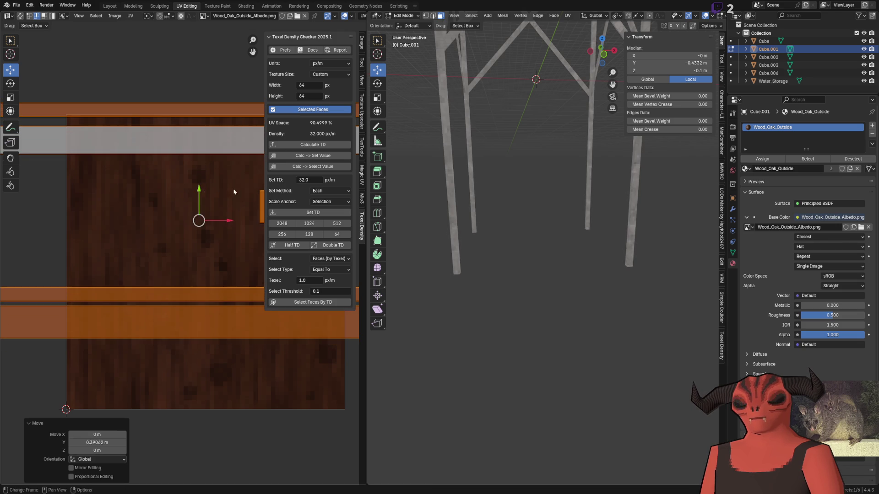
{"action": "key", "text": "Tab"}
{"action": "scroll", "coordinate": [535, 163], "scroll_direction": "down", "scroll_amount": 5}
{"action": "scroll", "coordinate": [535, 163], "scroll_direction": "up", "scroll_amount": 6}
{"action": "key", "text": "alt+a"}
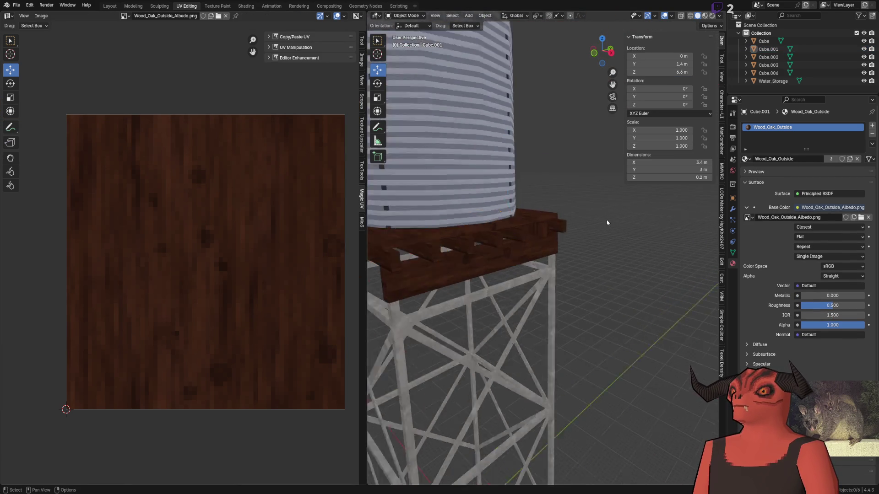
- Select a whole connected plank and slide its UV islands along the wood grain
{"action": "left_click", "coordinate": [584, 246]}
{"action": "key", "text": "Tab"}
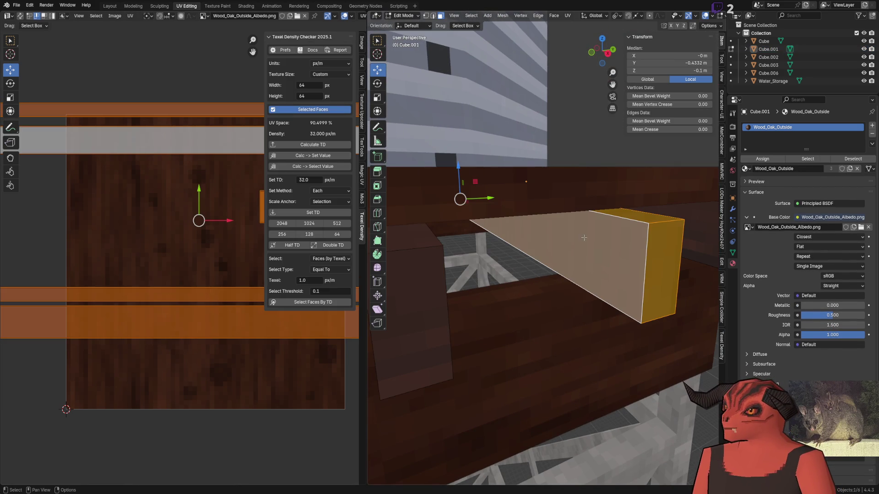
{"action": "scroll", "coordinate": [636, 257], "scroll_direction": "down", "scroll_amount": 5}
{"action": "left_click", "coordinate": [448, 245]}
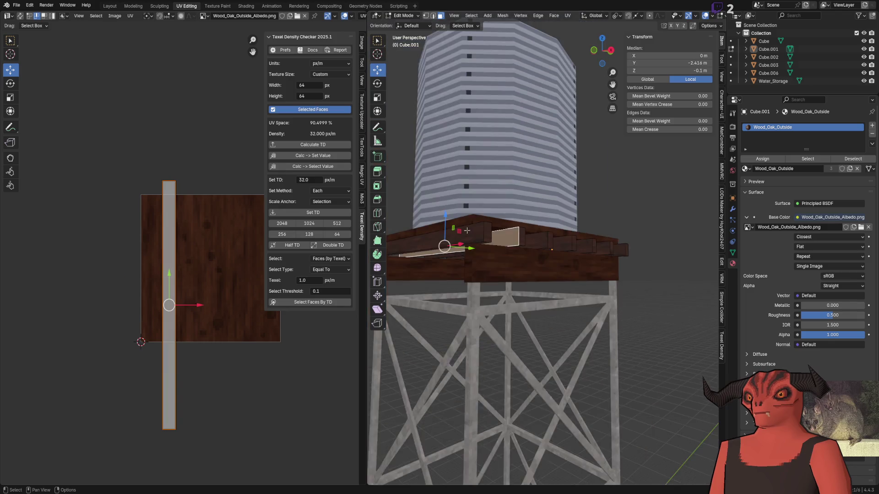
{"action": "scroll", "coordinate": [528, 243], "scroll_direction": "up", "scroll_amount": 5}
{"action": "key", "text": "ctrl+l"}
{"action": "key", "text": "g"}
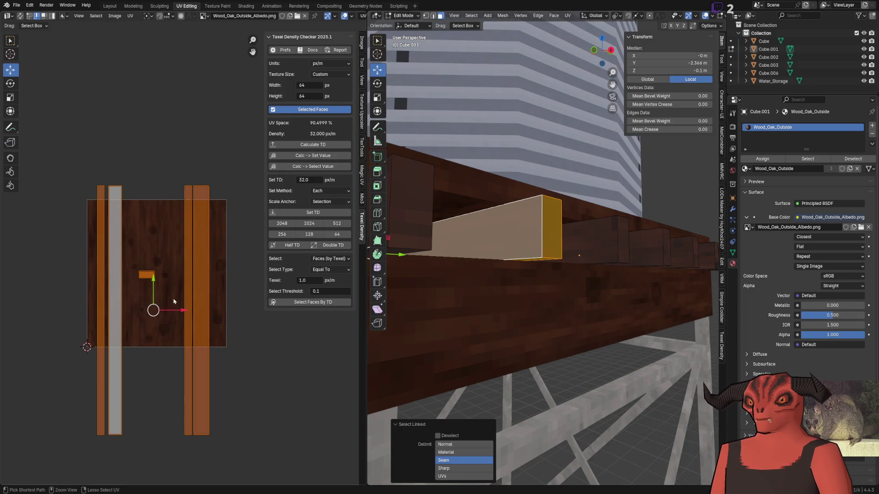
{"action": "left_click", "coordinate": [259, 310]}
{"action": "key", "text": "alt+a"}
{"action": "key", "text": "ctrl+z"}
- Nudge the UV island of the left plank's end face on the texture
{"action": "left_click", "coordinate": [415, 234]}
{"action": "left_click", "coordinate": [127, 267]}
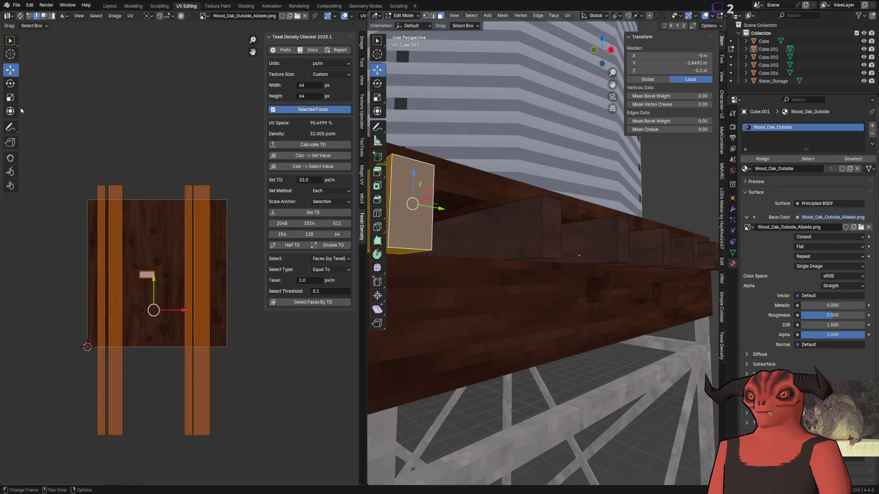
{"action": "key", "text": "r"}
{"action": "key", "text": "Escape"}
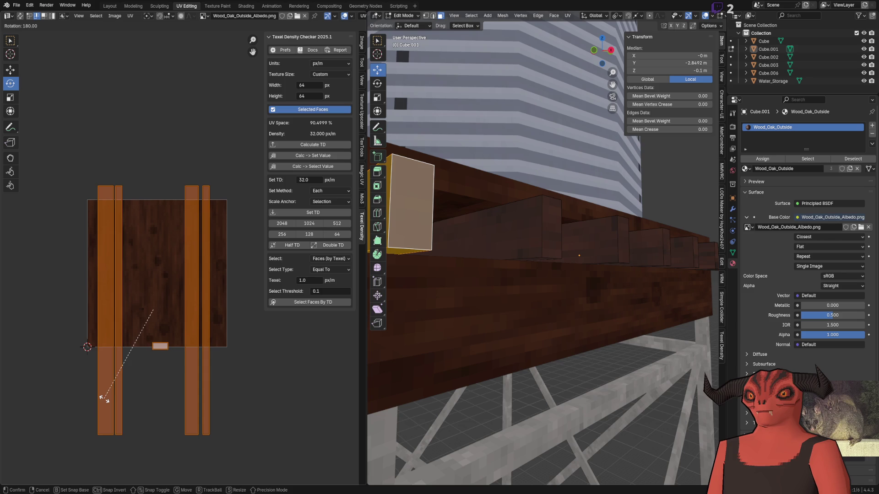
{"action": "key", "text": "Tab"}
{"action": "scroll", "coordinate": [475, 281], "scroll_direction": "down", "scroll_amount": 6}
{"action": "mouse_move", "coordinate": [476, 280]}
{"action": "left_mouse_down"}
{"action": "mouse_move", "coordinate": [463, 208]}
{"action": "mouse_move", "coordinate": [619, 205]}
{"action": "left_mouse_up"}
{"action": "scroll", "coordinate": [488, 209], "scroll_direction": "up", "scroll_amount": 5}
- Shift the selected plank UV islands right on the texture and select more plank strips
{"action": "key", "text": "Tab"}
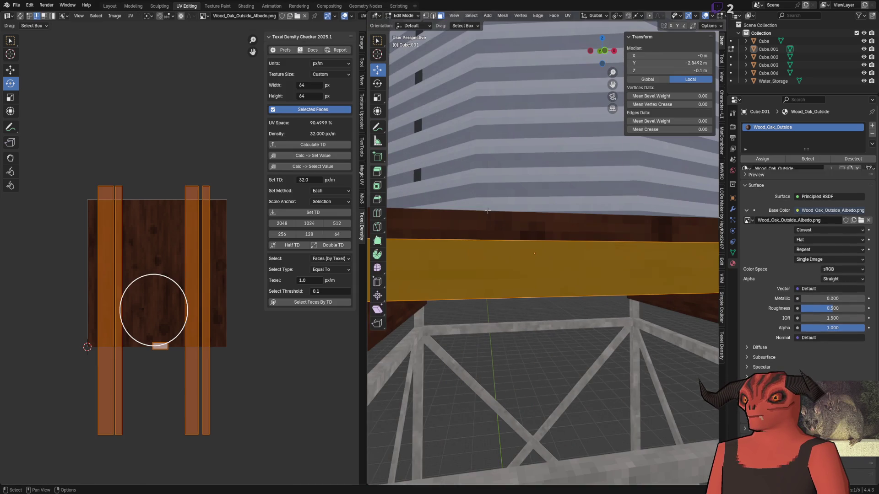
{"action": "scroll", "coordinate": [203, 269], "scroll_direction": "up", "scroll_amount": 2}
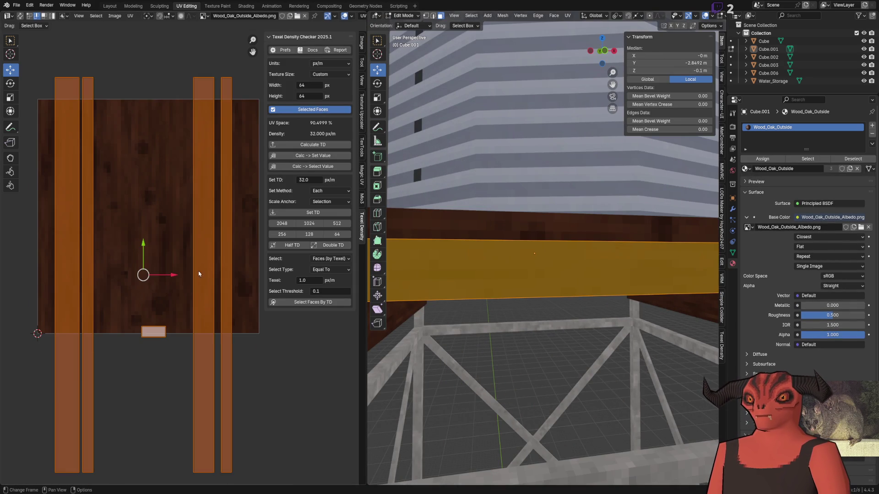
{"action": "left_click_drag", "start_coordinate": [164, 279], "coordinate": [293, 269]}
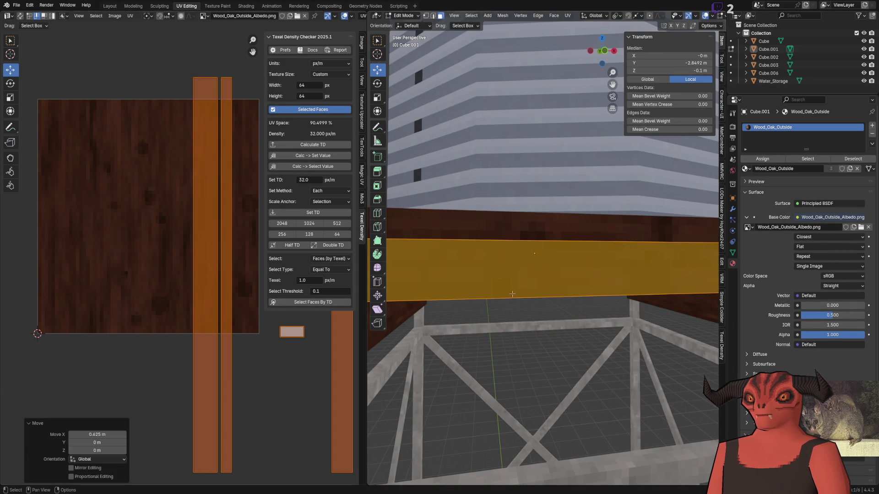
{"action": "key", "text": "Tab"}
{"action": "scroll", "coordinate": [526, 294], "scroll_direction": "down", "scroll_amount": 5}
{"action": "scroll", "coordinate": [527, 247], "scroll_direction": "up", "scroll_amount": 5}
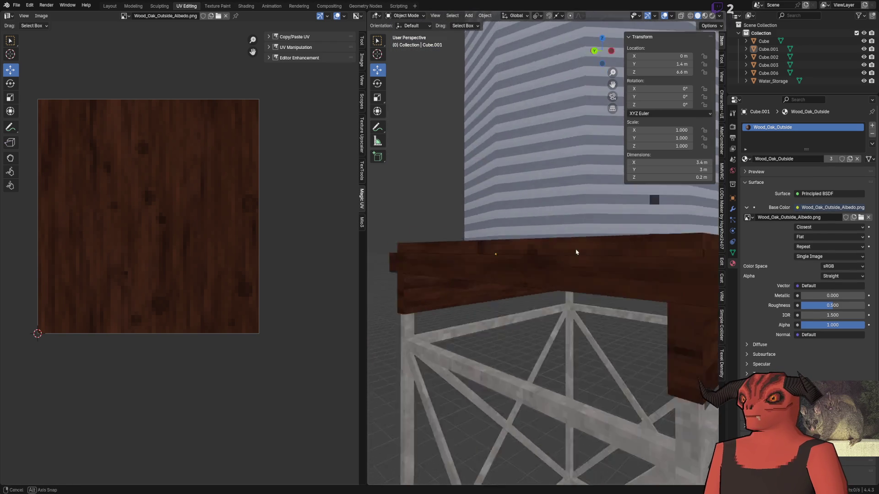
{"action": "key", "text": "Tab"}
{"action": "left_click", "coordinate": [609, 248], "text": "ctrl"}
- Select the platform deck's linked faces, move their UVs on the oak texture, and save
{"action": "key", "text": "Tab"}
{"action": "scroll", "coordinate": [497, 238], "scroll_direction": "down", "scroll_amount": 4}
{"action": "mouse_move", "coordinate": [497, 238]}
{"action": "left_mouse_down"}
{"action": "mouse_move", "coordinate": [470, 208]}
{"action": "mouse_move", "coordinate": [641, 262]}
{"action": "mouse_move", "coordinate": [502, 252]}
{"action": "mouse_move", "coordinate": [603, 310]}
{"action": "mouse_move", "coordinate": [598, 324]}
{"action": "mouse_move", "coordinate": [630, 325]}
{"action": "mouse_move", "coordinate": [573, 287]}
{"action": "left_mouse_up"}
{"action": "left_click", "coordinate": [632, 249]}
{"action": "key", "text": "Tab"}
{"action": "key", "text": "alt+a"}
{"action": "key", "text": "l"}
{"action": "scroll", "coordinate": [144, 284], "scroll_direction": "down", "scroll_amount": 3}
{"action": "left_click", "coordinate": [178, 238]}
{"action": "scroll", "coordinate": [137, 206], "scroll_direction": "up", "scroll_amount": 5}
{"action": "key", "text": "ctrl+s"}
- Check the deck from a low side view and reposition its UVs again
{"action": "key", "text": "Tab"}
{"action": "scroll", "coordinate": [535, 285], "scroll_direction": "up", "scroll_amount": 3}
{"action": "mouse_move", "coordinate": [534, 285]}
{"action": "left_mouse_down"}
{"action": "mouse_move", "coordinate": [534, 304]}
{"action": "mouse_move", "coordinate": [476, 329]}
{"action": "left_mouse_up"}
{"action": "key", "text": "Tab"}
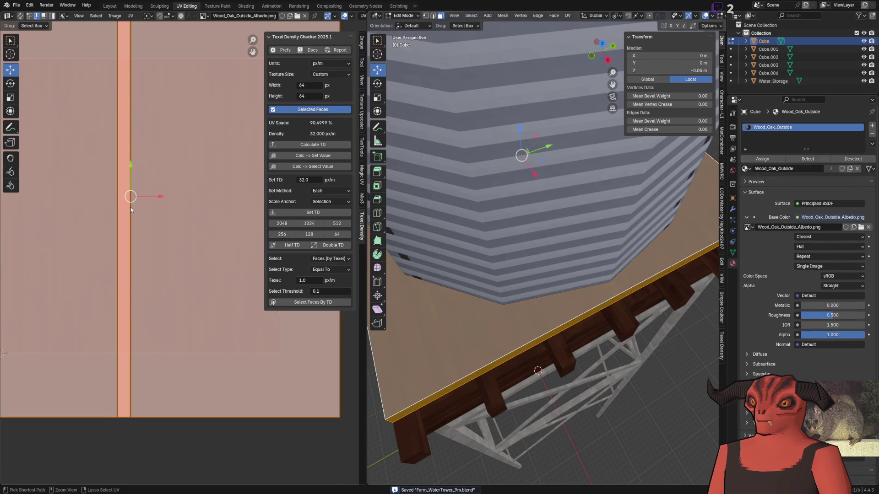
{"action": "left_click", "coordinate": [133, 137]}
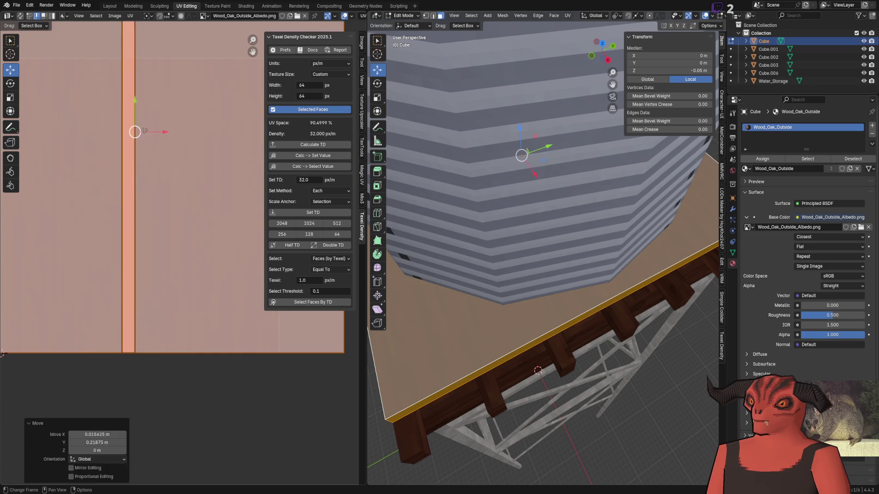
{"action": "key", "text": "Tab"}
- Shift the deck's UV island up and left, then orbit to inspect the platform
{"action": "mouse_move", "coordinate": [437, 289]}
{"action": "left_mouse_down"}
{"action": "mouse_move", "coordinate": [526, 278]}
{"action": "mouse_move", "coordinate": [505, 308]}
{"action": "mouse_move", "coordinate": [426, 240]}
{"action": "left_mouse_up"}
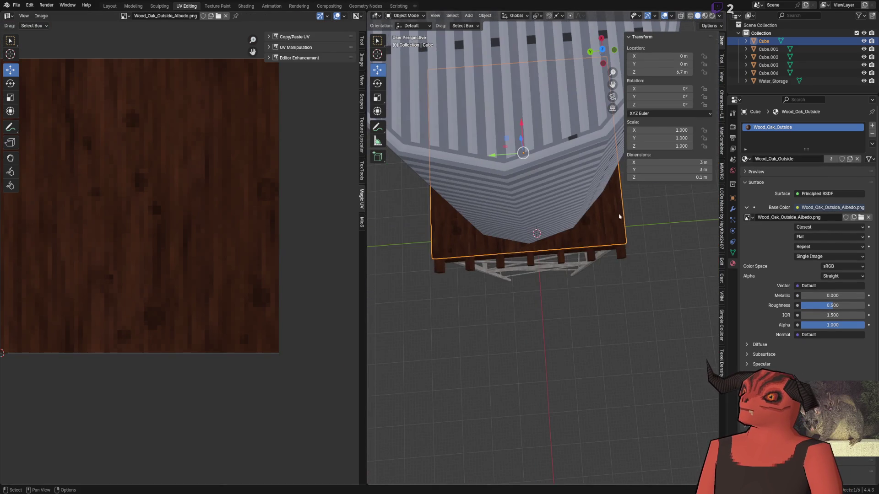
{"action": "key", "text": "Tab"}
{"action": "left_click_drag", "start_coordinate": [139, 132], "coordinate": [31, 77]}
{"action": "key", "text": "Tab"}
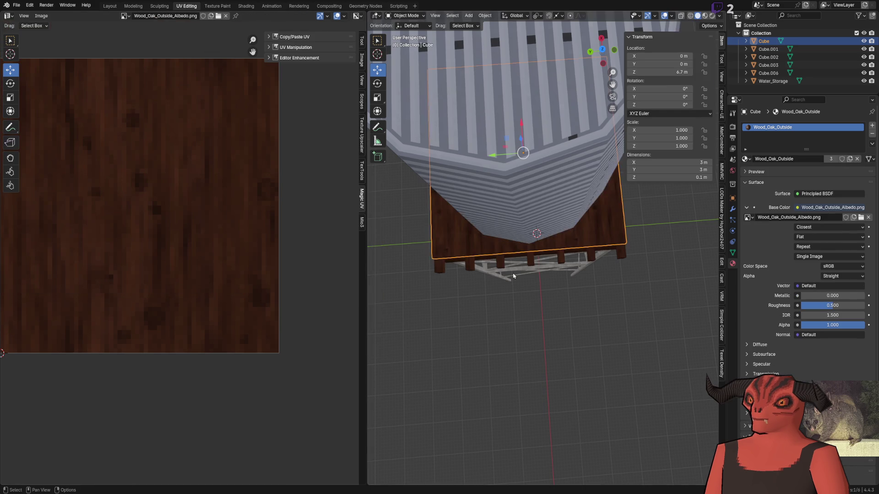
{"action": "scroll", "coordinate": [665, 328], "scroll_direction": "up", "scroll_amount": 5}
{"action": "scroll", "coordinate": [665, 328], "scroll_direction": "down", "scroll_amount": 5}
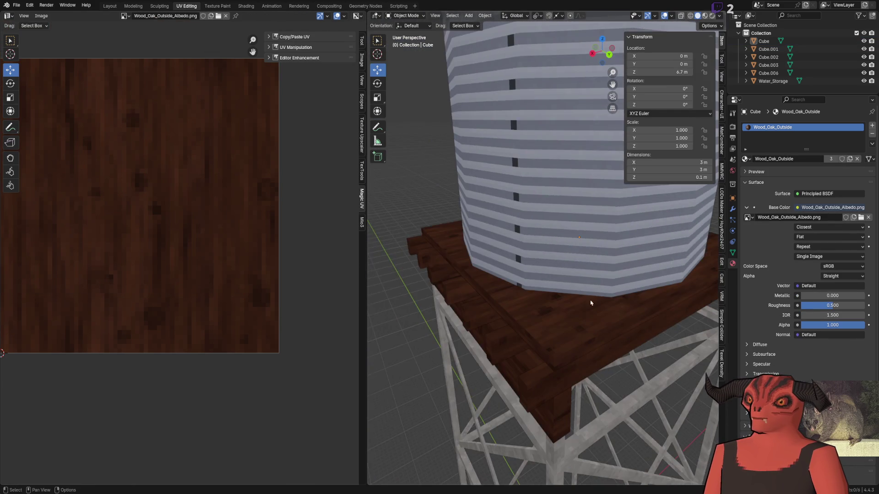
{"action": "mouse_move", "coordinate": [569, 335]}
{"action": "left_mouse_down"}
{"action": "mouse_move", "coordinate": [577, 320]}
{"action": "mouse_move", "coordinate": [561, 236]}
{"action": "mouse_move", "coordinate": [542, 190]}
{"action": "mouse_move", "coordinate": [531, 274]}
{"action": "mouse_move", "coordinate": [540, 330]}
{"action": "mouse_move", "coordinate": [556, 263]}
{"action": "mouse_move", "coordinate": [528, 280]}
{"action": "left_mouse_up"}
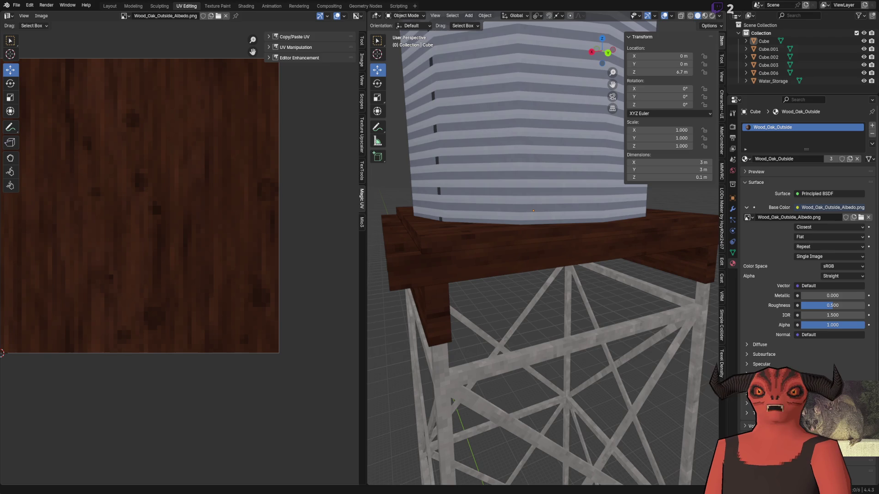
{"action": "key", "text": "alt+Tab"}
{"action": "key", "text": "alt+Tab"}
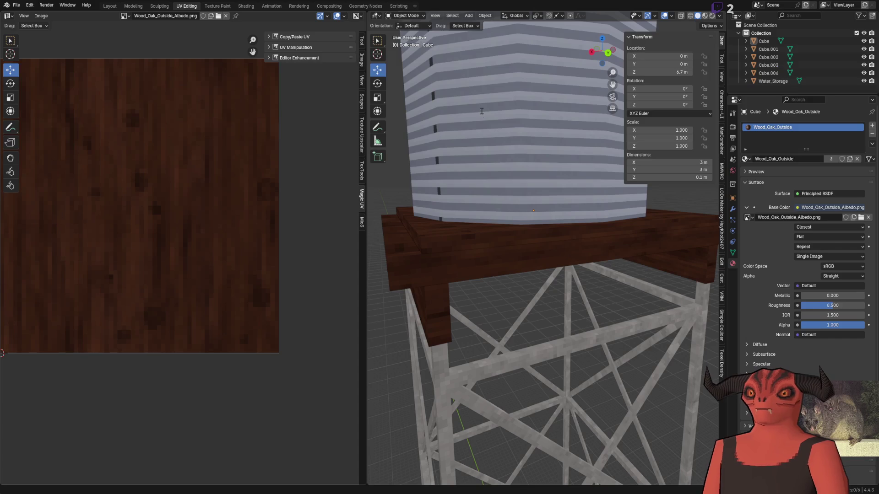
- Select the Water_Storage tank and select its roof UV island in Edit Mode
{"action": "left_click", "coordinate": [596, 401]}
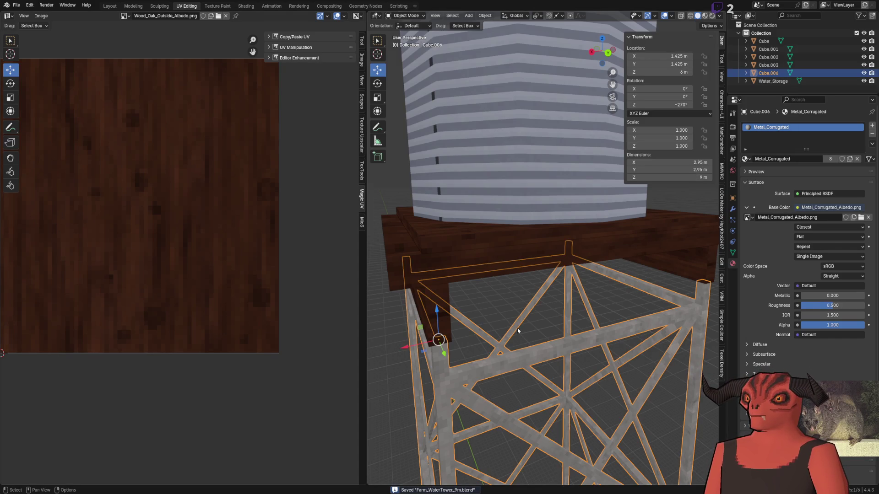
{"action": "left_click", "coordinate": [519, 334]}
{"action": "scroll", "coordinate": [519, 334], "scroll_direction": "down", "scroll_amount": 5}
{"action": "scroll", "coordinate": [521, 305], "scroll_direction": "up", "scroll_amount": 6}
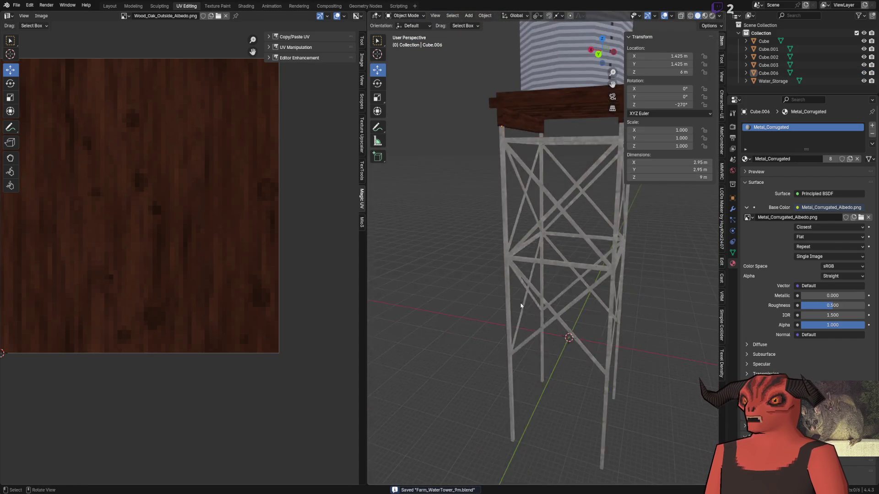
{"action": "scroll", "coordinate": [521, 305], "scroll_direction": "down", "scroll_amount": 3}
{"action": "left_click_drag", "start_coordinate": [505, 332], "coordinate": [471, 340]}
{"action": "scroll", "coordinate": [471, 340], "scroll_direction": "up", "scroll_amount": 4}
{"action": "scroll", "coordinate": [527, 288], "scroll_direction": "down", "scroll_amount": 3}
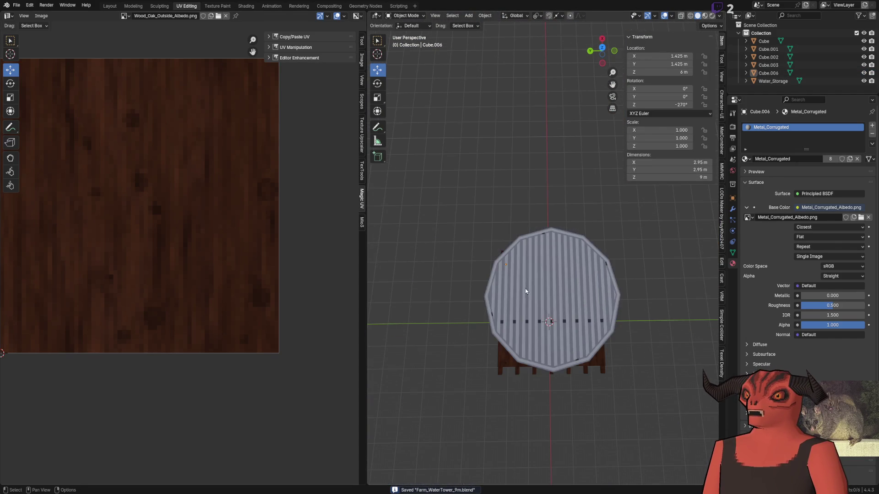
{"action": "left_click", "coordinate": [527, 292]}
{"action": "key", "text": "Tab"}
{"action": "key", "text": "1"}
{"action": "key", "text": "ctrl+KP_Add"}
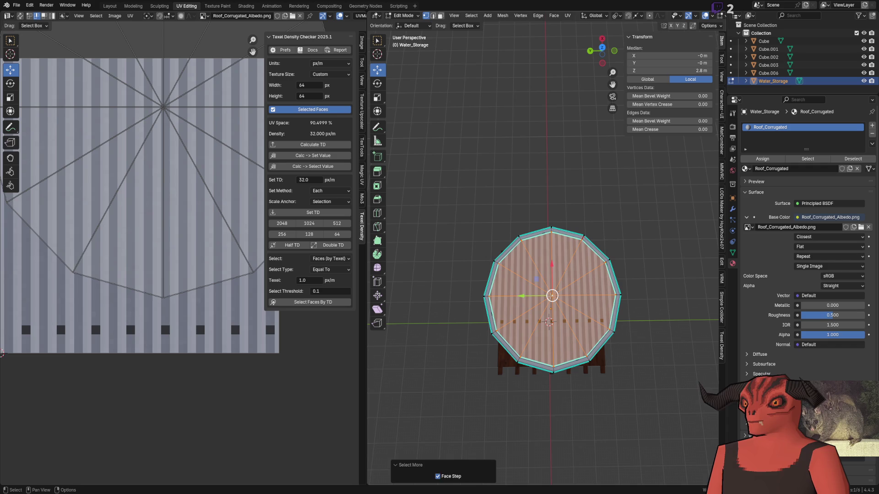
{"action": "scroll", "coordinate": [101, 218], "scroll_direction": "down", "scroll_amount": 3}
{"action": "key", "text": "a"}
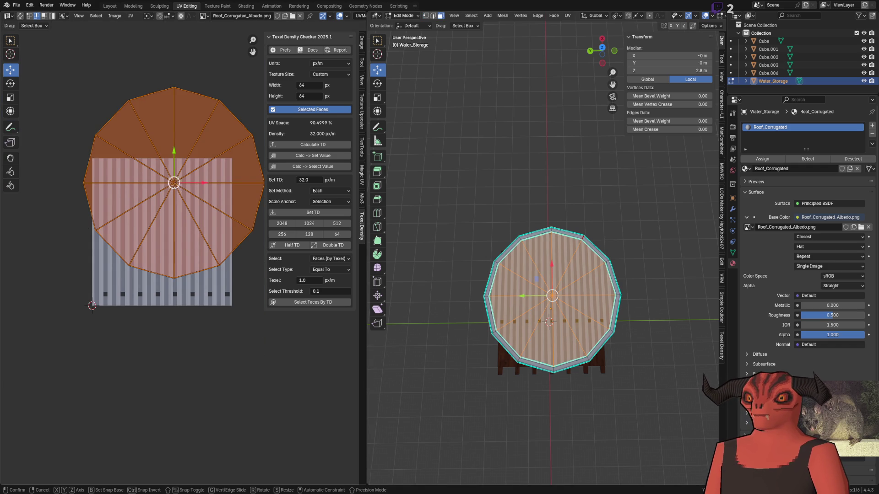
- Move the roof UV island onto the corrugated stripes and save Farm_WaterTower_9m.blend
{"action": "key", "text": "g"}
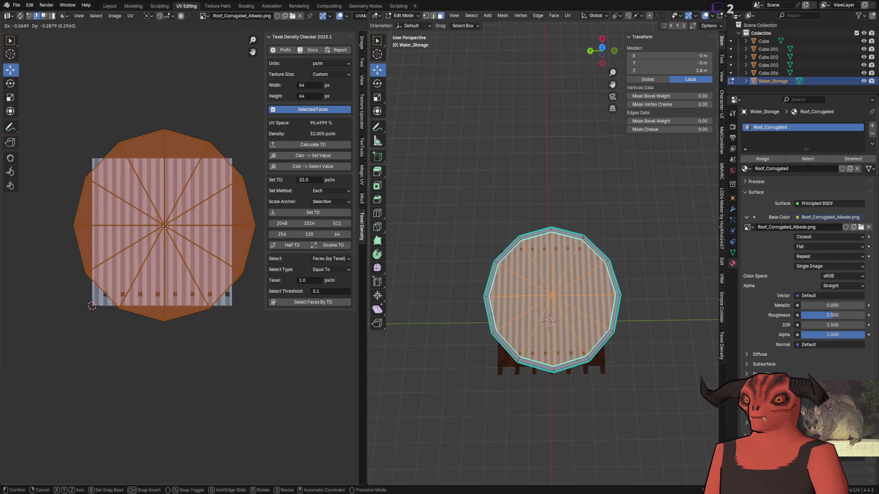
{"action": "left_click", "coordinate": [178, 214]}
{"action": "scroll", "coordinate": [437, 226], "scroll_direction": "up", "scroll_amount": 5}
{"action": "scroll", "coordinate": [437, 226], "scroll_direction": "down", "scroll_amount": 5}
{"action": "scroll", "coordinate": [437, 226], "scroll_direction": "up", "scroll_amount": 2}
{"action": "scroll", "coordinate": [437, 226], "scroll_direction": "down", "scroll_amount": 2}
{"action": "key", "text": "Tab"}
{"action": "key", "text": "ctrl+s"}
- Slide the roof rim's UV strip left and snap it to pixels
{"action": "mouse_move", "coordinate": [447, 248]}
{"action": "left_mouse_down"}
{"action": "mouse_move", "coordinate": [512, 230]}
{"action": "mouse_move", "coordinate": [463, 277]}
{"action": "mouse_move", "coordinate": [488, 277]}
{"action": "left_mouse_up"}
{"action": "key", "text": "Tab"}
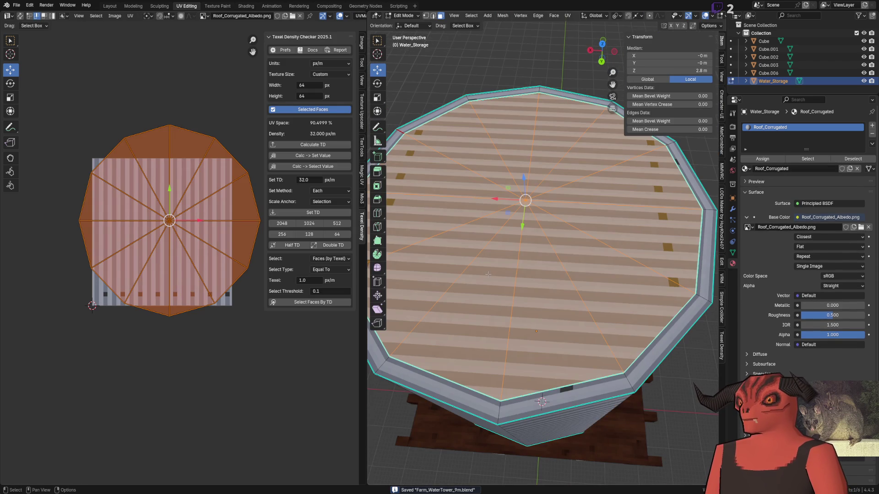
{"action": "left_click", "coordinate": [521, 441], "text": "alt"}
{"action": "scroll", "coordinate": [160, 317], "scroll_direction": "up", "scroll_amount": 4}
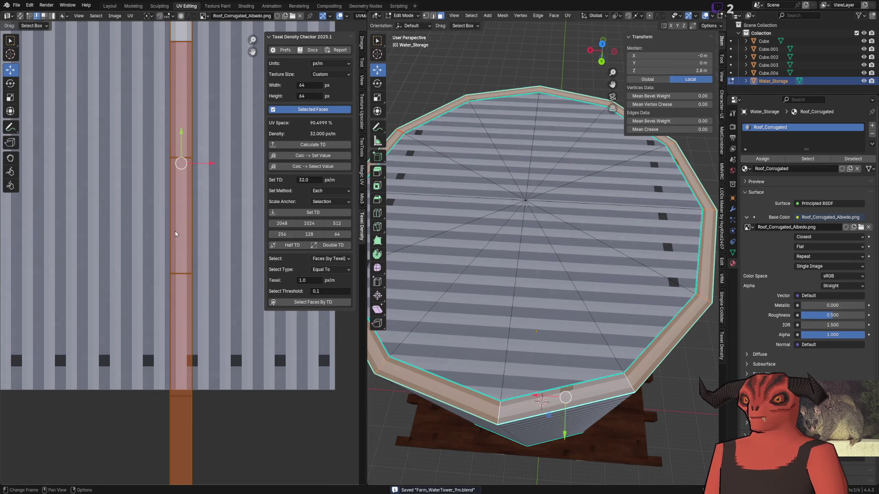
{"action": "key", "text": "g"}
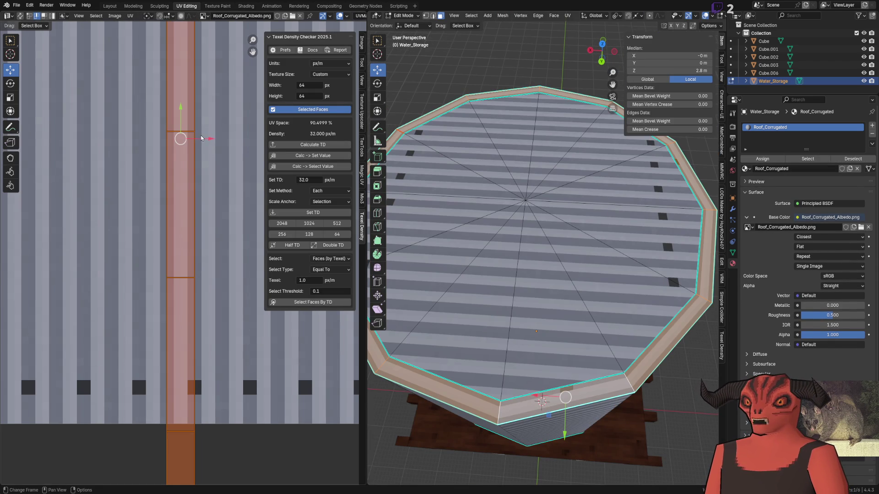
{"action": "key", "text": "Escape"}
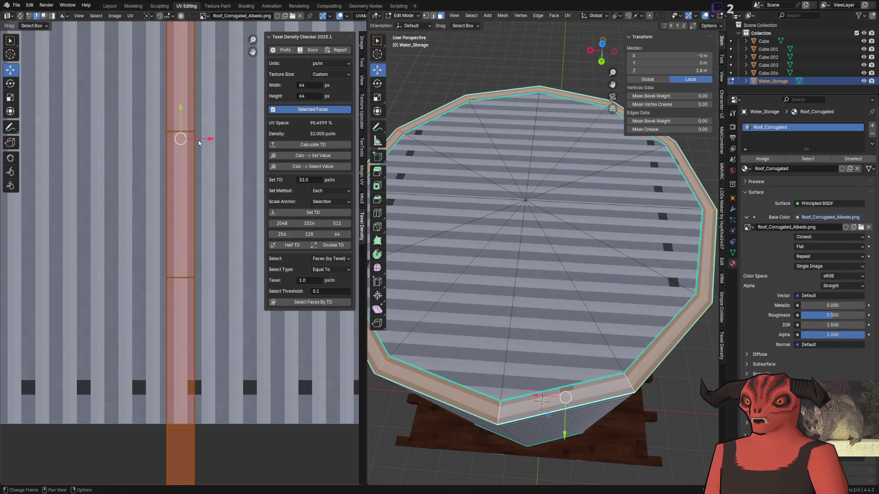
{"action": "left_click_drag", "start_coordinate": [198, 143], "coordinate": [186, 142]}
{"action": "left_click", "coordinate": [190, 144]}
{"action": "key", "text": "shift+s"}
{"action": "left_click", "coordinate": [191, 147]}
- Leave Edit Mode, save the blend file again, and switch to Godot
{"action": "key", "text": "Tab"}
{"action": "scroll", "coordinate": [616, 310], "scroll_direction": "down", "scroll_amount": 5}
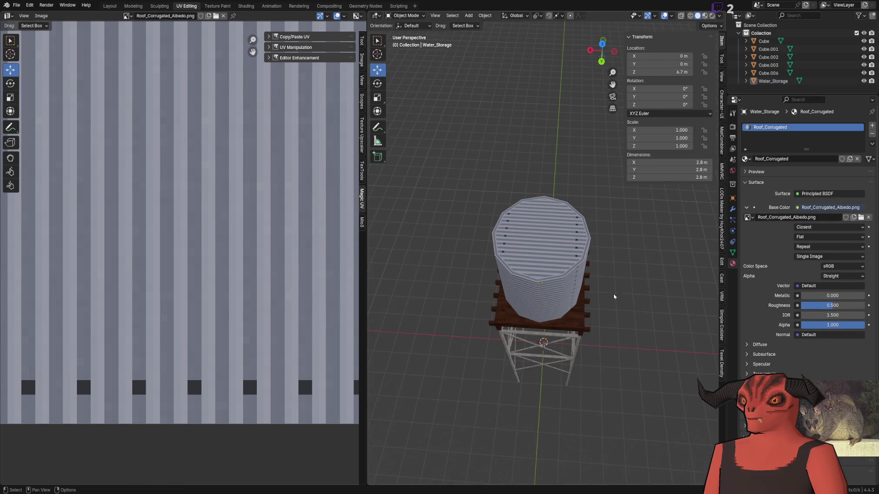
{"action": "scroll", "coordinate": [587, 287], "scroll_direction": "up", "scroll_amount": 4}
{"action": "key", "text": "ctrl+s"}
{"action": "scroll", "coordinate": [520, 269], "scroll_direction": "up", "scroll_amount": 3}
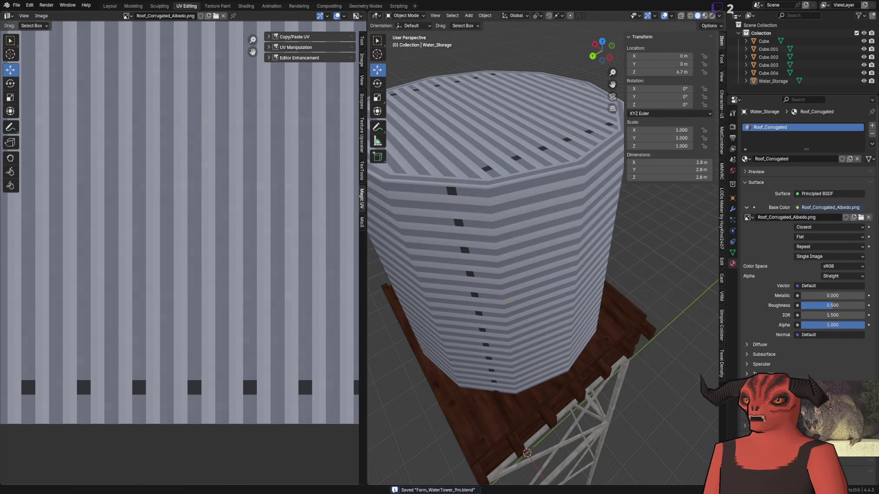
{"action": "key", "text": "alt+Tab"}
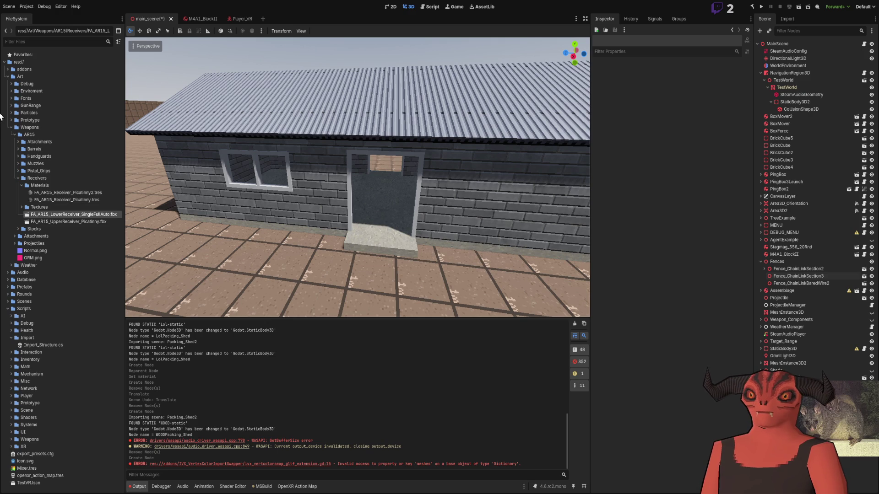
- Add Farm_WaterTower_9m.blend to main_scene beside the shed and fly the camera around it
{"action": "left_click", "coordinate": [11, 128]}
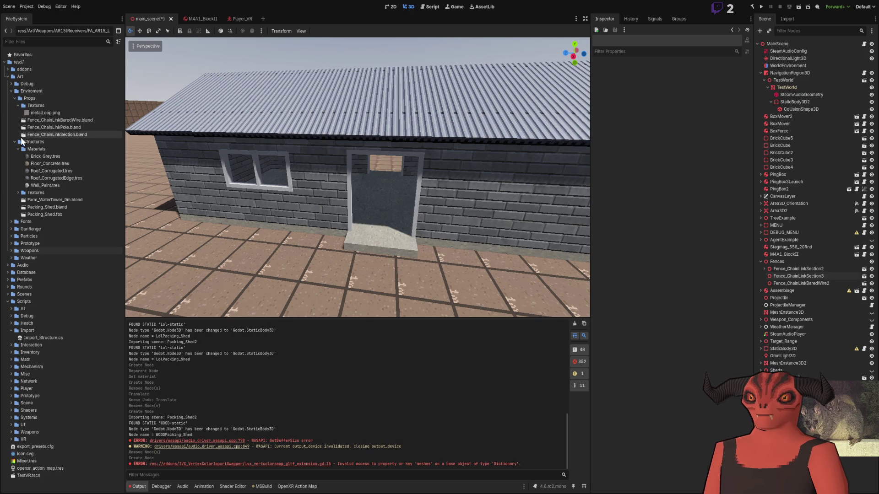
{"action": "mouse_move", "coordinate": [40, 200]}
{"action": "left_mouse_down"}
{"action": "mouse_move", "coordinate": [133, 220]}
{"action": "mouse_move", "coordinate": [193, 293]}
{"action": "left_mouse_up"}
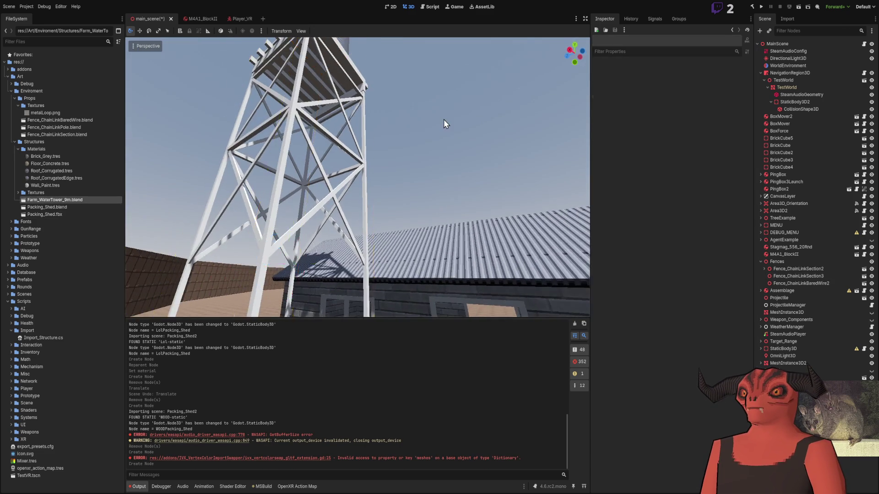
{"action": "key", "text": "w"}
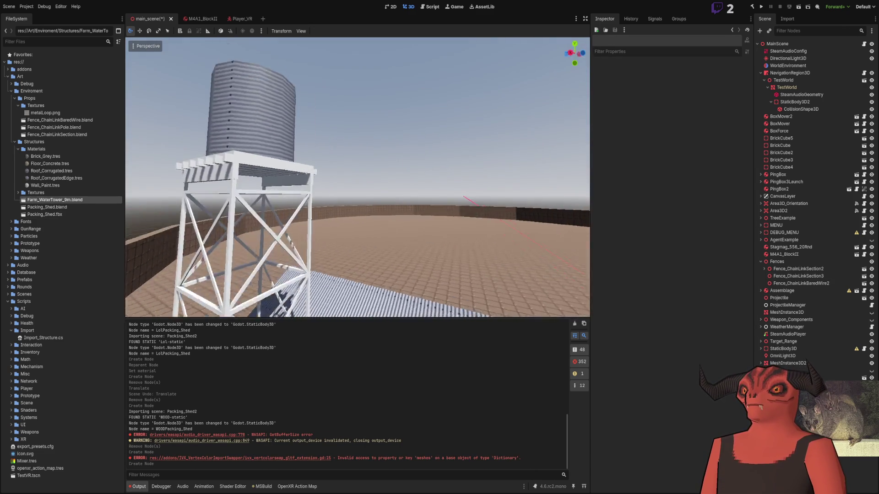
{"action": "key", "text": "s"}
{"action": "key", "text": "w"}
{"action": "key", "text": "s"}
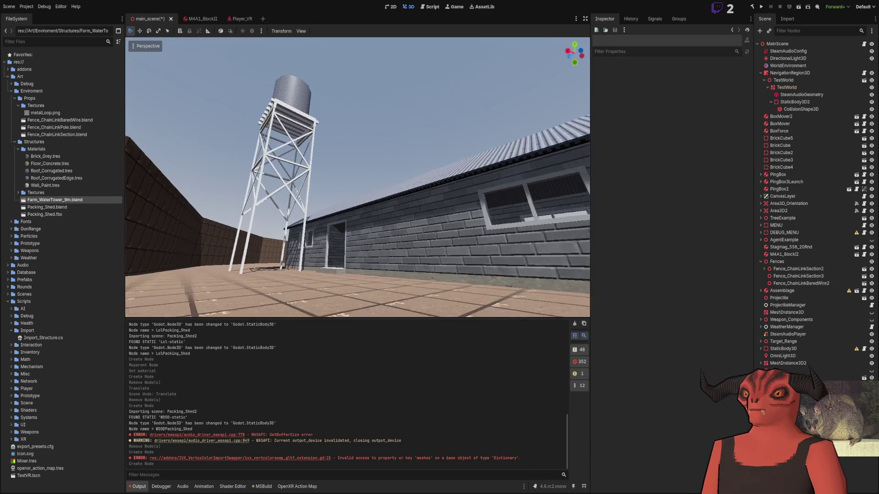
{"action": "key", "text": "a"}
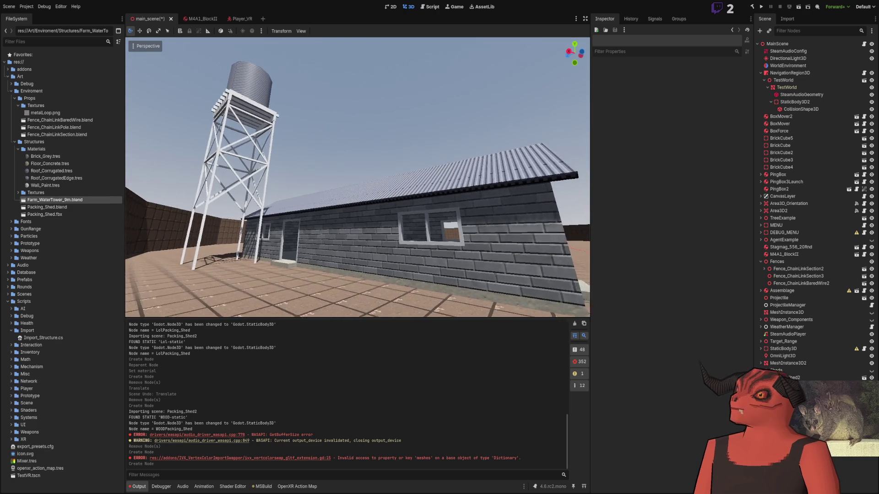
{"action": "key", "text": "s"}
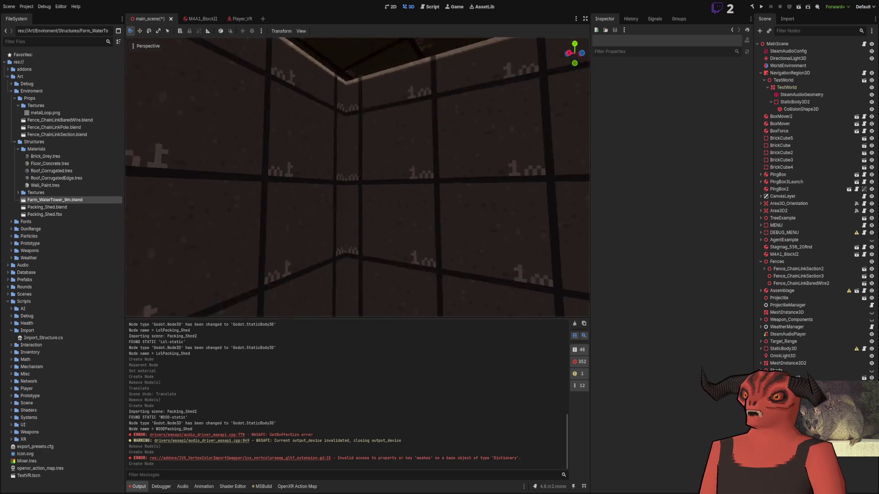
{"action": "key", "text": "w"}
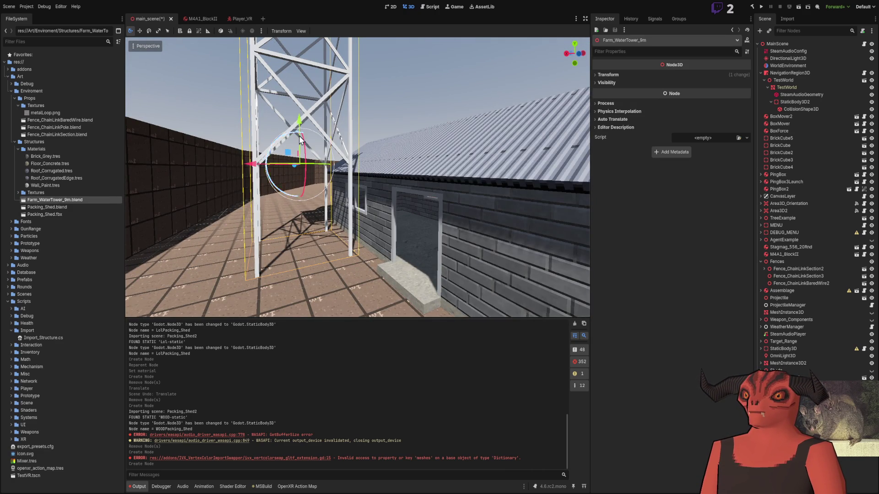
- Move the water tower by about (-4.776, 0, 4.729) so it stands clear beside the shed
{"action": "mouse_move", "coordinate": [299, 123]}
{"action": "left_mouse_down"}
{"action": "mouse_move", "coordinate": [307, 221]}
{"action": "mouse_move", "coordinate": [303, 214]}
{"action": "left_mouse_up"}
{"action": "left_click", "coordinate": [406, 102]}
{"action": "key", "text": "s"}
{"action": "key", "text": "s"}
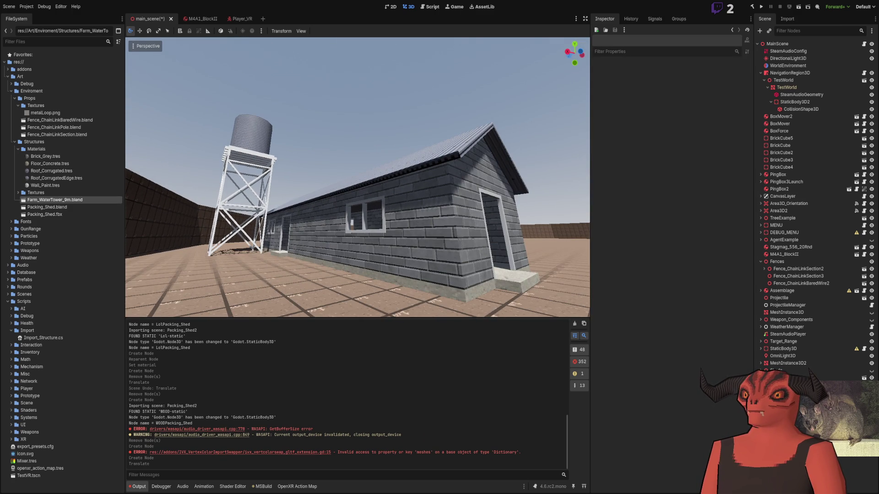
{"action": "key", "text": "w"}
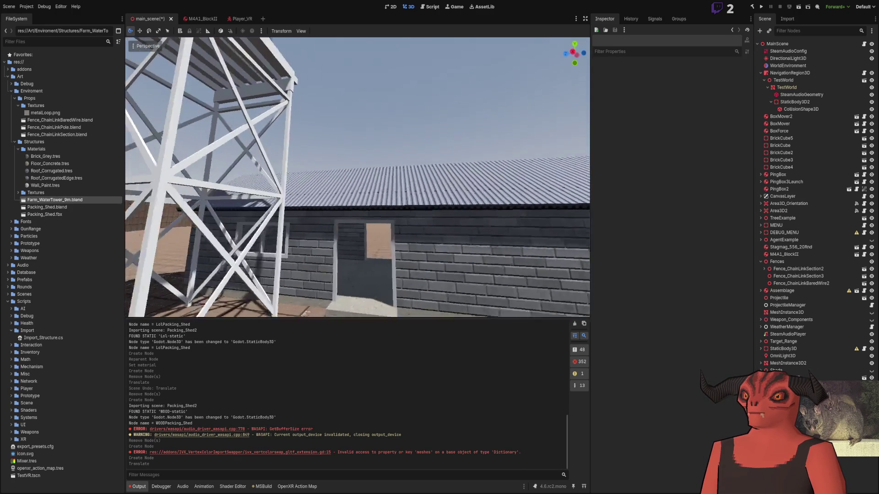
{"action": "key", "text": "s"}
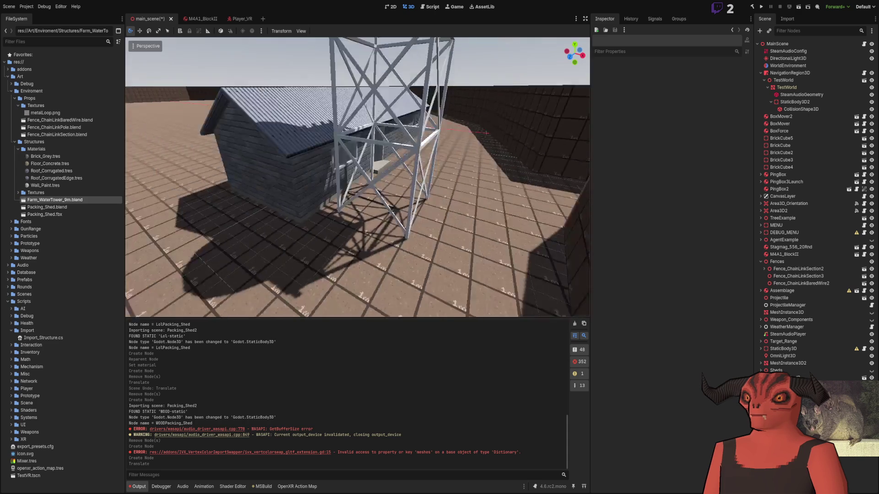
{"action": "key", "text": "ctrl+z"}
{"action": "key", "text": "ctrl+shift+z"}
{"action": "left_click", "coordinate": [397, 177]}
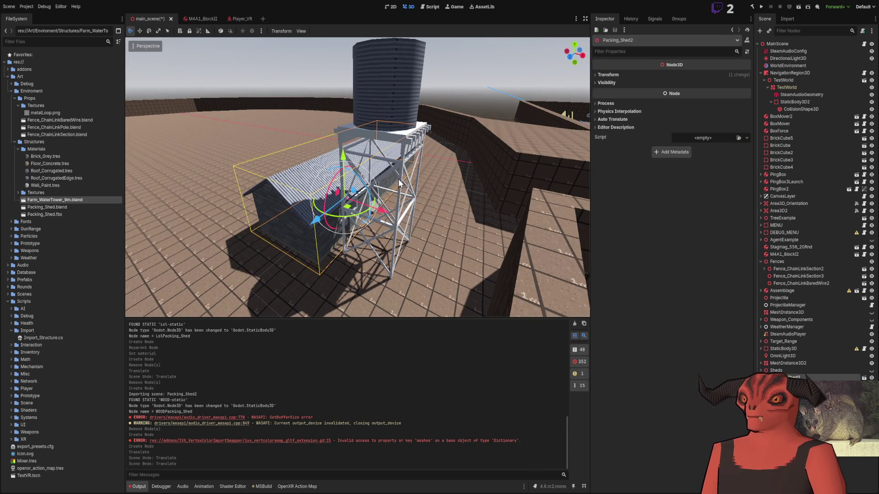
{"action": "left_click_drag", "start_coordinate": [386, 268], "coordinate": [255, 285]}
{"action": "left_click", "coordinate": [394, 100]}
- Fly to the water tower and scale it to 0.5 on X, Y and Z
{"action": "key", "text": "w"}
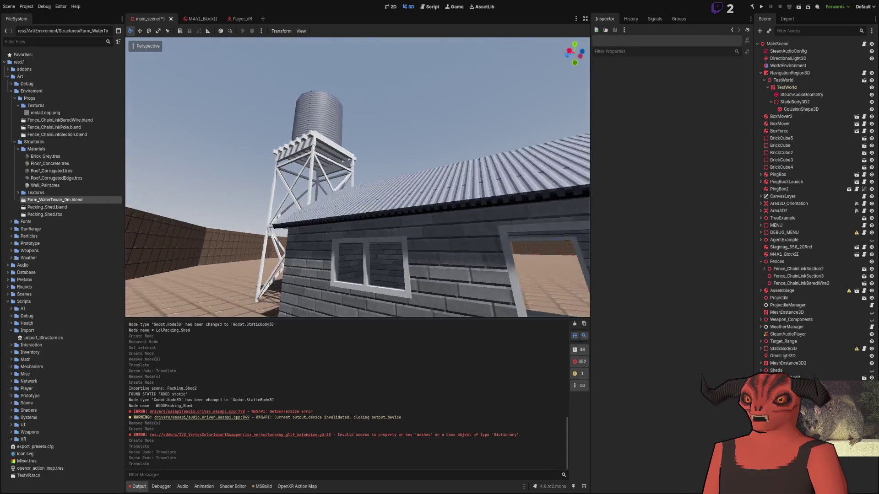
{"action": "key", "text": "w"}
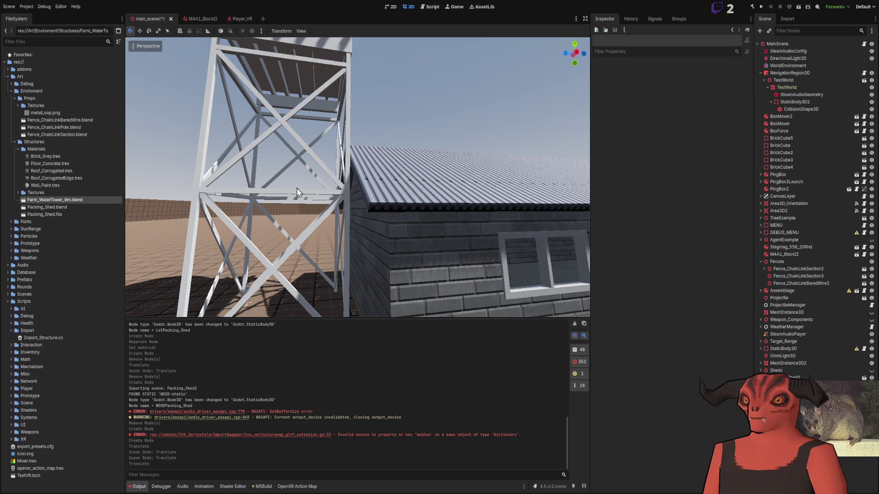
{"action": "left_click", "coordinate": [614, 75]}
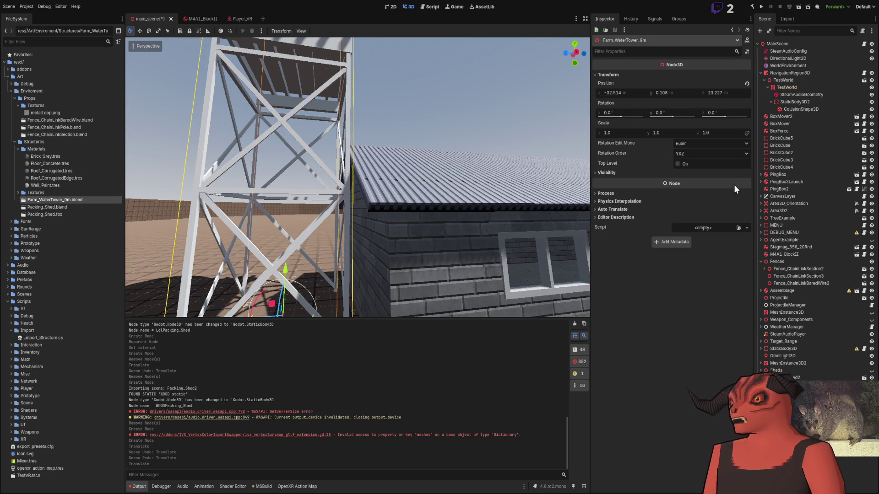
{"action": "type", "text": "0.5"}
{"action": "key", "text": "Tab"}
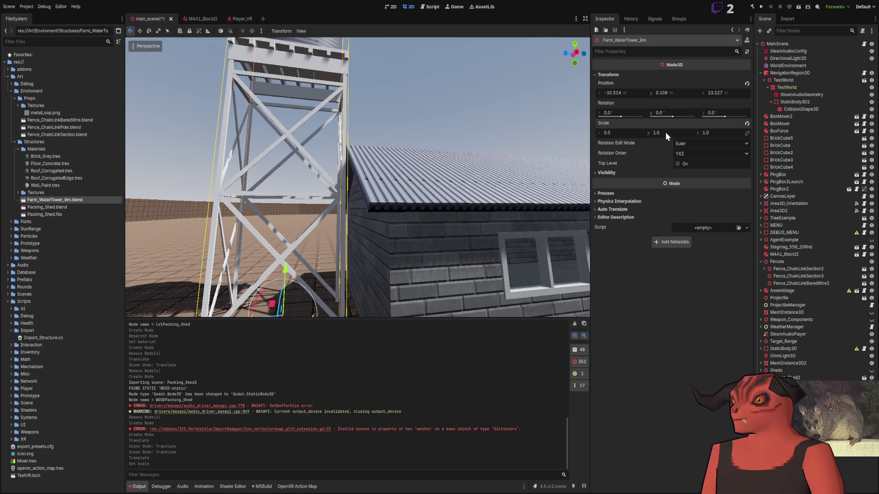
{"action": "type", "text": "0.5"}
{"action": "key", "text": "Return"}
{"action": "type", "text": "0.5"}
{"action": "key", "text": "Return"}
- Deselect the tower and frame the shed and water tower from close range
{"action": "left_click", "coordinate": [399, 95]}
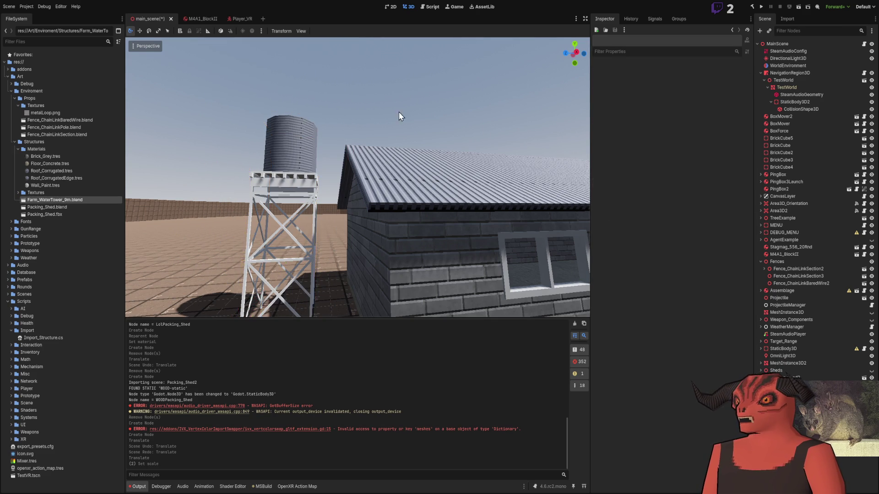
{"action": "key", "text": "s"}
{"action": "key", "text": "w"}
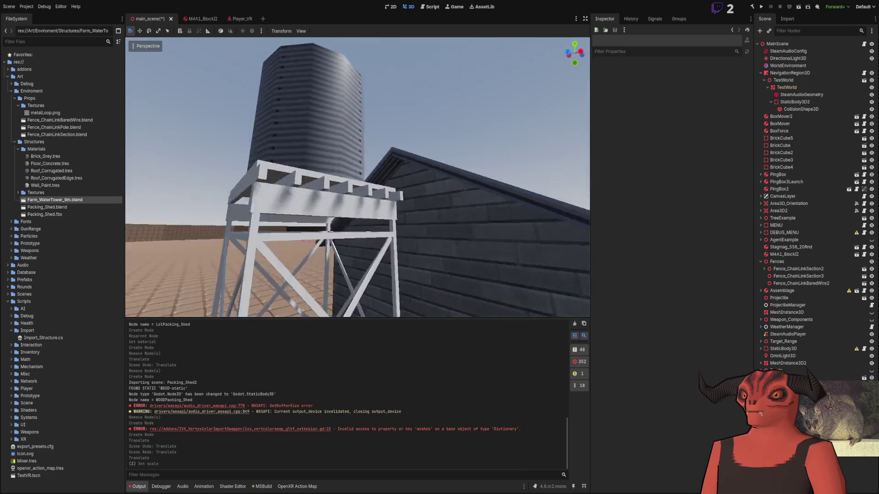
{"action": "key", "text": "s"}
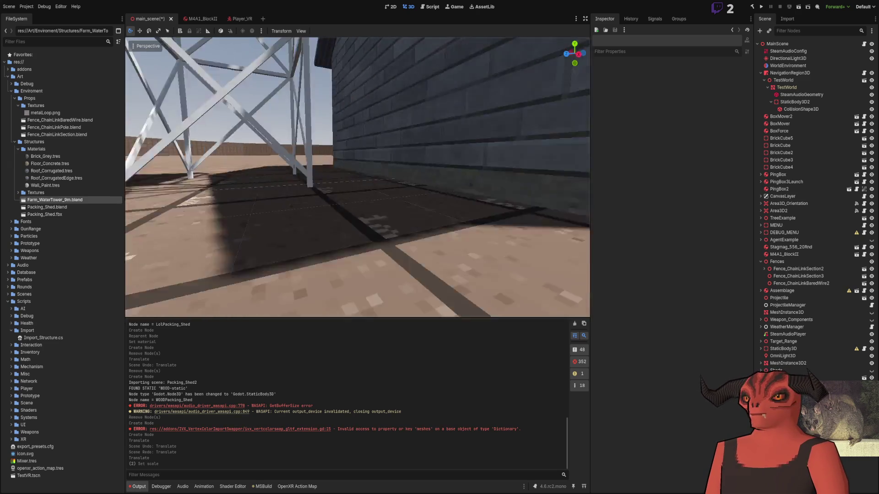
{"action": "key", "text": "w"}
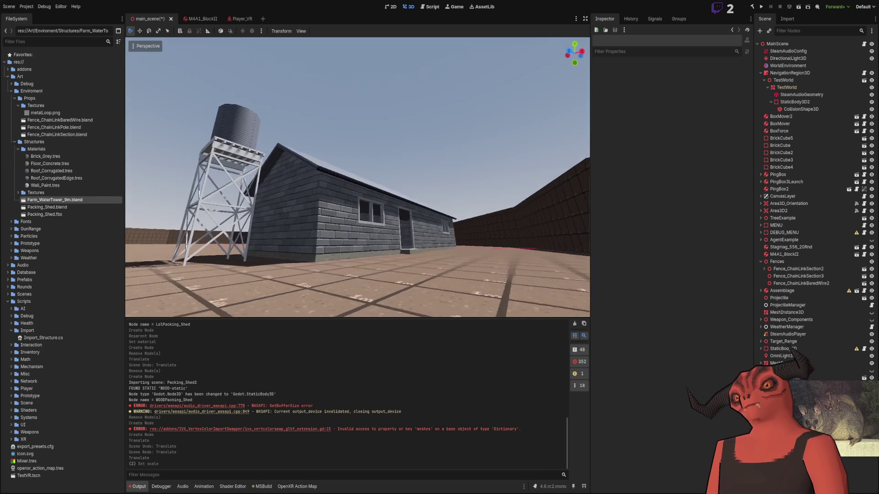
{"action": "key", "text": "w"}
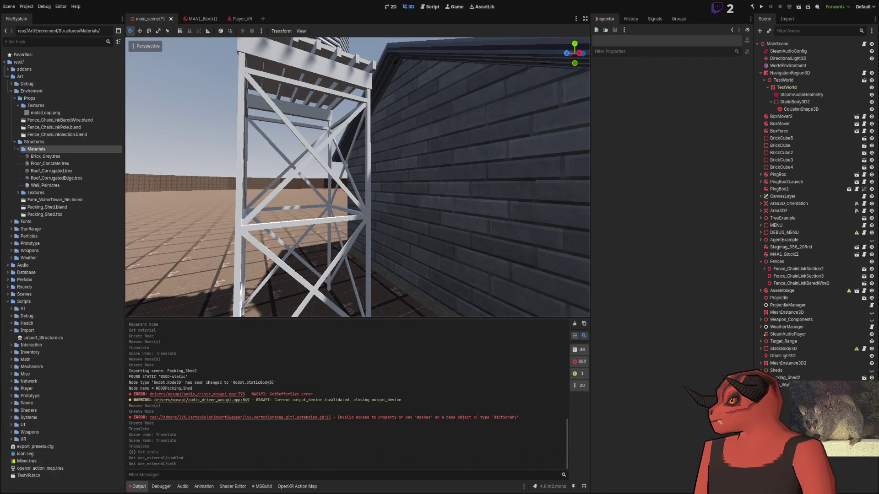
- Fly the view up over the water tower toward the tank, shed roof and tower legs
{"action": "mouse_move", "coordinate": [362, 183]}
{"action": "left_mouse_down"}
{"action": "mouse_move", "coordinate": [411, 246]}
{"action": "mouse_move", "coordinate": [397, 187]}
{"action": "mouse_move", "coordinate": [369, 187]}
{"action": "mouse_move", "coordinate": [356, 209]}
{"action": "left_mouse_up"}
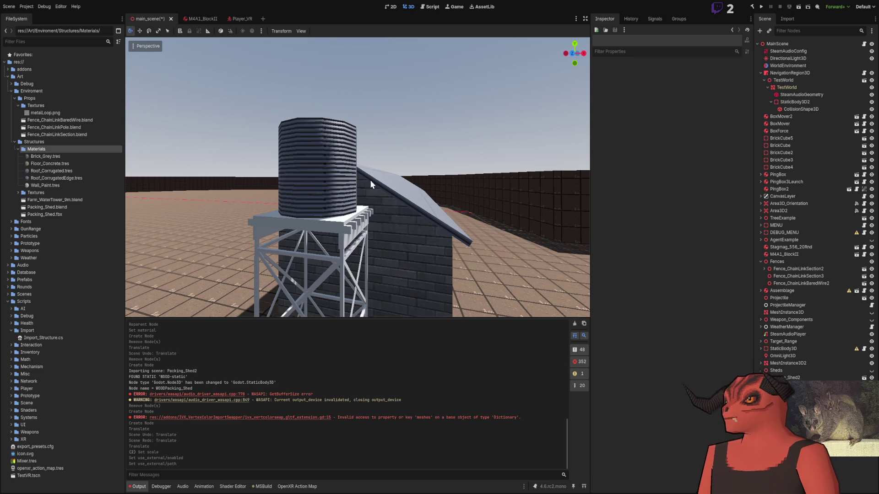
{"action": "left_click_drag", "start_coordinate": [293, 240], "coordinate": [307, 218]}
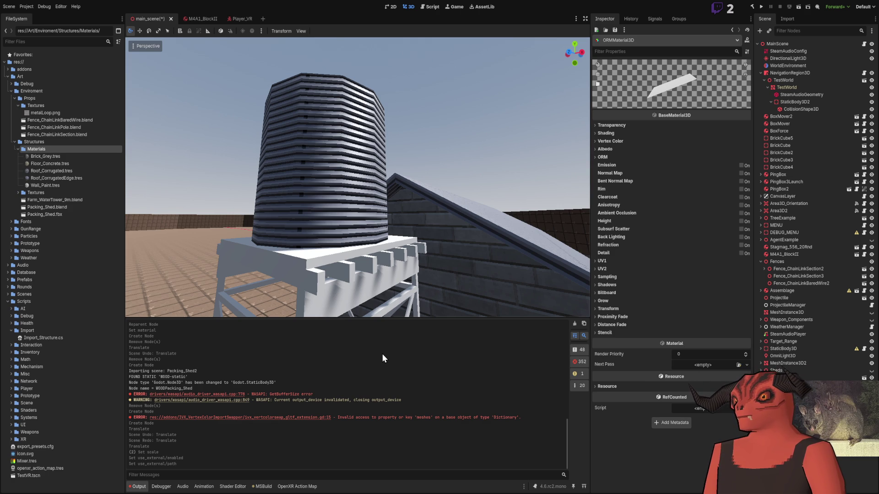
{"action": "left_click_drag", "start_coordinate": [362, 315], "coordinate": [321, 288]}
- Assign the wood texture as Wood_Oak_Outside's albedo and select Farm_WaterTower_9m.blend to reimport
{"action": "left_click", "coordinate": [53, 192]}
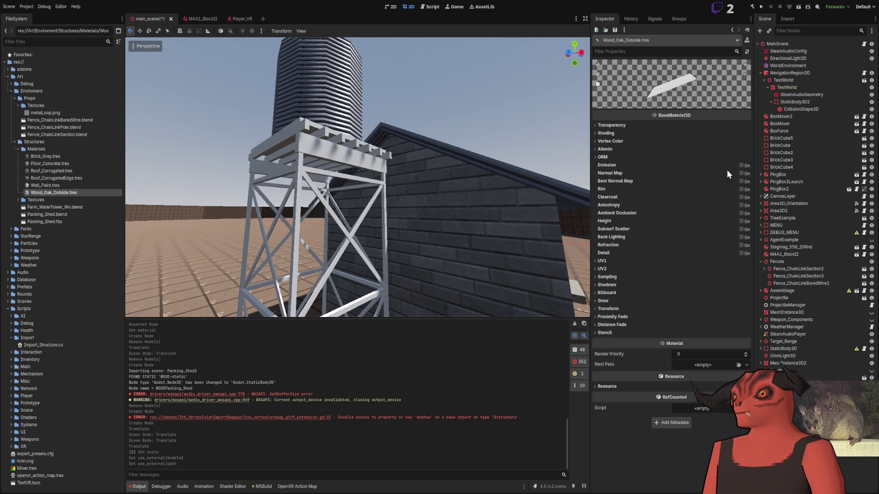
{"action": "left_click", "coordinate": [609, 149]}
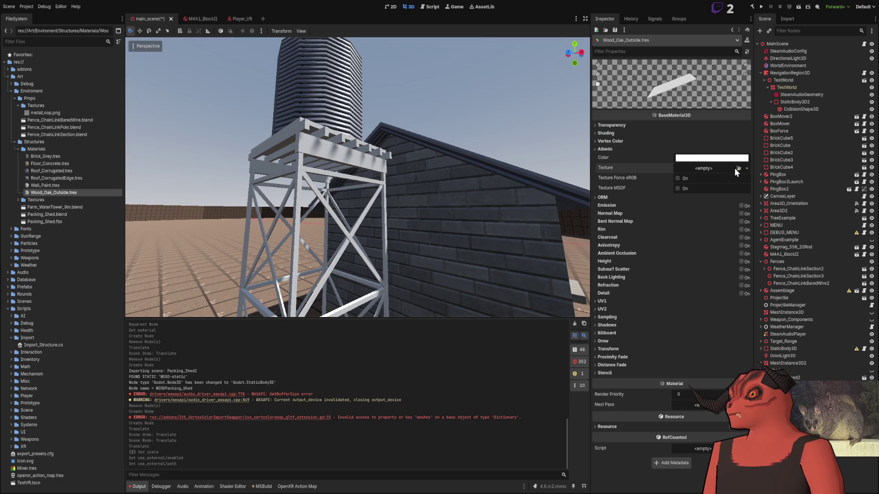
{"action": "left_click", "coordinate": [466, 178]}
{"action": "left_click", "coordinate": [424, 74]}
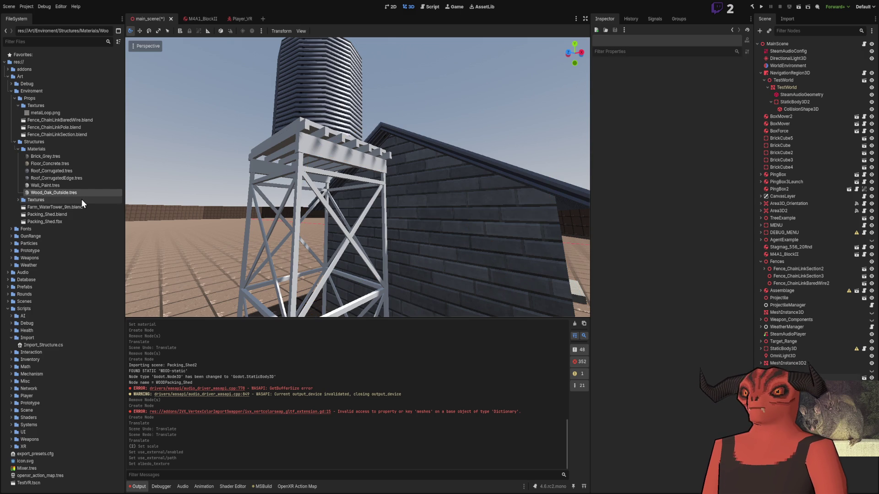
{"action": "left_click", "coordinate": [70, 209]}
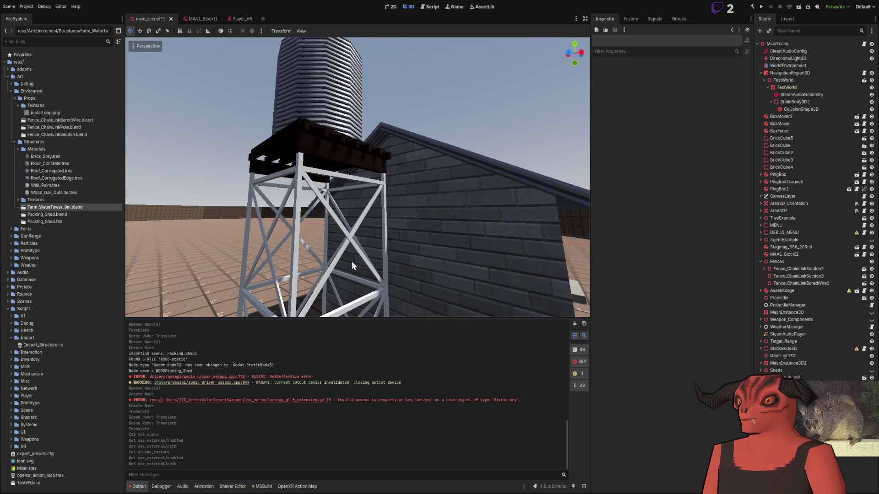
- Set Wood_Oak_Outside's texture filter to Nearest Mipmap Anisotropic, then collapse Albedo and expand ORM
{"action": "key", "text": "w"}
{"action": "key", "text": "w"}
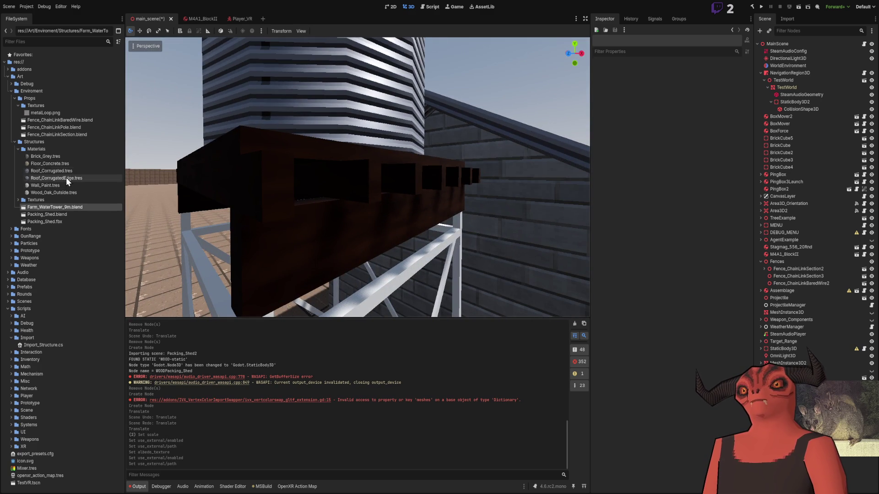
{"action": "left_click", "coordinate": [69, 193]}
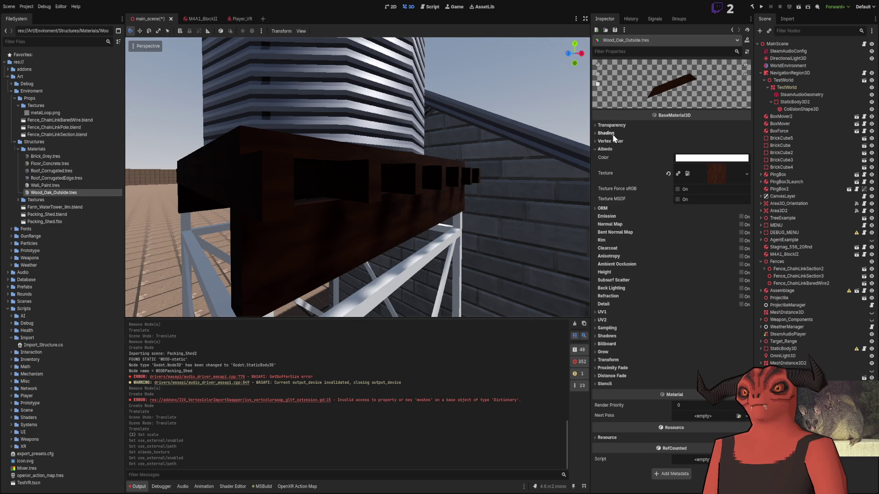
{"action": "left_click", "coordinate": [613, 333]}
{"action": "left_click", "coordinate": [701, 337]}
{"action": "left_click", "coordinate": [701, 384]}
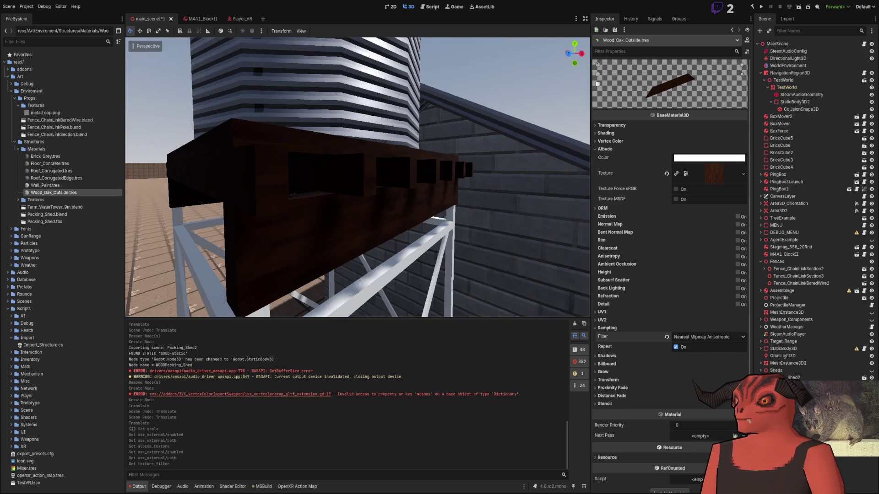
{"action": "key", "text": "ctrl+z"}
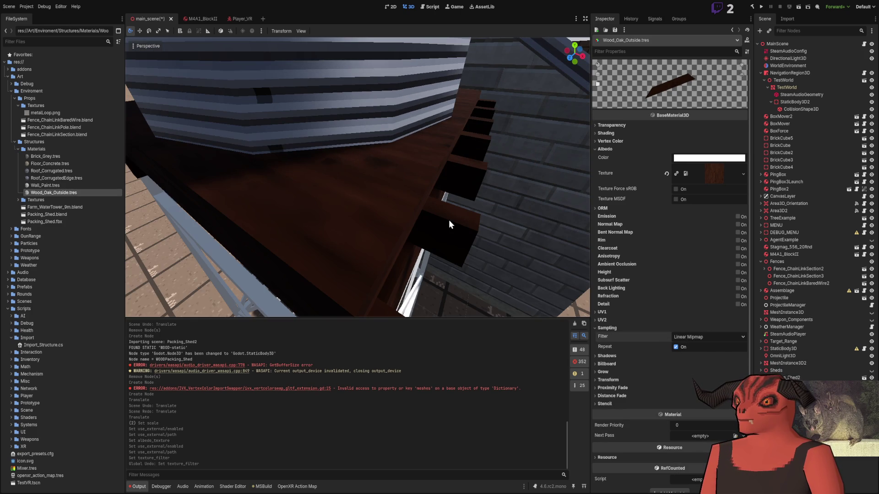
{"action": "key", "text": "ctrl+shift+z"}
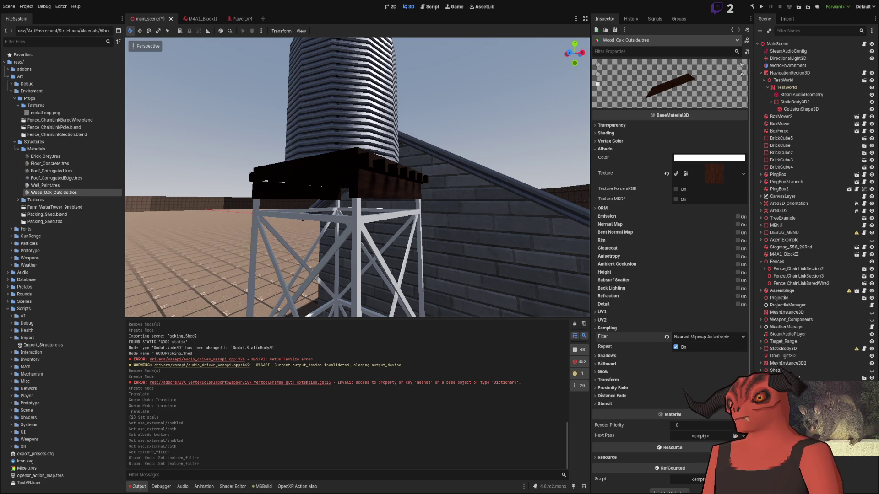
{"action": "left_click", "coordinate": [609, 150]}
{"action": "left_click", "coordinate": [604, 157]}
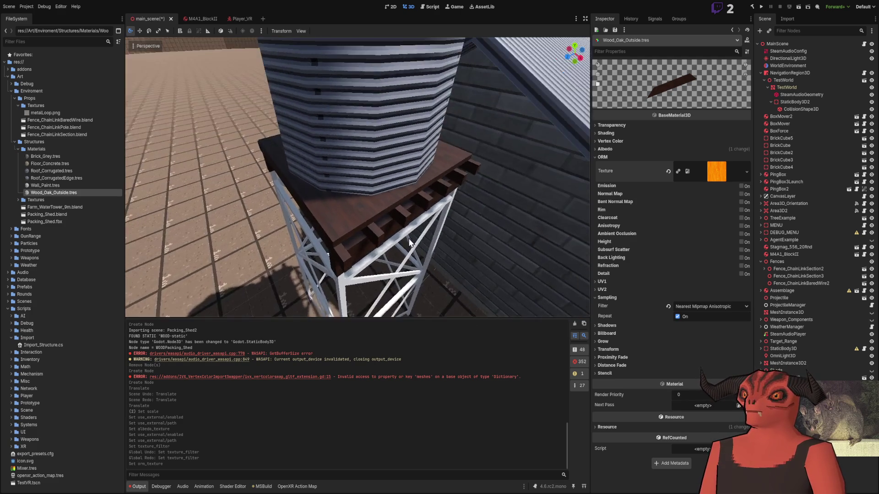
{"action": "scroll", "coordinate": [413, 219], "scroll_direction": "up", "scroll_amount": 8}
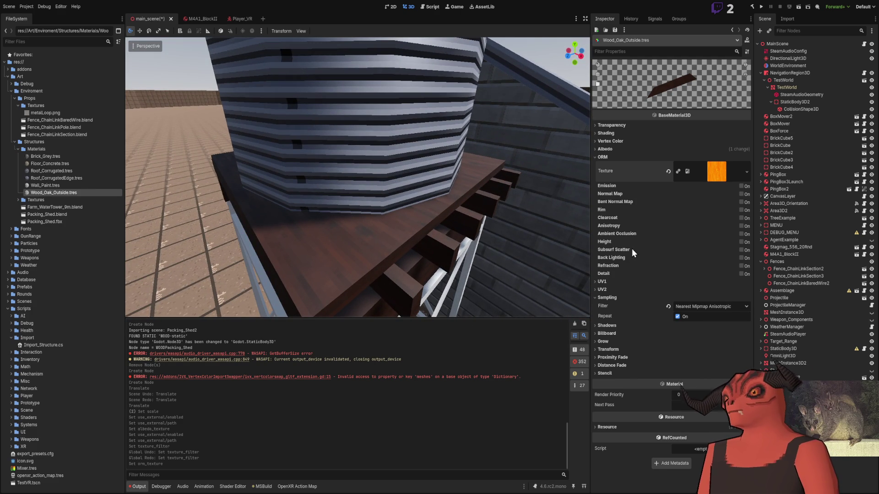
{"action": "left_click", "coordinate": [742, 241]}
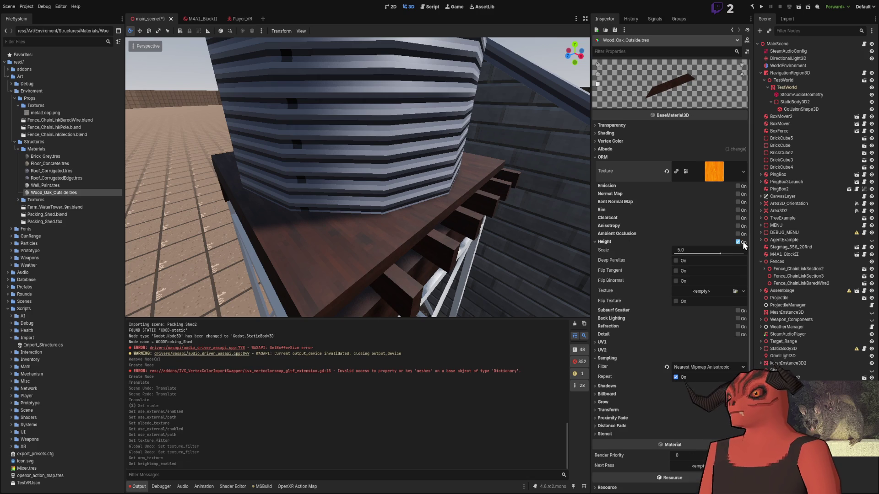
{"action": "left_click", "coordinate": [738, 241]}
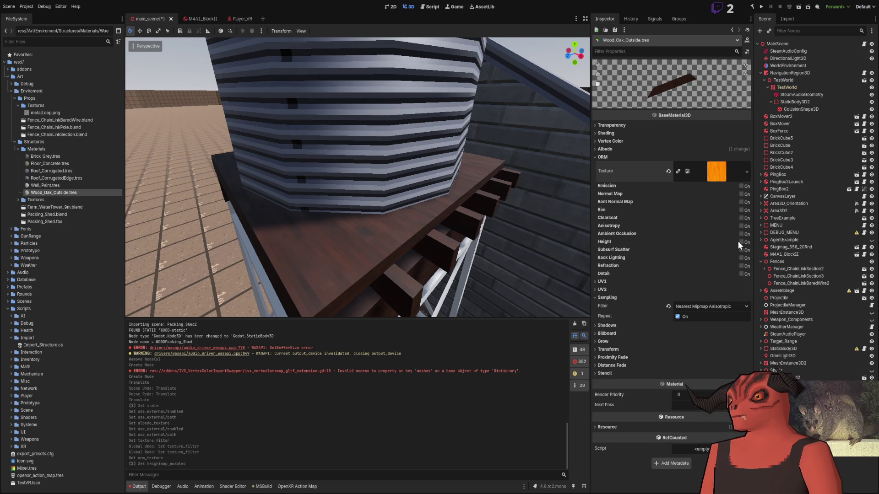
{"action": "left_click", "coordinate": [742, 194]}
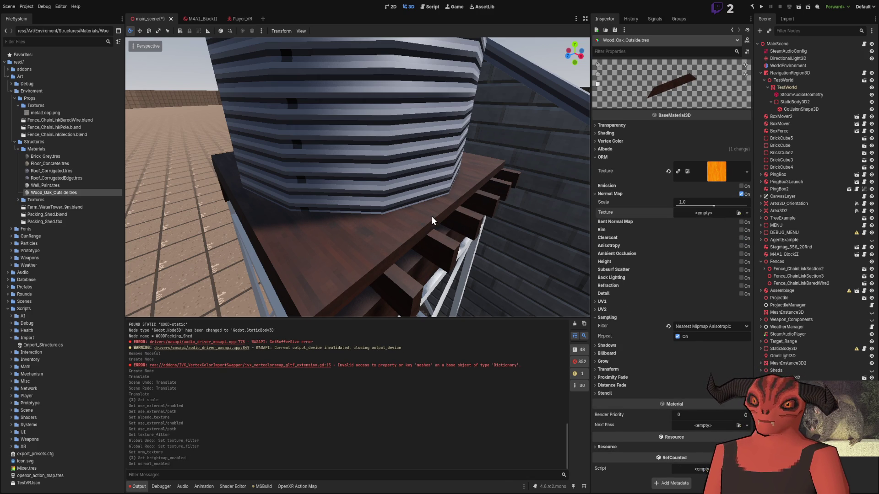
{"action": "scroll", "coordinate": [377, 186], "scroll_direction": "up", "scroll_amount": 2}
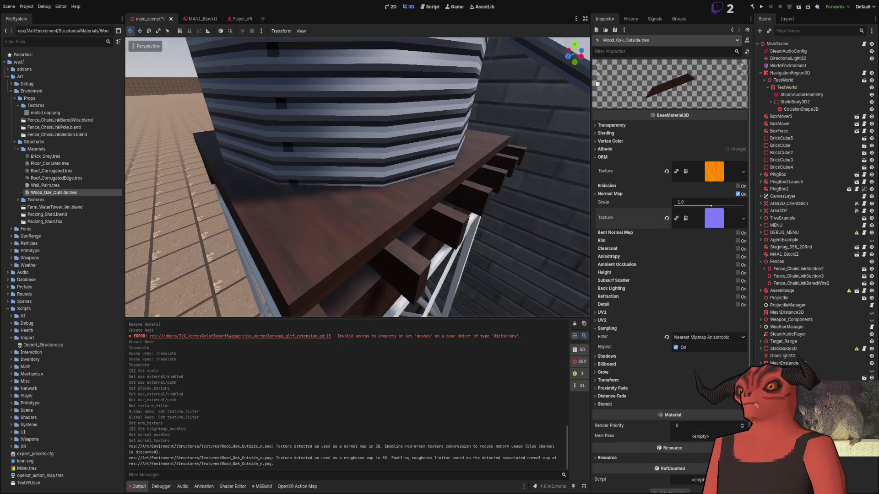
{"action": "left_click_drag", "start_coordinate": [711, 208], "coordinate": [744, 206]}
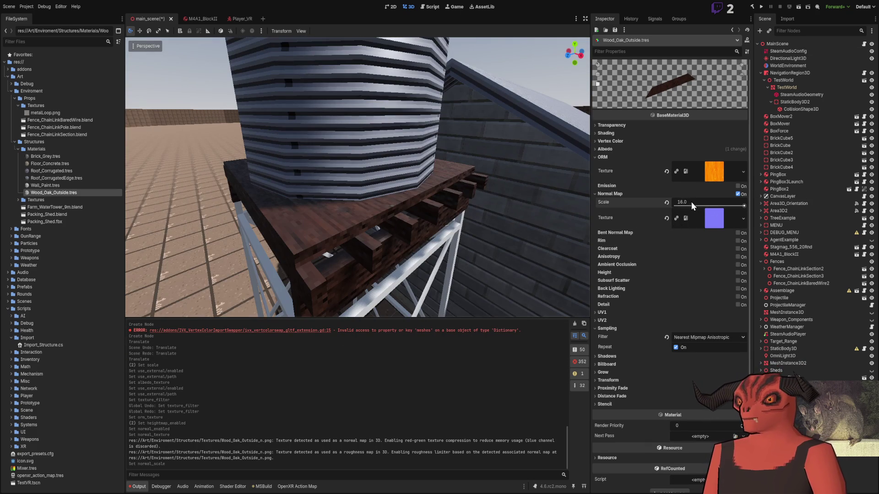
{"action": "left_click_drag", "start_coordinate": [689, 201], "coordinate": [664, 207]}
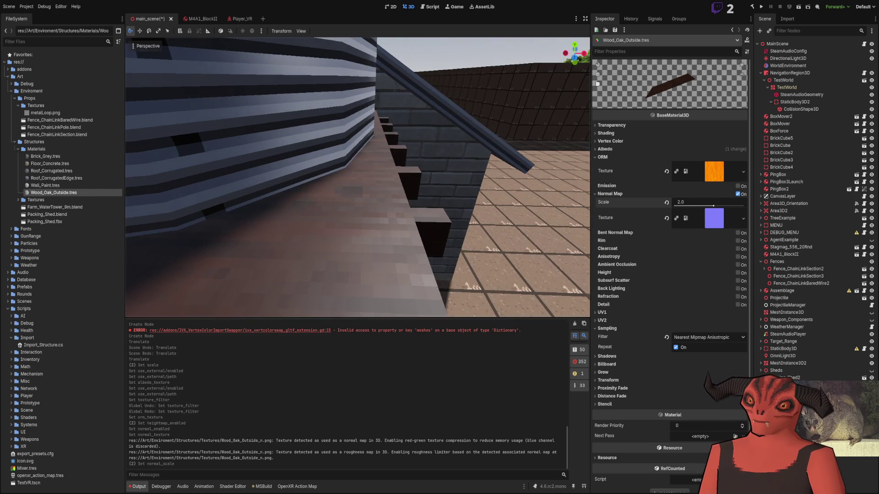
{"action": "left_click", "coordinate": [610, 194]}
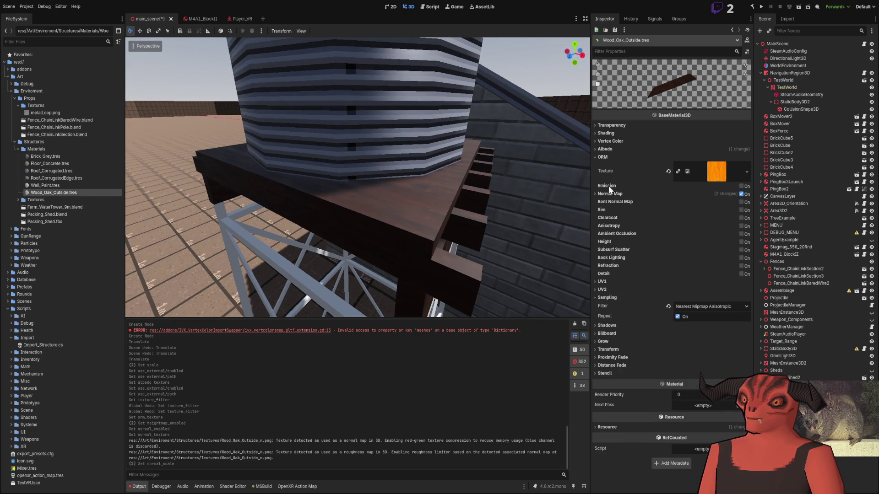
{"action": "left_click", "coordinate": [607, 158]}
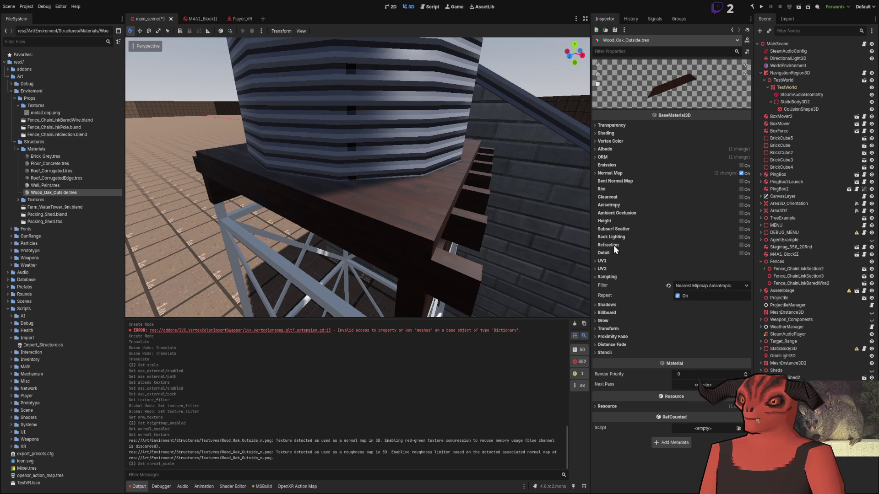
{"action": "left_click", "coordinate": [747, 221]}
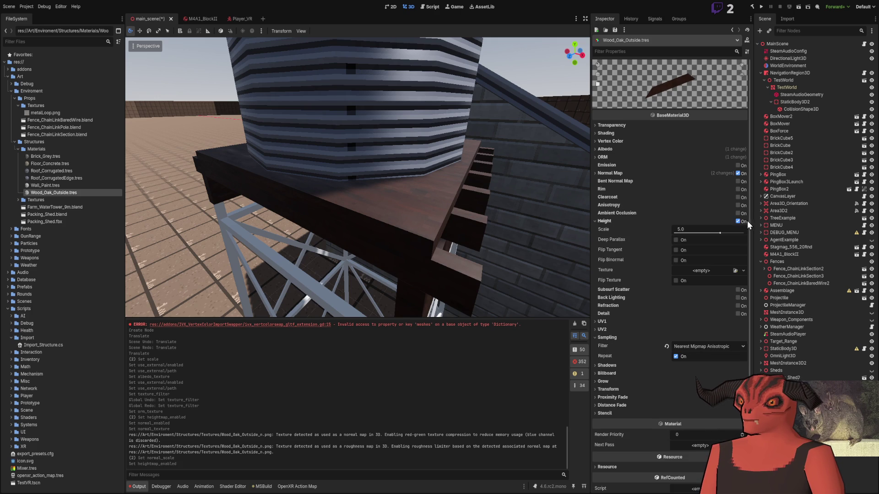
{"action": "left_click", "coordinate": [734, 271]}
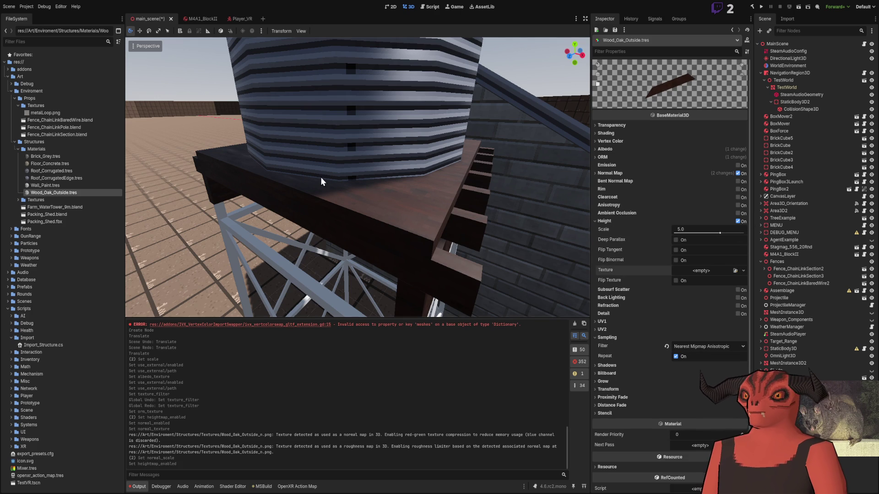
{"action": "scroll", "coordinate": [366, 182], "scroll_direction": "up", "scroll_amount": 3}
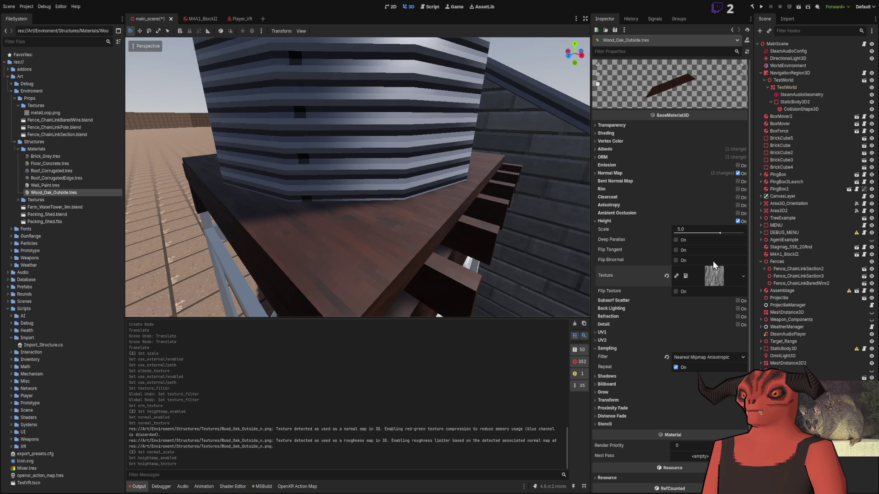
{"action": "left_click_drag", "start_coordinate": [717, 236], "coordinate": [664, 232]}
{"action": "key", "text": "ctrl+z"}
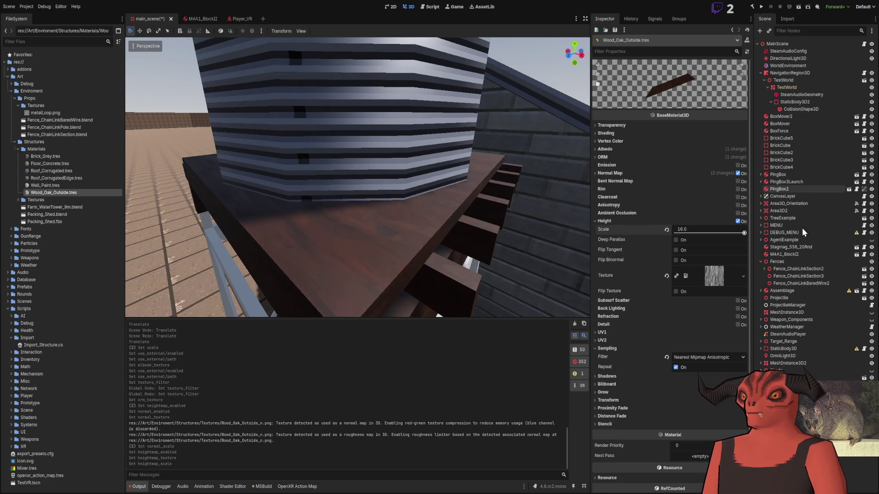
{"action": "key", "text": "w"}
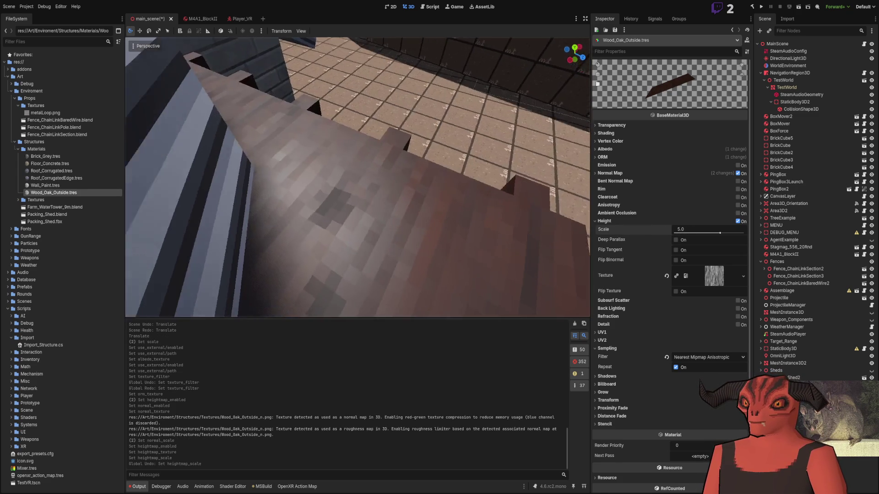
{"action": "key", "text": "w"}
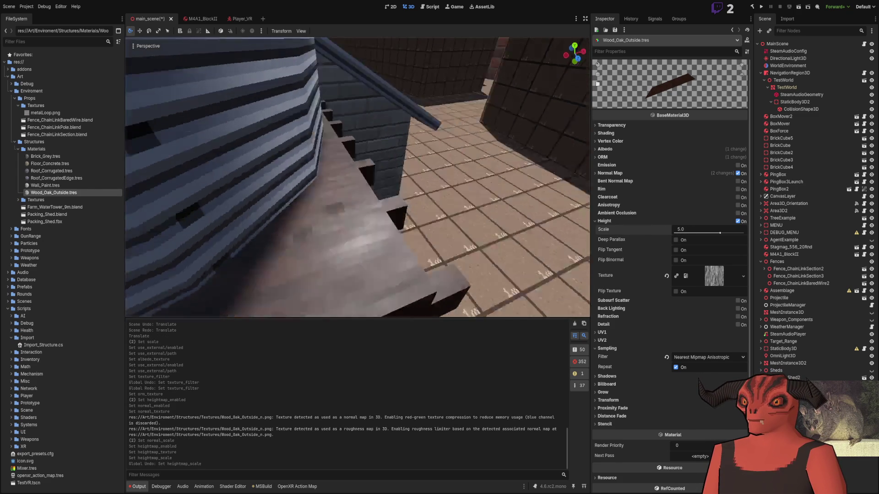
{"action": "key", "text": "w"}
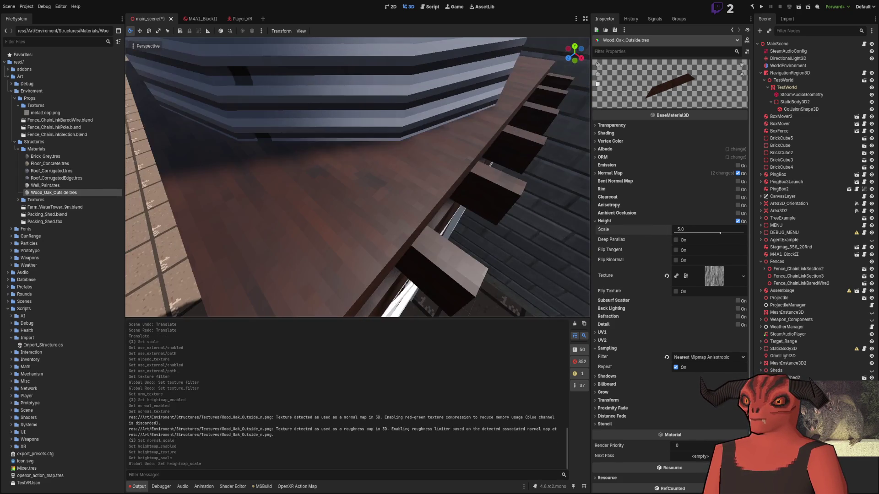
{"action": "left_click", "coordinate": [676, 240]}
{"action": "left_click", "coordinate": [677, 240]}
{"action": "left_click_drag", "start_coordinate": [717, 231], "coordinate": [718, 233]}
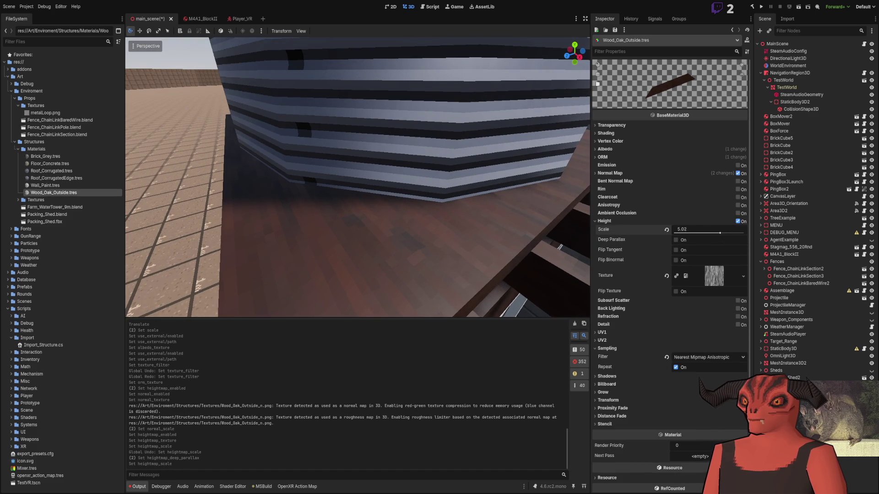
{"action": "key", "text": "ctrl+z"}
{"action": "key", "text": "s"}
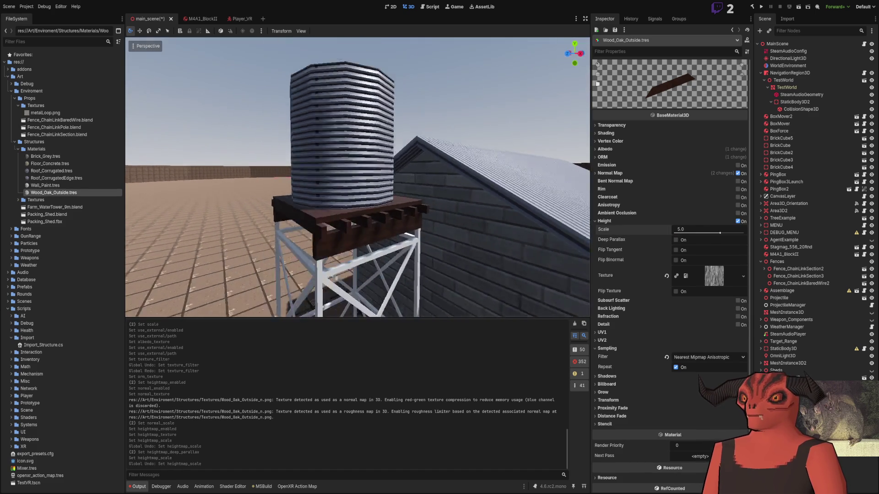
{"action": "left_click_drag", "start_coordinate": [432, 225], "coordinate": [432, 225]}
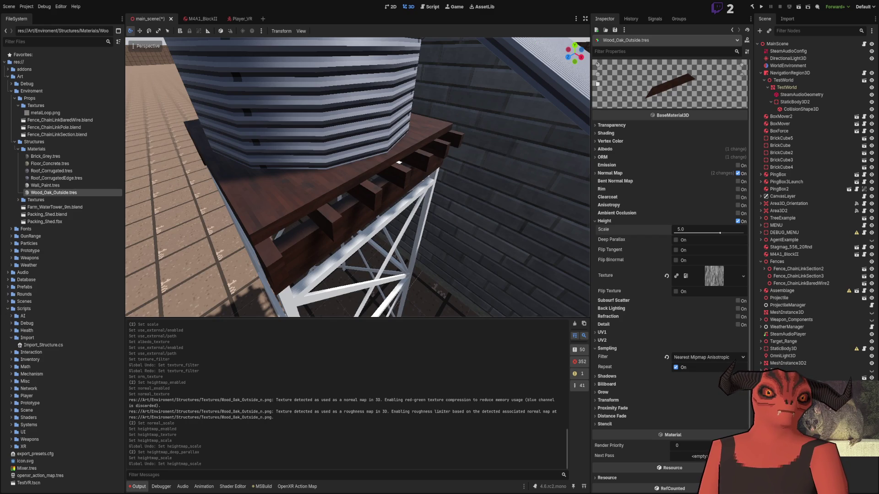
{"action": "key", "text": "alt+Tab"}
- Apply a Levels contrast boost to Wood_Oak_Outside_ORM's Green channel, then return to Godot
{"action": "scroll", "coordinate": [408, 232], "scroll_direction": "up", "scroll_amount": 5}
{"action": "scroll", "coordinate": [505, 415], "scroll_direction": "up", "scroll_amount": 2}
{"action": "left_click", "coordinate": [791, 308]}
{"action": "scroll", "coordinate": [354, 167], "scroll_direction": "up", "scroll_amount": 2}
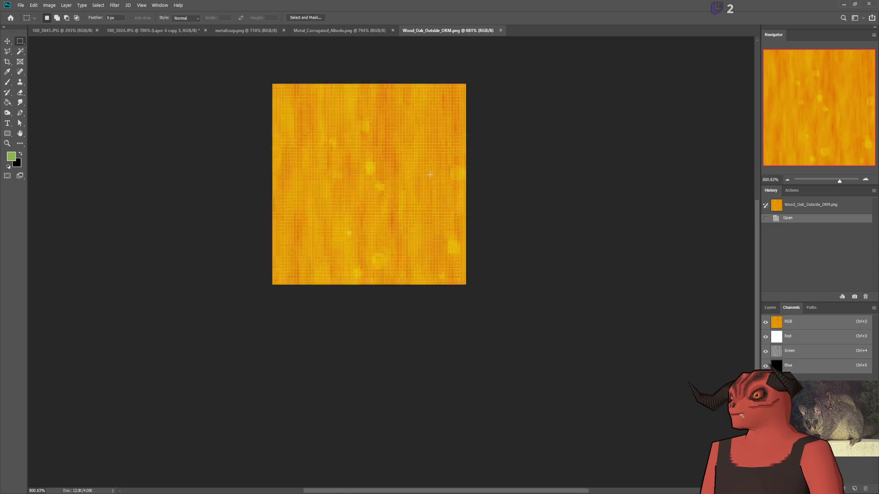
{"action": "scroll", "coordinate": [354, 167], "scroll_direction": "up", "scroll_amount": 1}
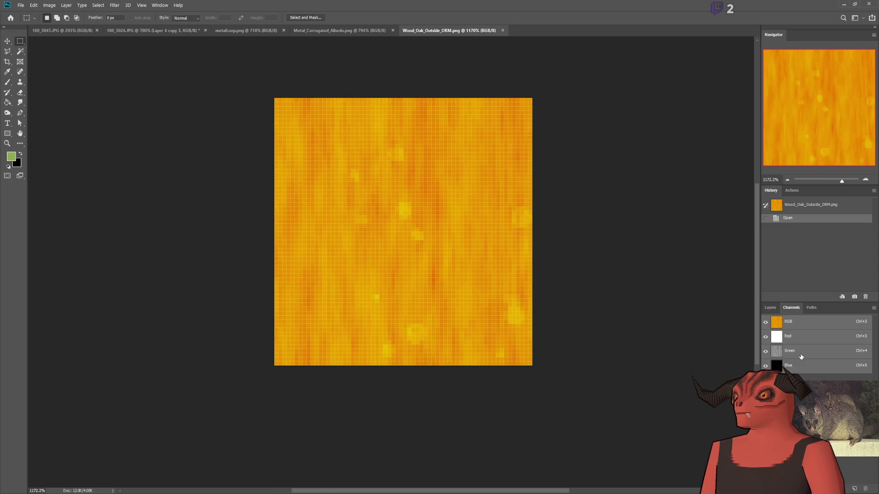
{"action": "left_click", "coordinate": [801, 357]}
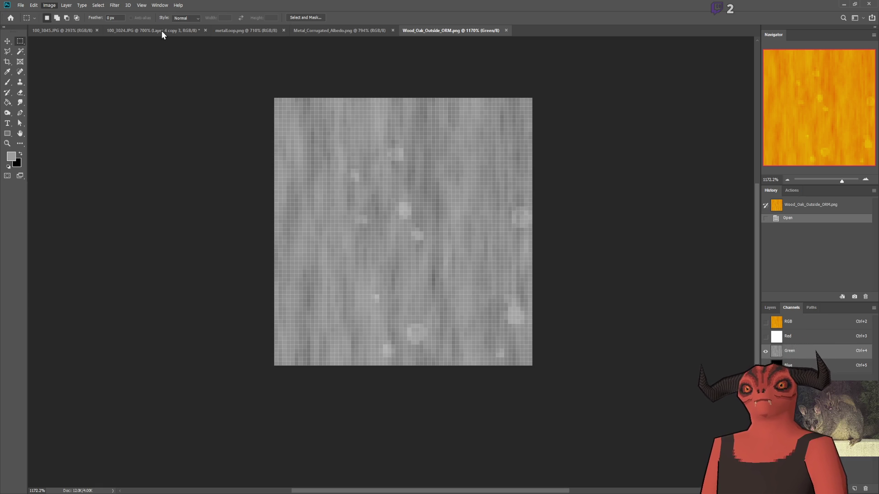
{"action": "key", "text": "i"}
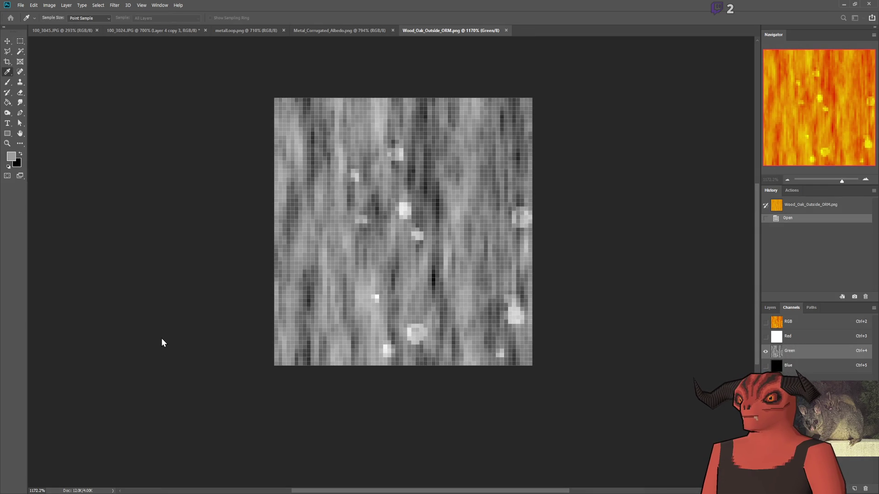
{"action": "key", "text": "Return"}
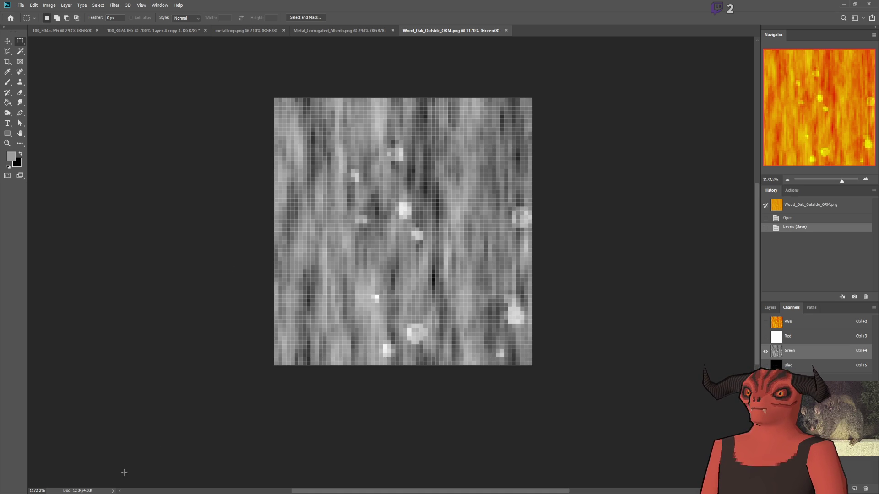
{"action": "key", "text": "alt+Tab"}
- Look up at the platform from beneath and switch off the material's Height map
{"action": "key", "text": "q"}
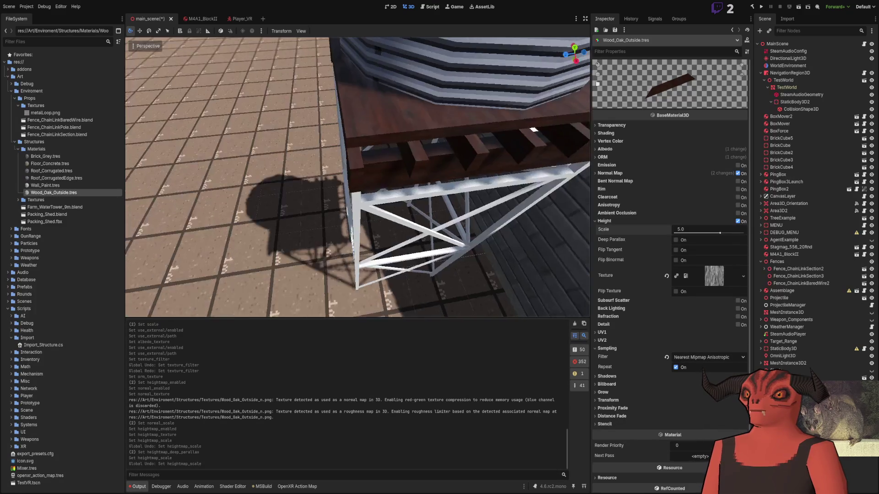
{"action": "key", "text": "q"}
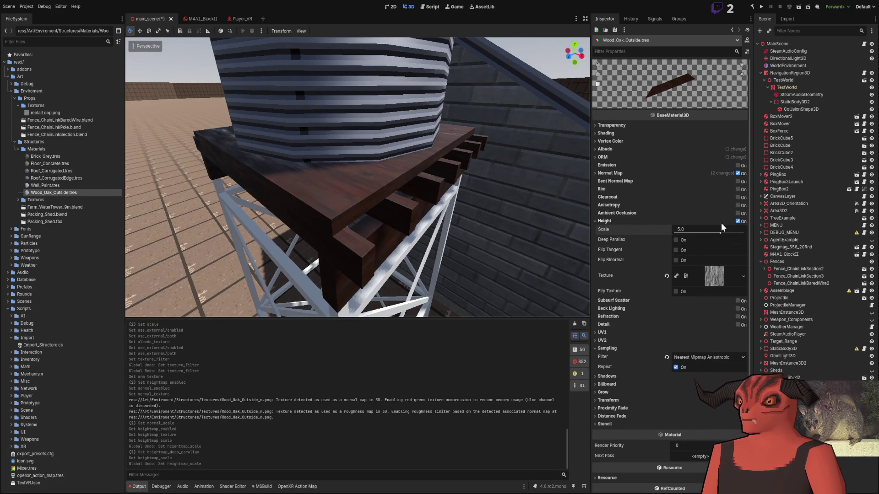
{"action": "left_click", "coordinate": [738, 221]}
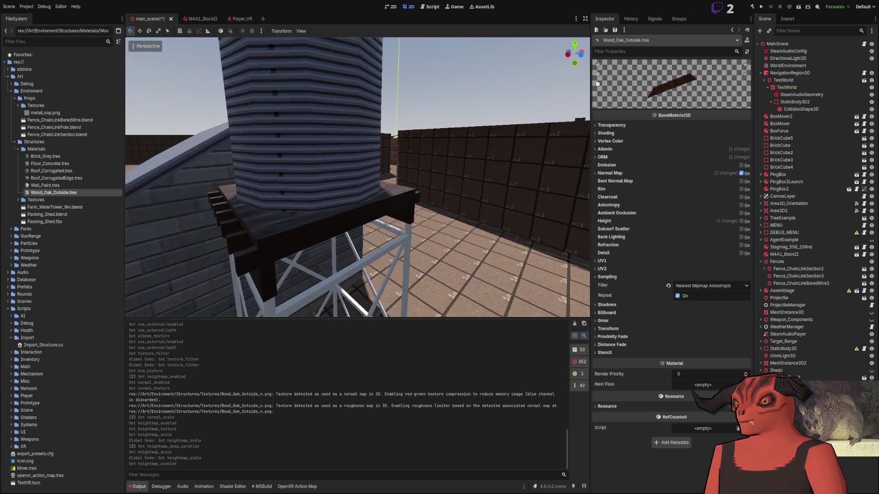
- Expand and collapse the material's UV2, ORM and Shading sections
{"action": "left_click", "coordinate": [602, 269]}
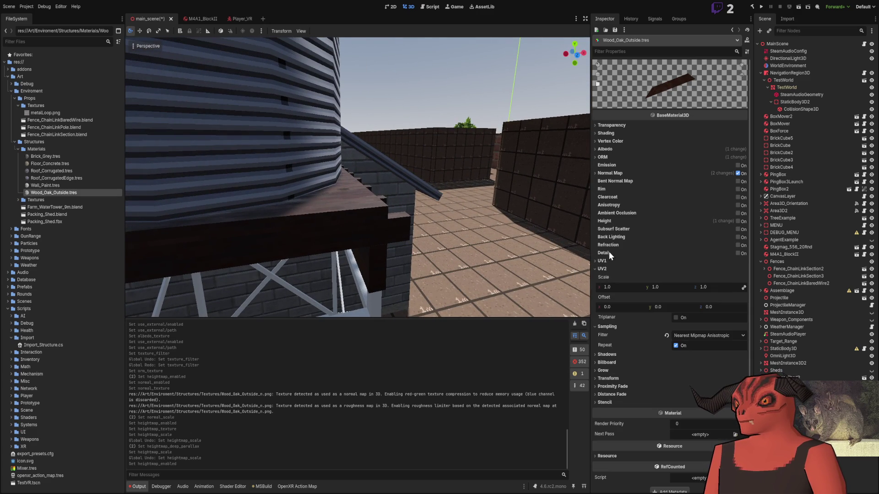
{"action": "left_click", "coordinate": [611, 158]}
{"action": "left_click", "coordinate": [611, 157]}
{"action": "double_click", "coordinate": [610, 157]}
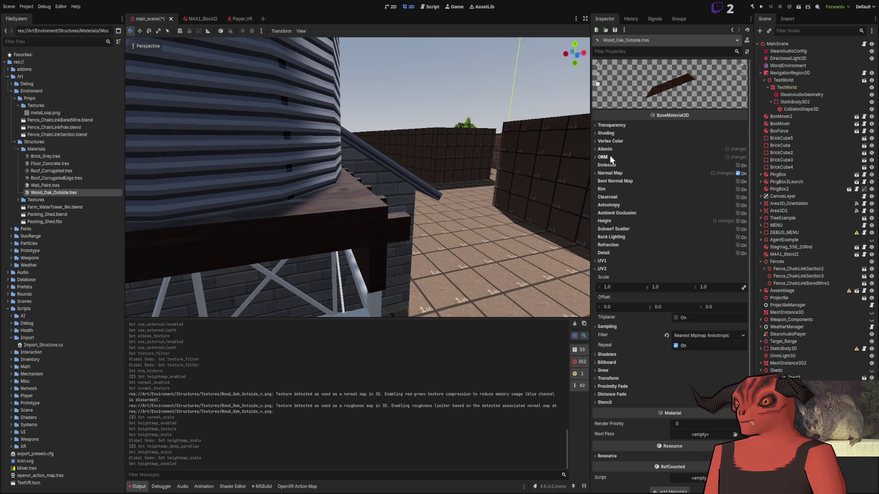
{"action": "left_click", "coordinate": [611, 157]}
{"action": "left_click", "coordinate": [609, 147]}
{"action": "left_click", "coordinate": [609, 142]}
{"action": "left_click", "coordinate": [609, 133]}
{"action": "double_click", "coordinate": [608, 133]}
{"action": "left_click", "coordinate": [609, 134]}
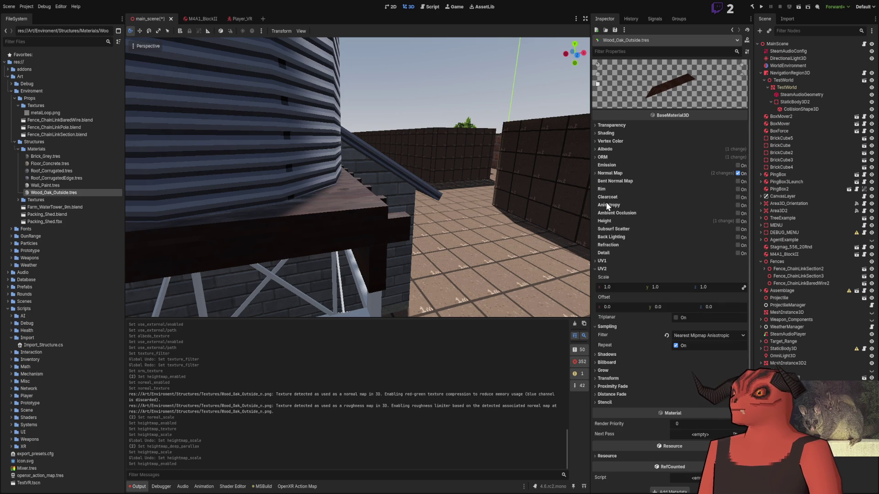
- Briefly enable Anisotropy on the material, then turn it back off
{"action": "left_click", "coordinate": [738, 206]}
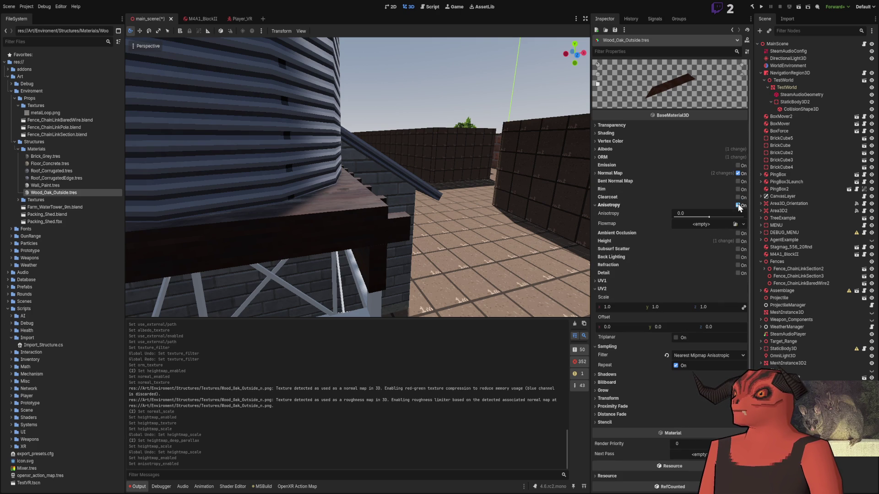
{"action": "left_click", "coordinate": [738, 205]}
{"action": "left_click", "coordinate": [738, 205]}
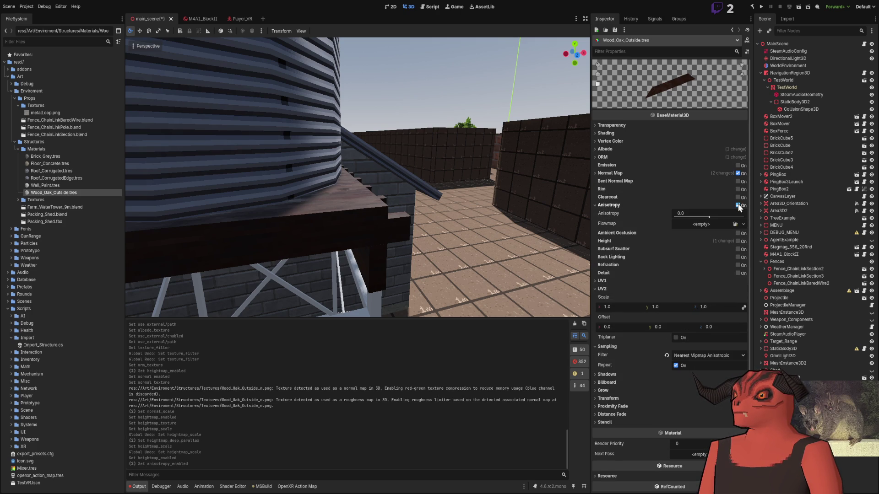
{"action": "left_click", "coordinate": [738, 206]}
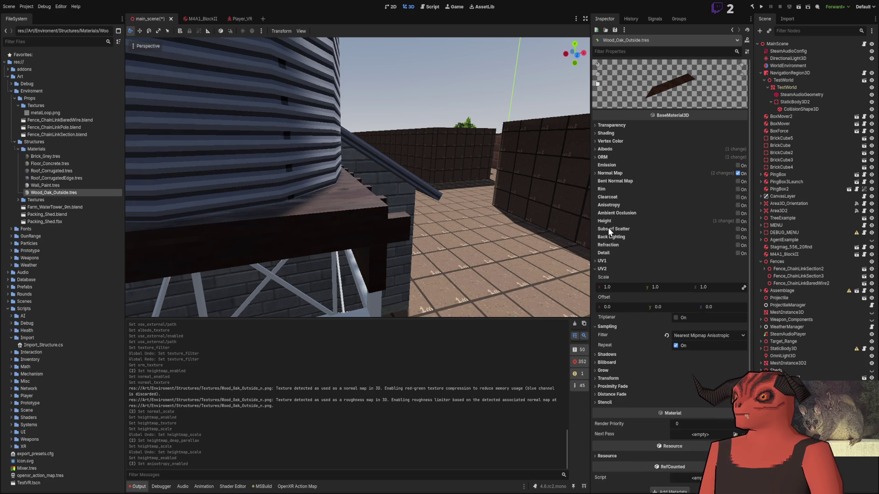
- Re-enable Height, clear its texture, disable Height again and expand Normal Map
{"action": "left_click", "coordinate": [738, 222]}
{"action": "left_click", "coordinate": [666, 276]}
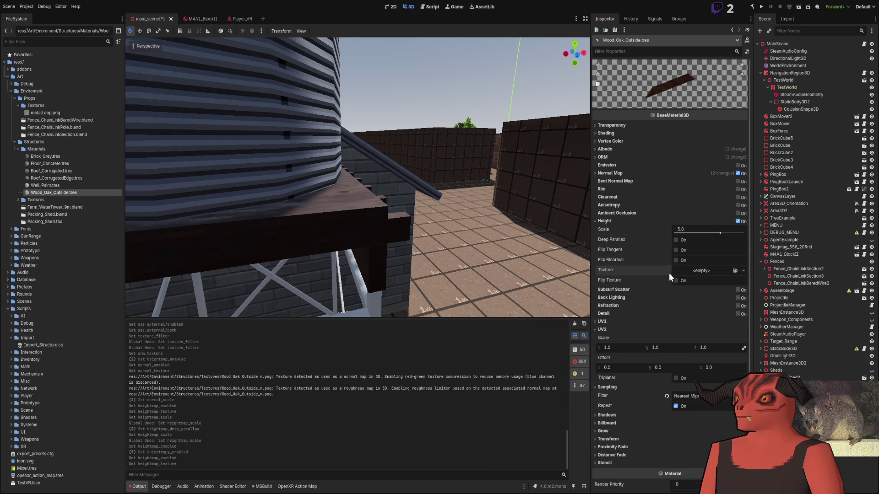
{"action": "left_click", "coordinate": [738, 221]}
{"action": "left_click", "coordinate": [610, 173]}
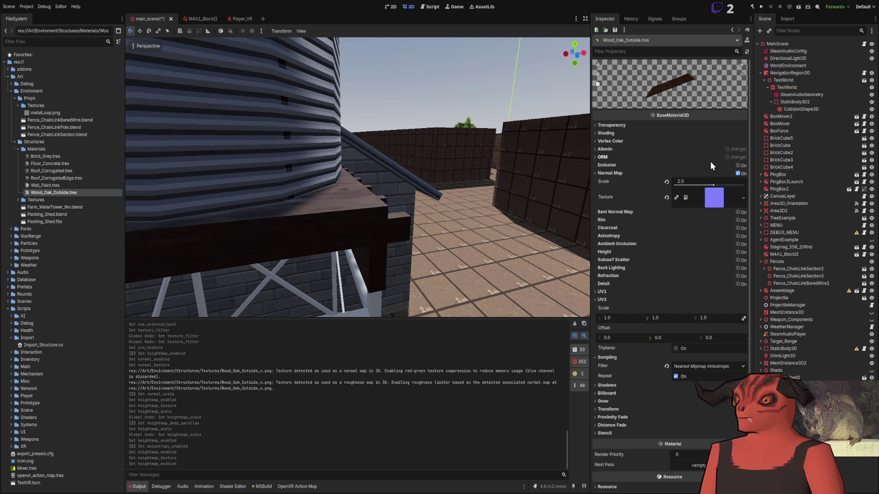
{"action": "left_click_drag", "start_coordinate": [713, 185], "coordinate": [727, 185]}
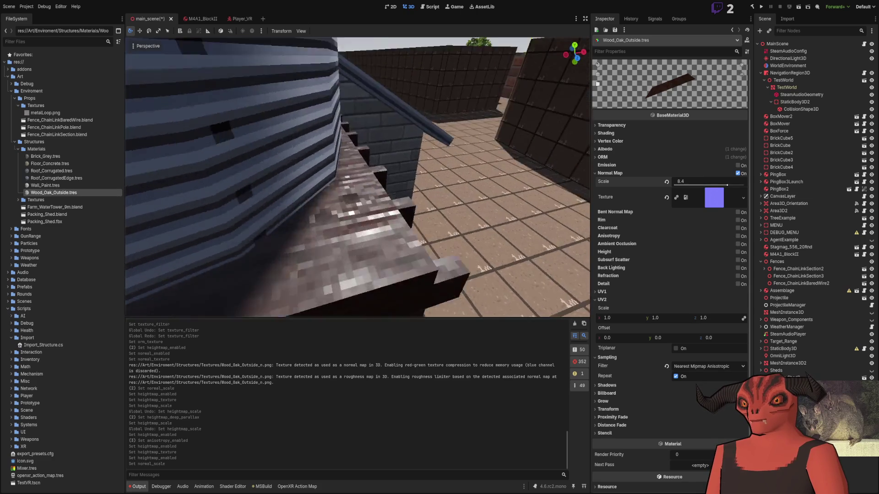
{"action": "left_click", "coordinate": [701, 181]}
{"action": "type", "text": "2"}
{"action": "key", "text": "Return"}
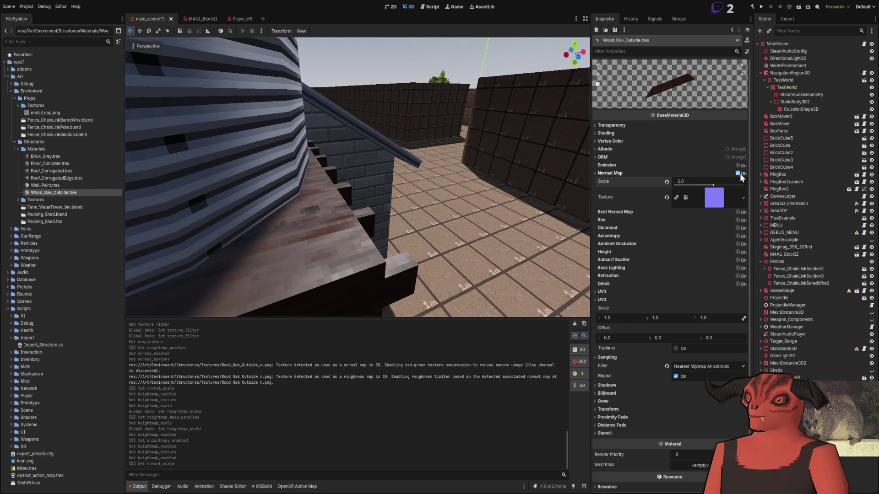
{"action": "left_click", "coordinate": [738, 174]}
{"action": "left_click", "coordinate": [739, 173]}
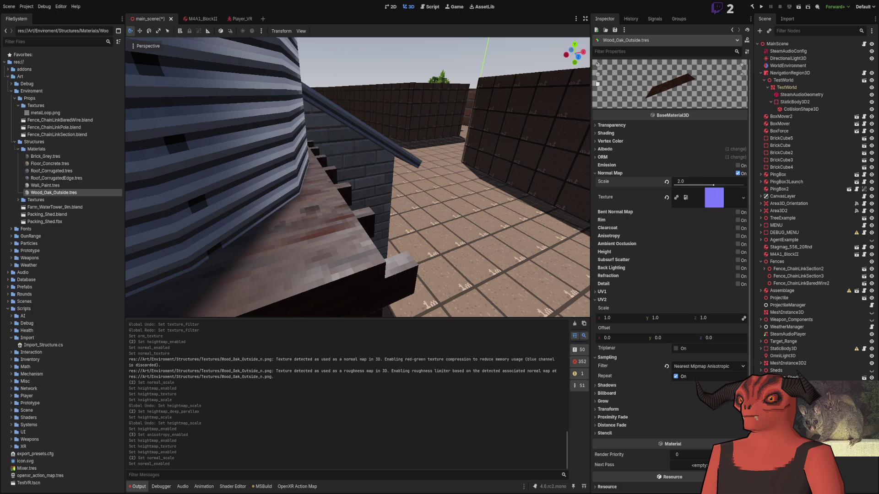
{"action": "mouse_move", "coordinate": [357, 179]}
{"action": "left_mouse_down"}
{"action": "mouse_move", "coordinate": [311, 184]}
{"action": "mouse_move", "coordinate": [341, 182]}
{"action": "mouse_move", "coordinate": [348, 192]}
{"action": "mouse_move", "coordinate": [334, 188]}
{"action": "mouse_move", "coordinate": [330, 211]}
{"action": "mouse_move", "coordinate": [320, 197]}
{"action": "left_mouse_up"}
{"action": "left_click", "coordinate": [366, 206]}
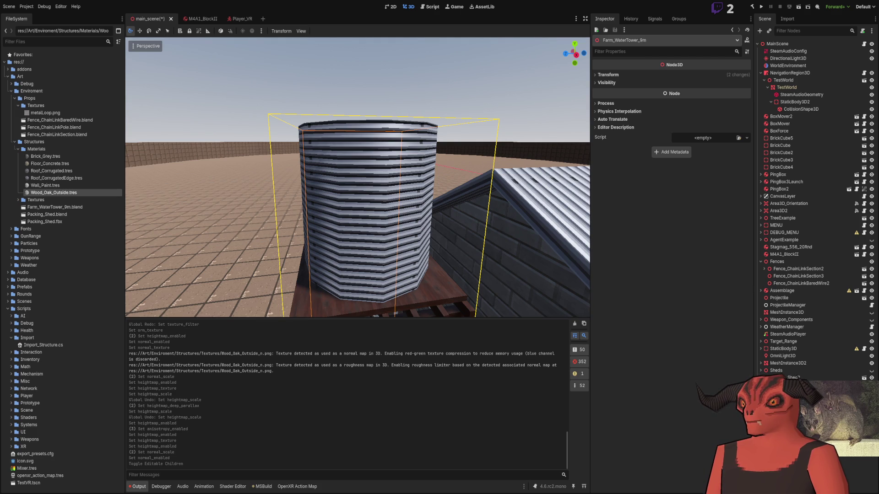
- Hide Farm_WaterTower_9m, then orbit and zoom in on the oak deck
{"action": "key", "text": "h"}
{"action": "left_click", "coordinate": [359, 107]}
{"action": "mouse_move", "coordinate": [360, 107]}
{"action": "left_mouse_down"}
{"action": "mouse_move", "coordinate": [339, 165]}
{"action": "mouse_move", "coordinate": [352, 179]}
{"action": "mouse_move", "coordinate": [353, 171]}
{"action": "mouse_move", "coordinate": [585, 163]}
{"action": "left_mouse_up"}
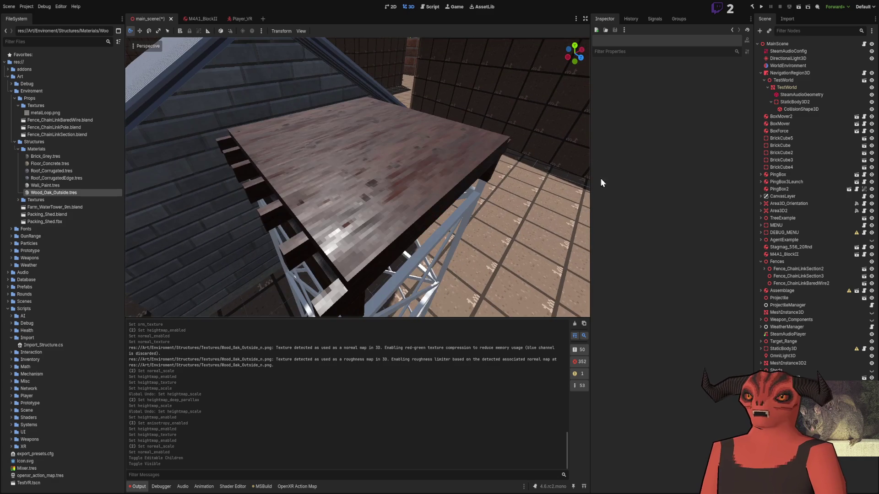
{"action": "scroll", "coordinate": [272, 200], "scroll_direction": "up", "scroll_amount": 3}
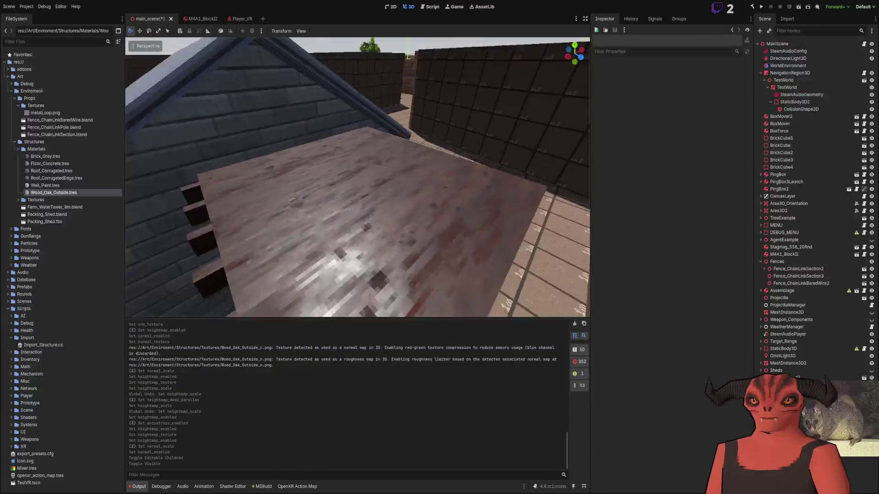
{"action": "scroll", "coordinate": [358, 178], "scroll_direction": "up", "scroll_amount": 4}
{"action": "left_click_drag", "start_coordinate": [317, 323], "coordinate": [317, 322]}
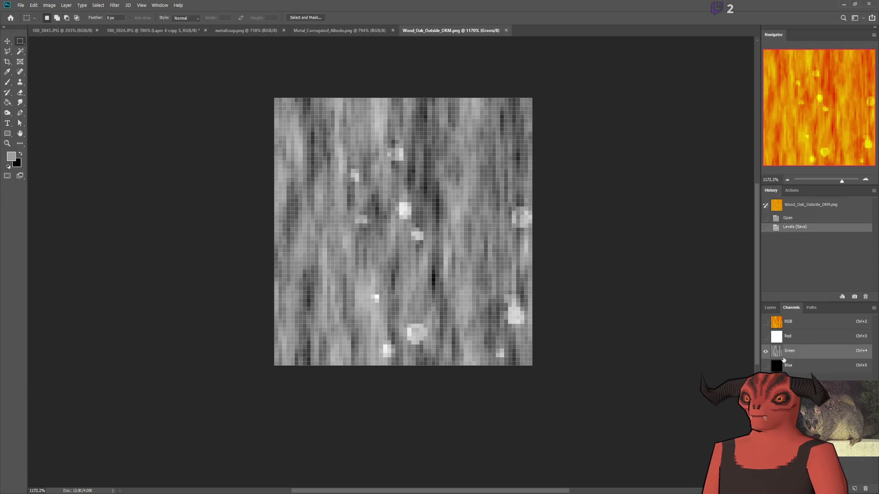
- Invert the Green channel and undo the last Levels brightening, then check the result in Godot
{"action": "key", "text": "ctrl+i"}
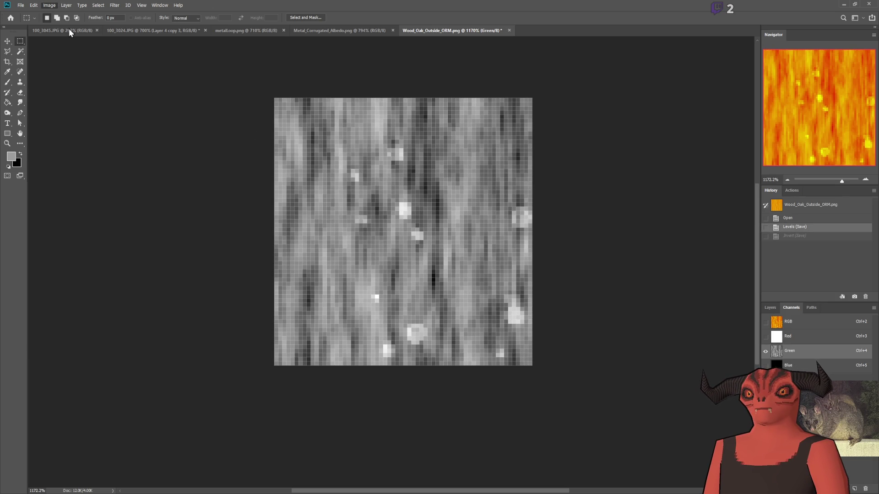
{"action": "key", "text": "i"}
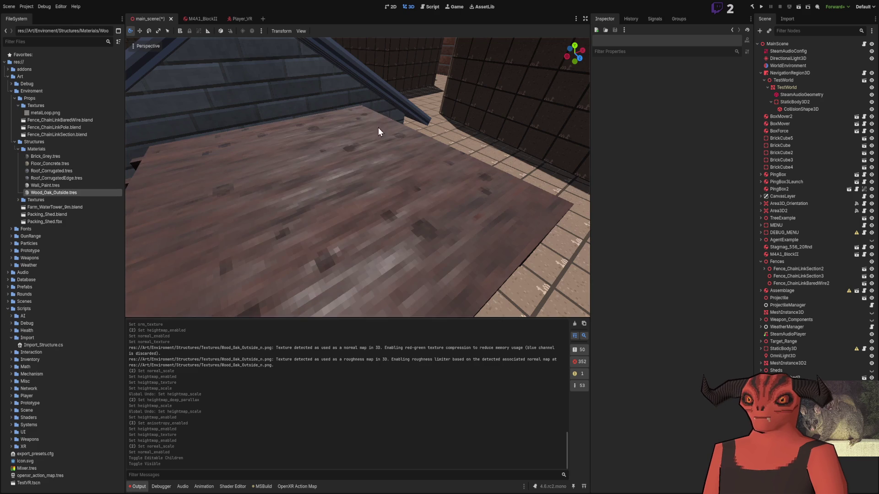
{"action": "scroll", "coordinate": [381, 122], "scroll_direction": "down", "scroll_amount": 10}
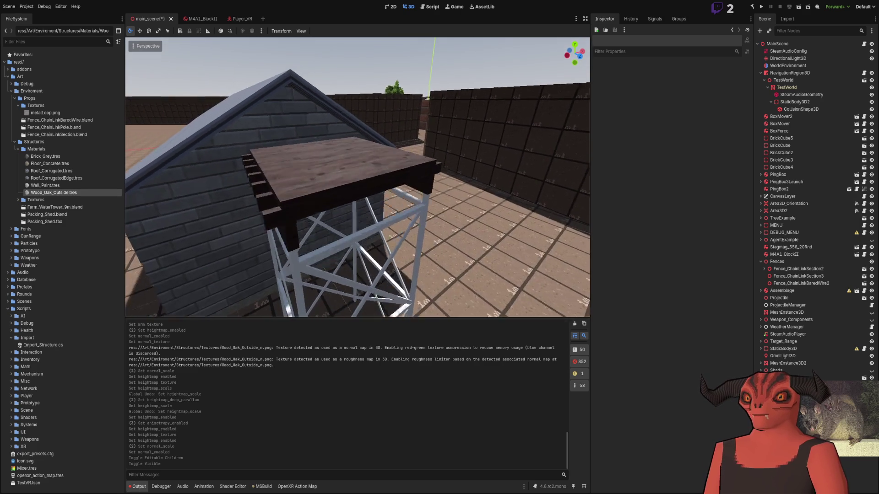
{"action": "scroll", "coordinate": [358, 177], "scroll_direction": "up", "scroll_amount": 5}
{"action": "key", "text": "ctrl+z"}
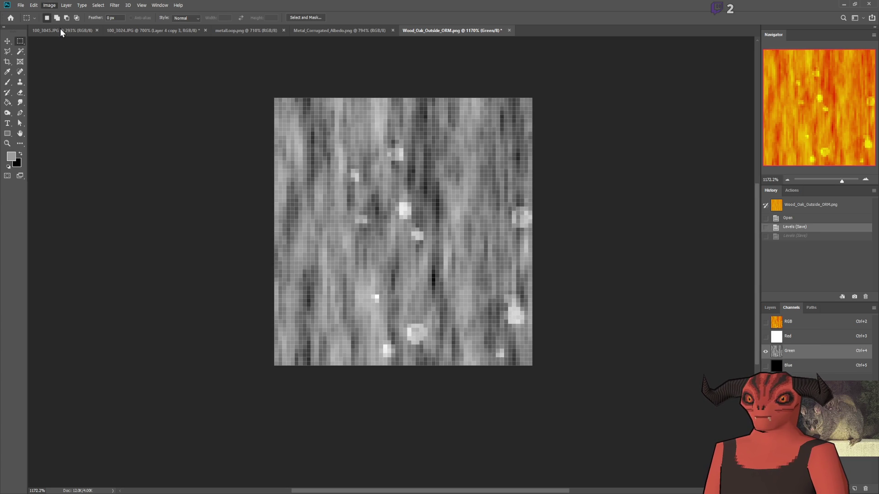
{"action": "key", "text": "i"}
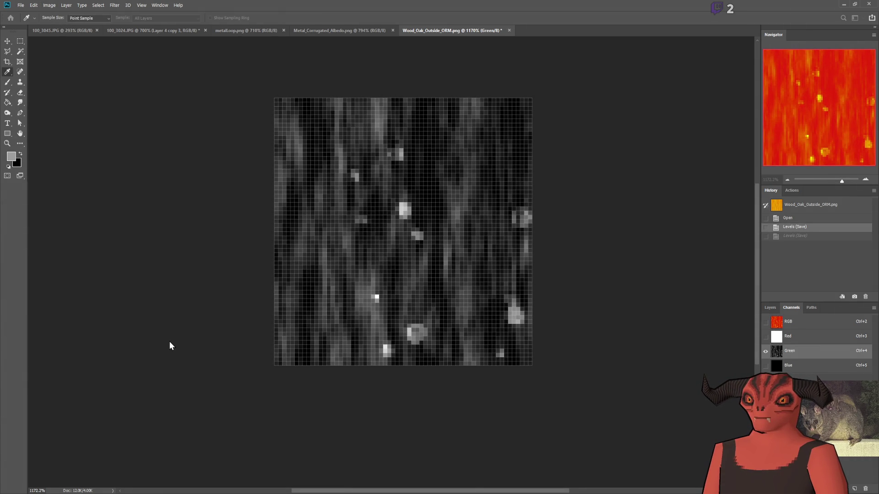
{"action": "key", "text": "ctrl+shift+z"}
{"action": "key", "text": "alt+Tab"}
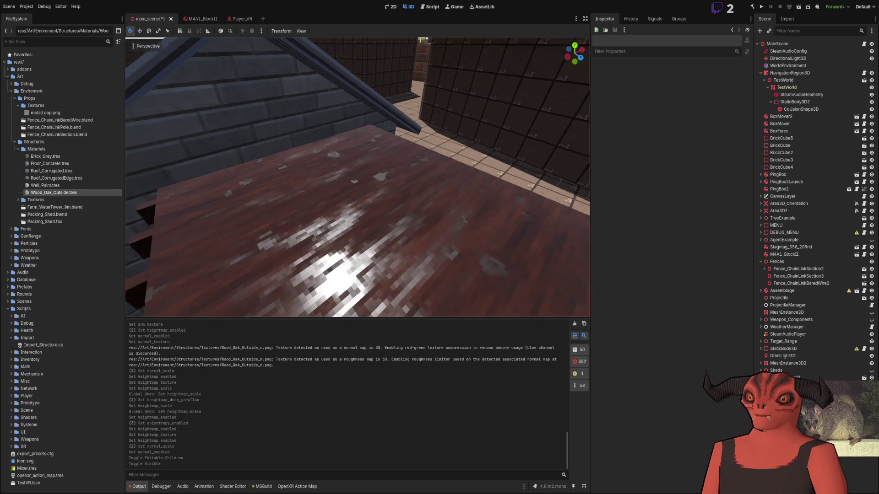
- Fly around the glossy oak platform toward the shed wall, then switch back to Photoshop
{"action": "key", "text": "w"}
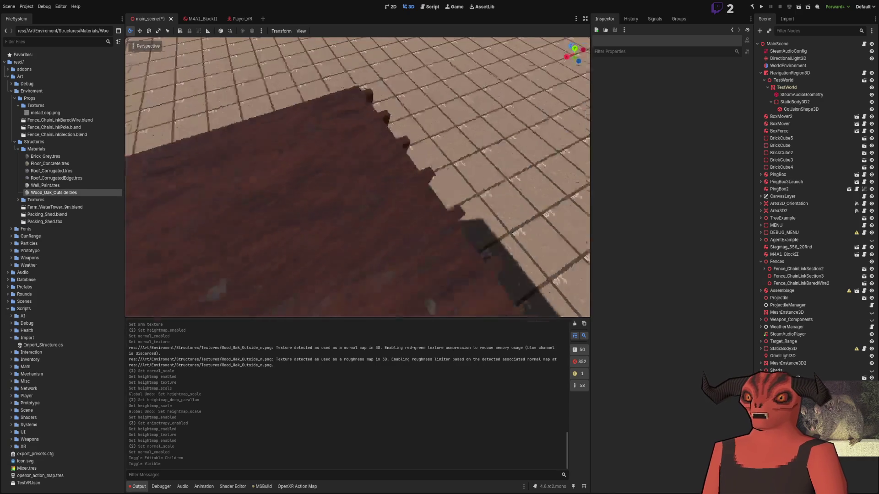
{"action": "key", "text": "s"}
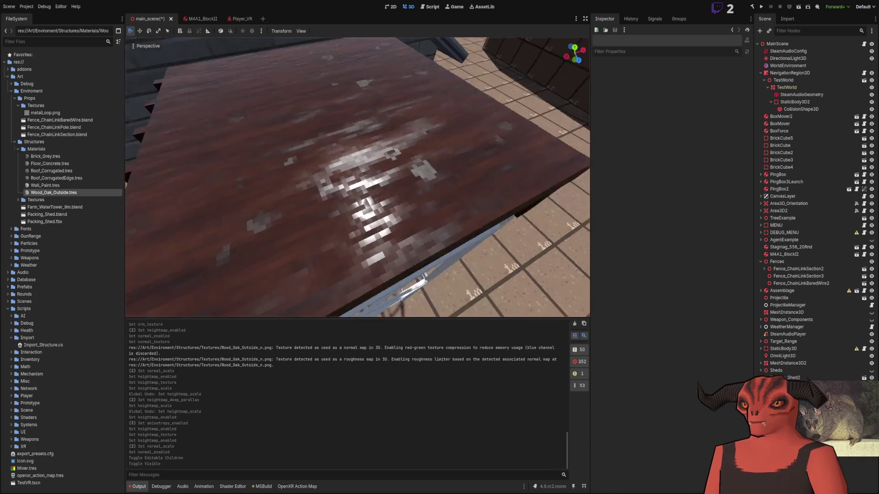
{"action": "key", "text": "a"}
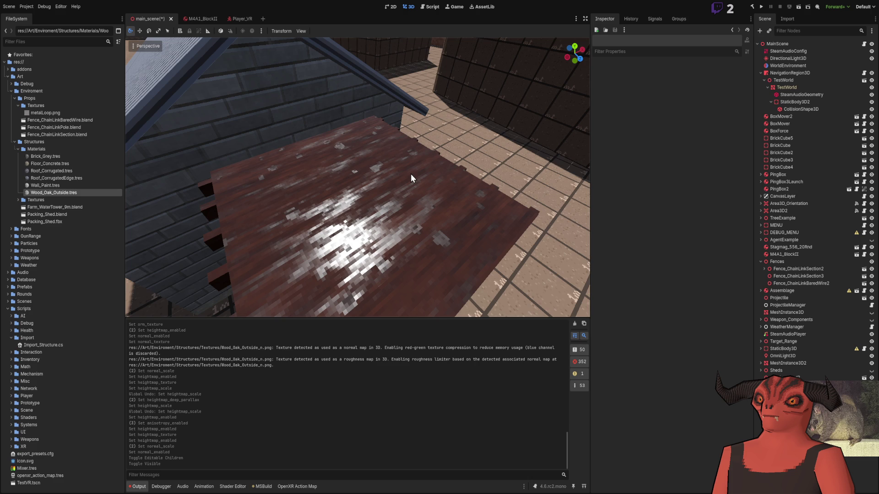
{"action": "scroll", "coordinate": [410, 174], "scroll_direction": "down", "scroll_amount": 5}
{"action": "scroll", "coordinate": [410, 174], "scroll_direction": "up", "scroll_amount": 5}
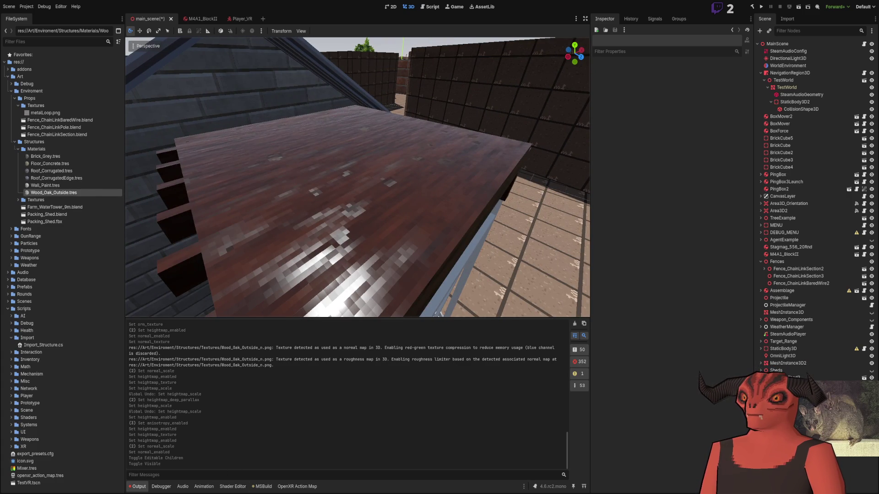
{"action": "key", "text": "alt+Tab"}
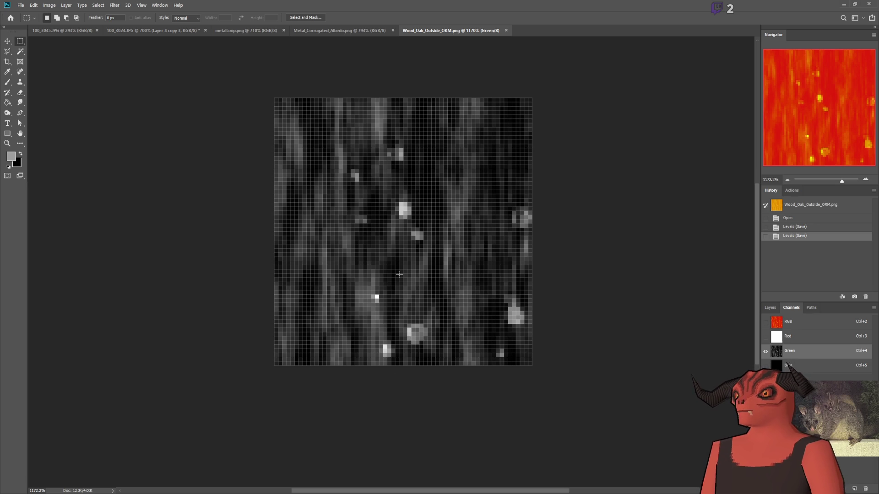
- Invert the green roughness channel and compare the reloaded wood in Godot
{"action": "key", "text": "ctrl+i"}
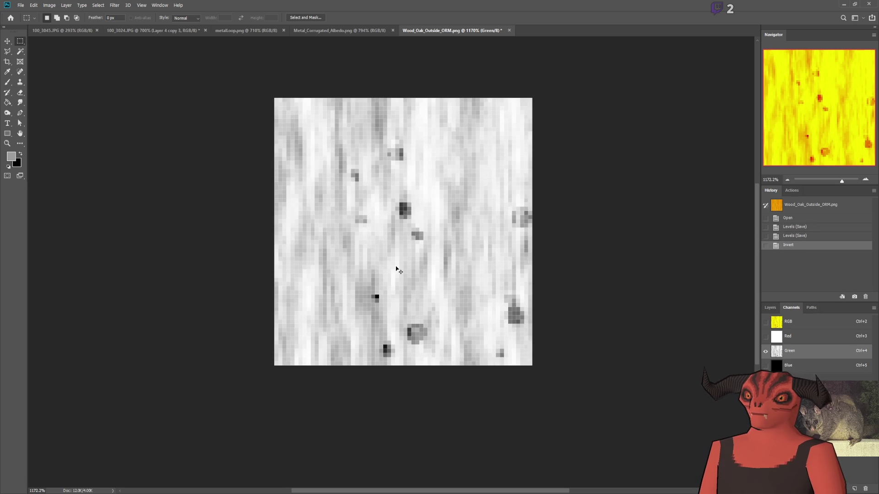
{"action": "key", "text": "alt+Tab"}
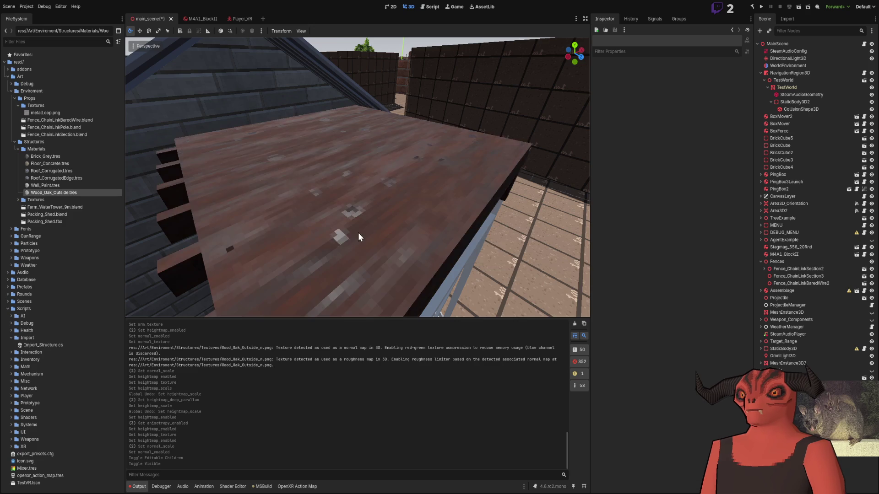
{"action": "scroll", "coordinate": [357, 177], "scroll_direction": "down", "scroll_amount": 5}
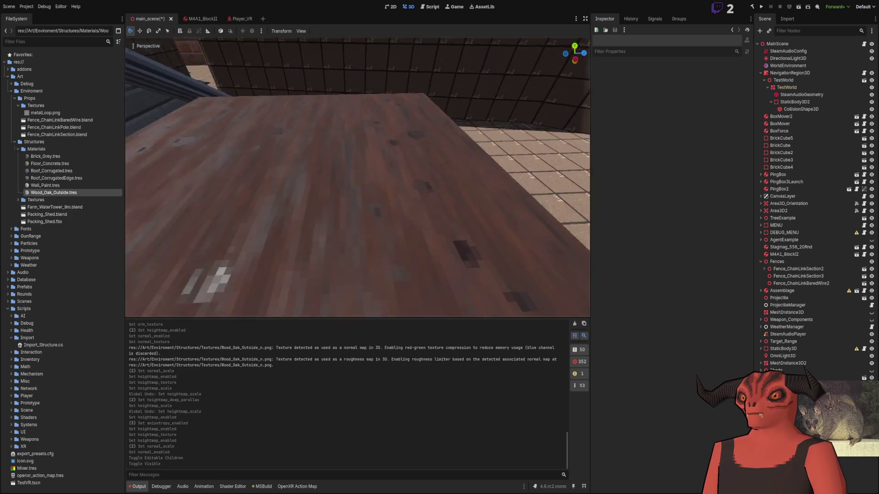
{"action": "key", "text": "alt+Tab"}
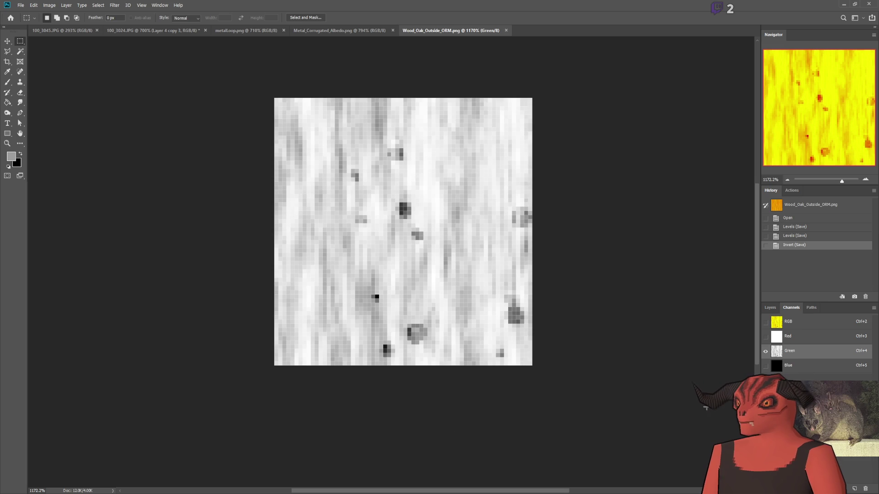
{"action": "key", "text": "alt+Tab"}
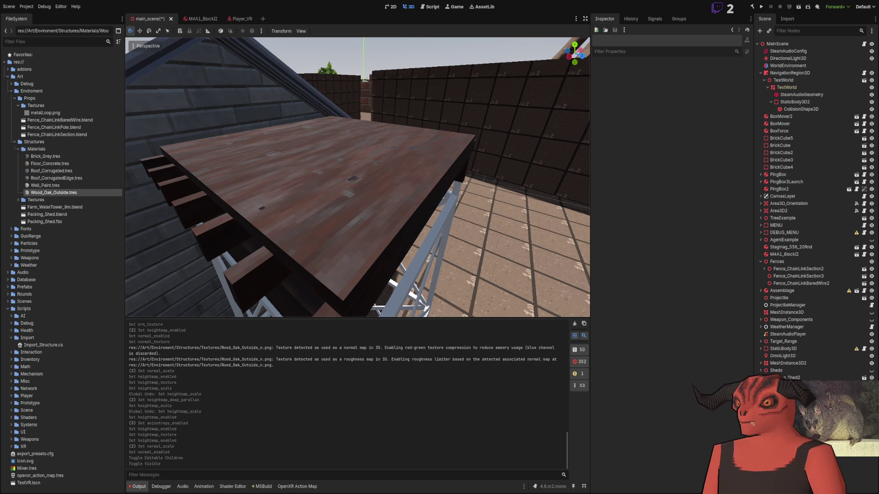
{"action": "key", "text": "alt+Tab"}
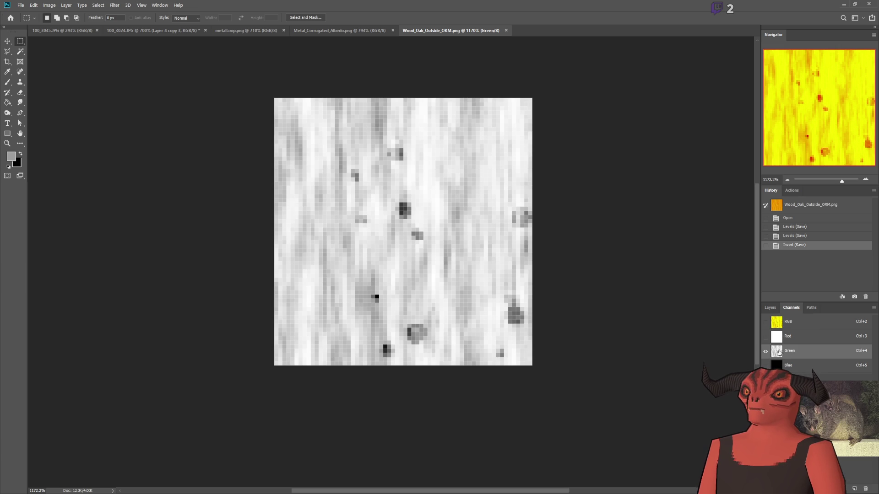
- Copy the Green channel into the Red channel, save the ORM texture, and return to Godot
{"action": "key", "text": "ctrl+a"}
{"action": "key", "text": "ctrl+c"}
{"action": "left_click", "coordinate": [798, 337]}
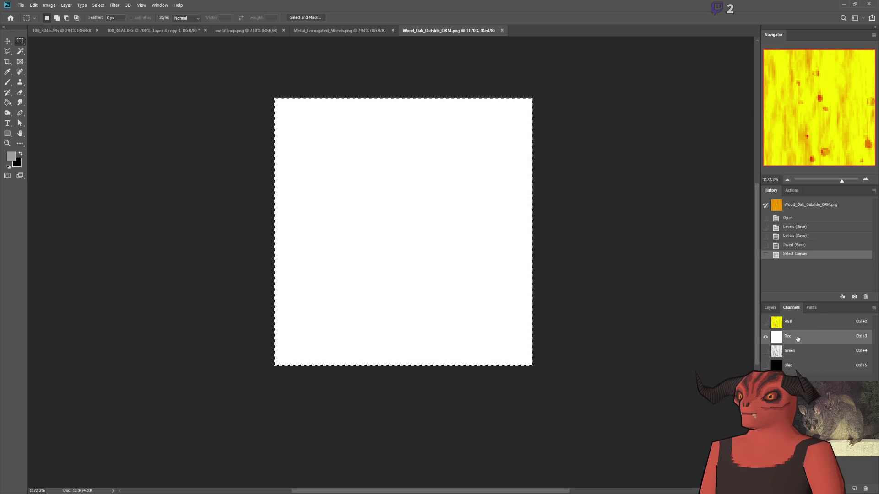
{"action": "key", "text": "ctrl+v"}
{"action": "key", "text": "ctrl+d"}
{"action": "left_click", "coordinate": [789, 351]}
{"action": "left_click", "coordinate": [765, 322]}
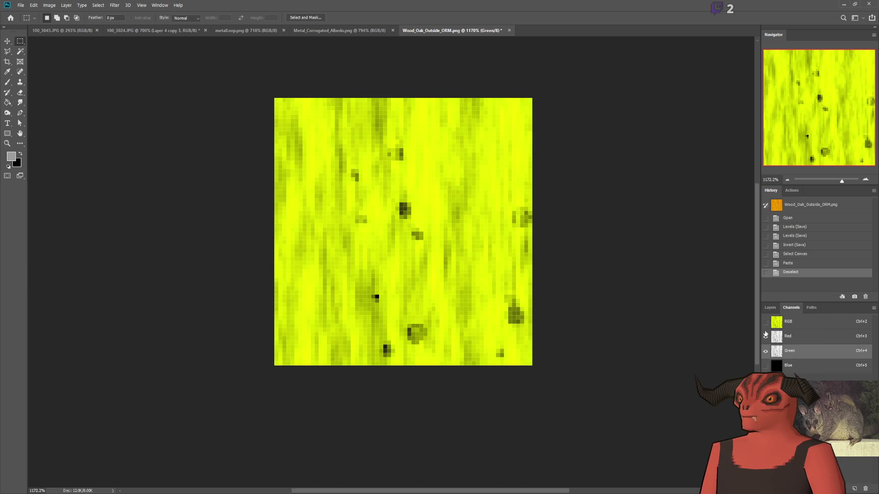
{"action": "key", "text": "ctrl+s"}
{"action": "key", "text": "alt+Tab"}
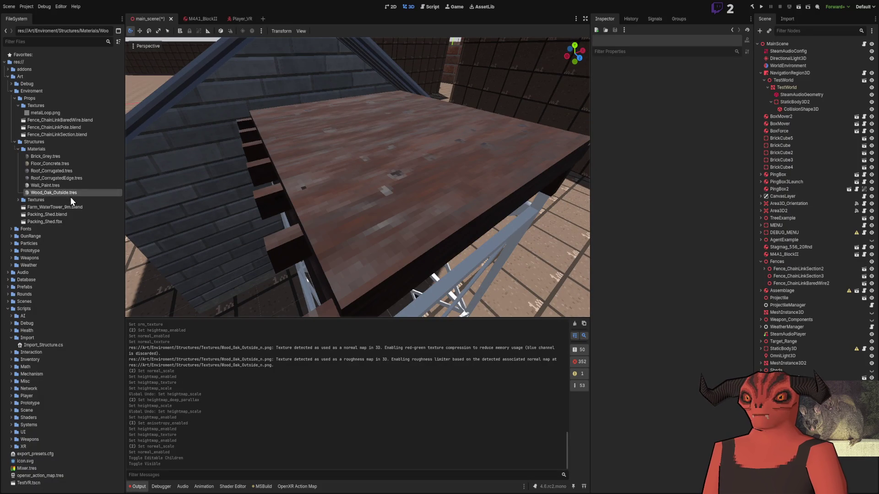
- Enable ambient occlusion on Wood_Oak_Outside and set its light affect back to 0.0
{"action": "left_click", "coordinate": [70, 194]}
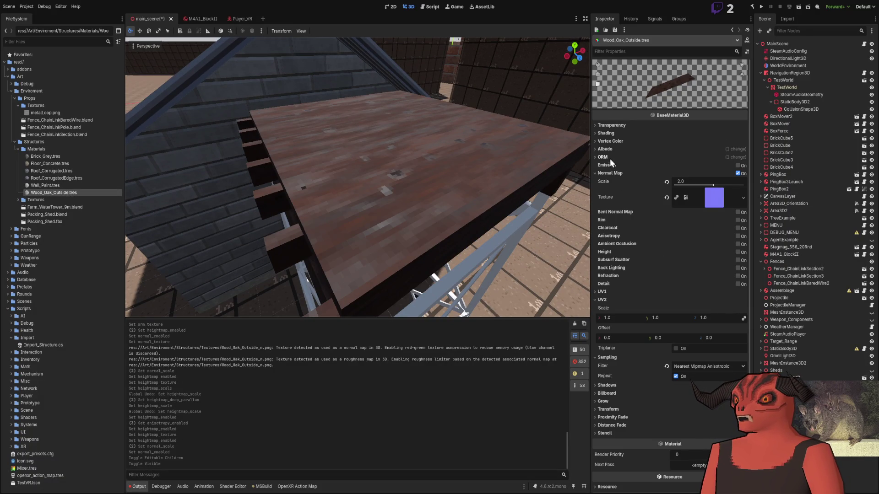
{"action": "left_click", "coordinate": [737, 244]}
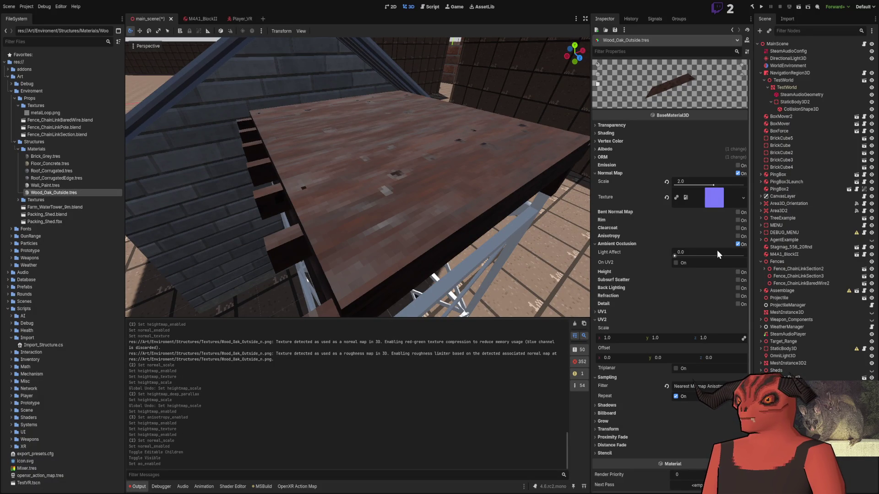
{"action": "left_click_drag", "start_coordinate": [680, 253], "coordinate": [741, 252]}
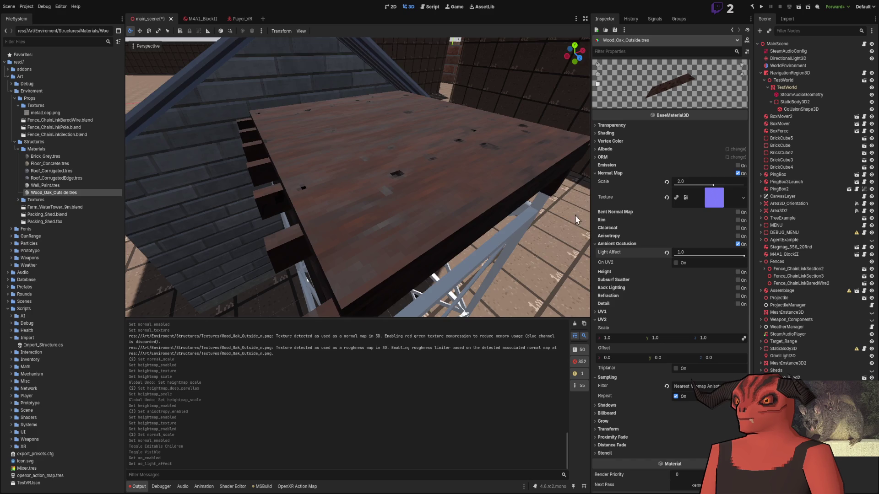
{"action": "scroll", "coordinate": [357, 178], "scroll_direction": "up", "scroll_amount": 5}
{"action": "scroll", "coordinate": [581, 267], "scroll_direction": "down", "scroll_amount": 3}
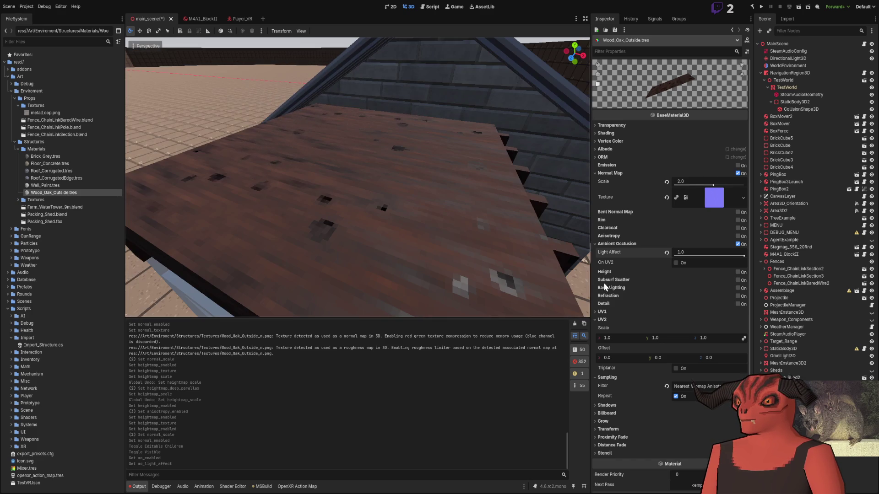
{"action": "left_click", "coordinate": [667, 252]}
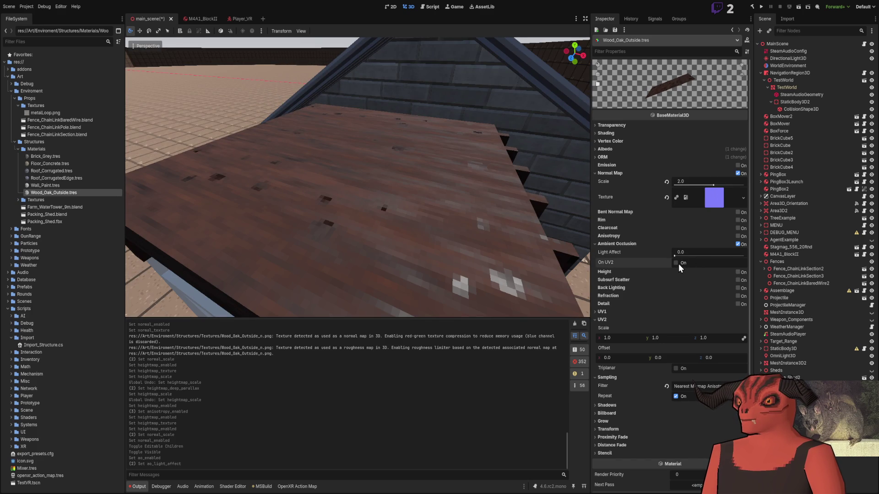
- Toggle ambient occlusion on the second UV set and inspect the wooden platform up close
{"action": "left_click", "coordinate": [678, 264]}
{"action": "mouse_move", "coordinate": [357, 178]}
{"action": "left_mouse_down"}
{"action": "mouse_move", "coordinate": [284, 197]}
{"action": "mouse_move", "coordinate": [384, 206]}
{"action": "mouse_move", "coordinate": [467, 266]}
{"action": "left_mouse_up"}
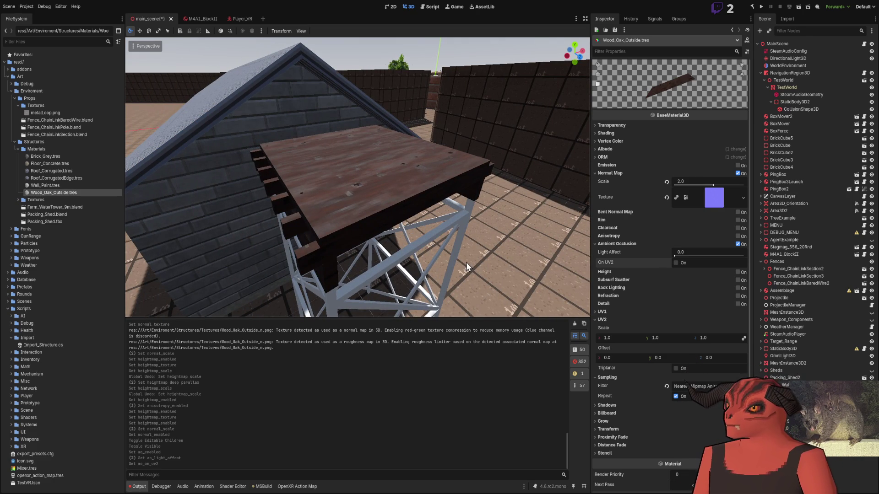
{"action": "mouse_move", "coordinate": [469, 268]}
{"action": "left_mouse_down"}
{"action": "mouse_move", "coordinate": [469, 297]}
{"action": "mouse_move", "coordinate": [454, 302]}
{"action": "mouse_move", "coordinate": [473, 310]}
{"action": "mouse_move", "coordinate": [464, 300]}
{"action": "left_mouse_up"}
- Paste the copied data into the Red channel of Wood_Oak_Outside_ORM.png and invert it
{"action": "key", "text": "alt+Tab"}
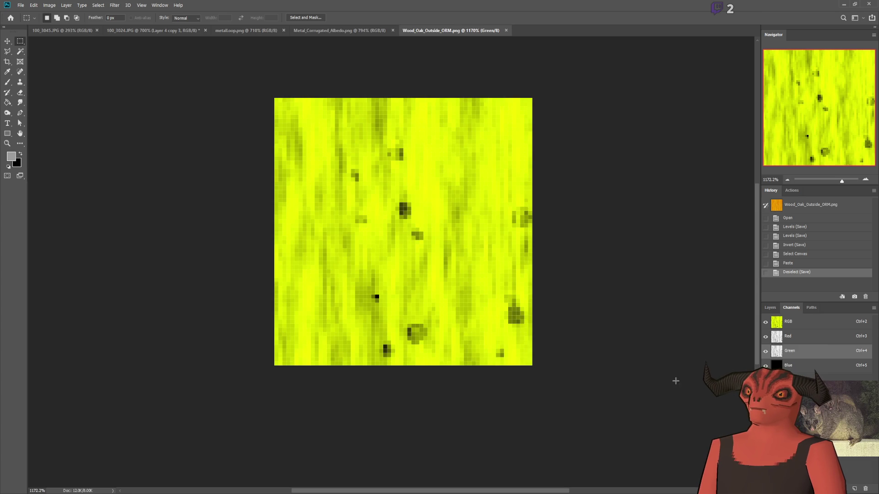
{"action": "key", "text": "ctrl+z"}
{"action": "key", "text": "ctrl+z"}
{"action": "key", "text": "ctrl+z"}
{"action": "key", "text": "ctrl+z"}
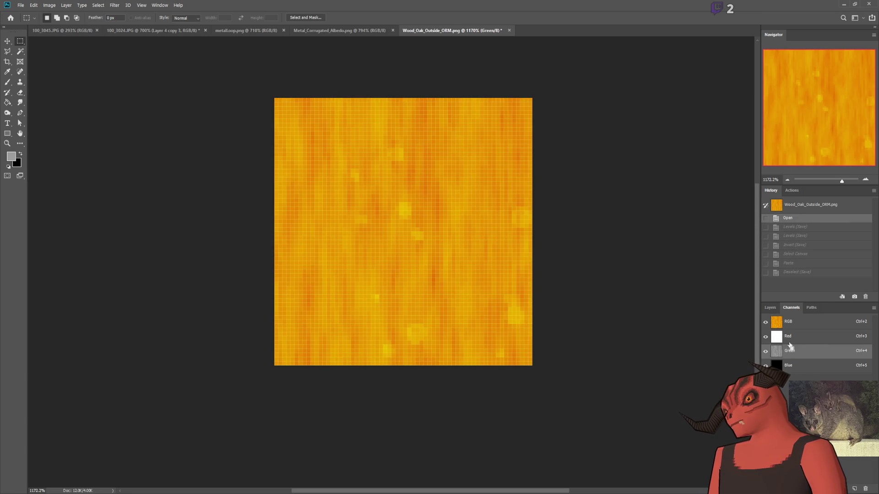
{"action": "left_click", "coordinate": [788, 337]}
{"action": "key", "text": "ctrl+v"}
{"action": "key", "text": "ctrl+i"}
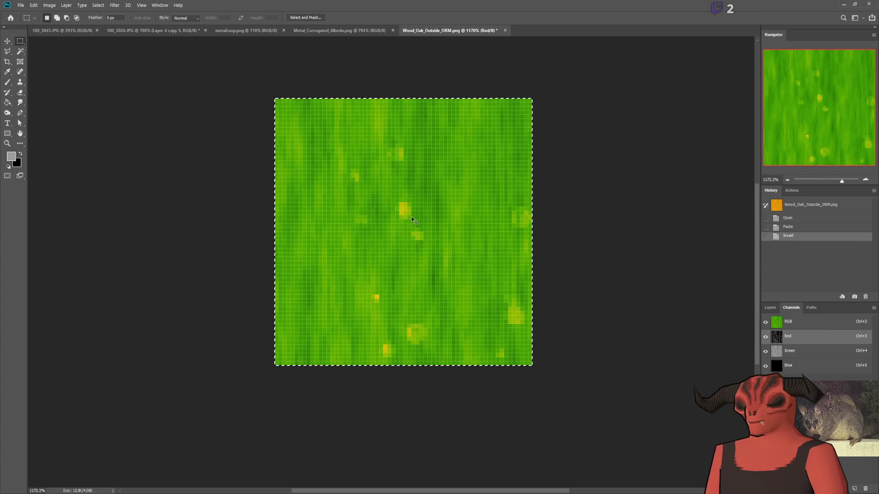
- Undo the Red channel inversion, deselect, save the texture, and return to Godot
{"action": "key", "text": "ctrl+z"}
{"action": "key", "text": "ctrl+d"}
{"action": "key", "text": "ctrl+s"}
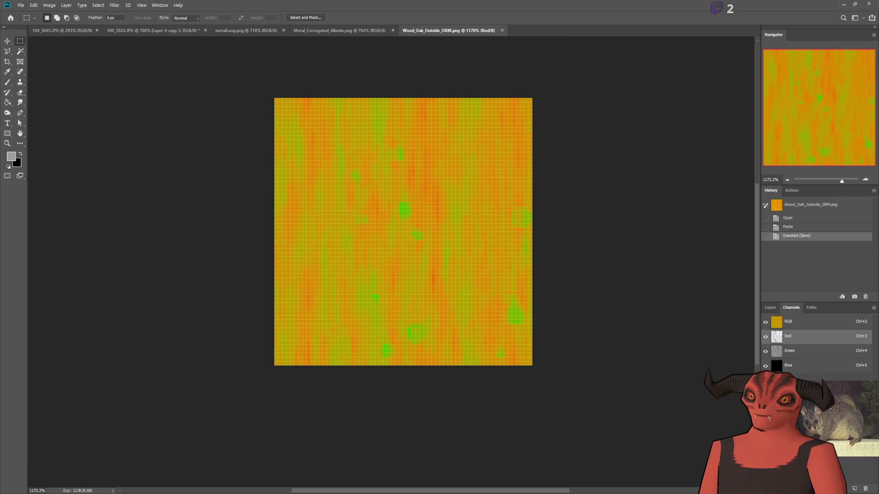
{"action": "key", "text": "alt+Tab"}
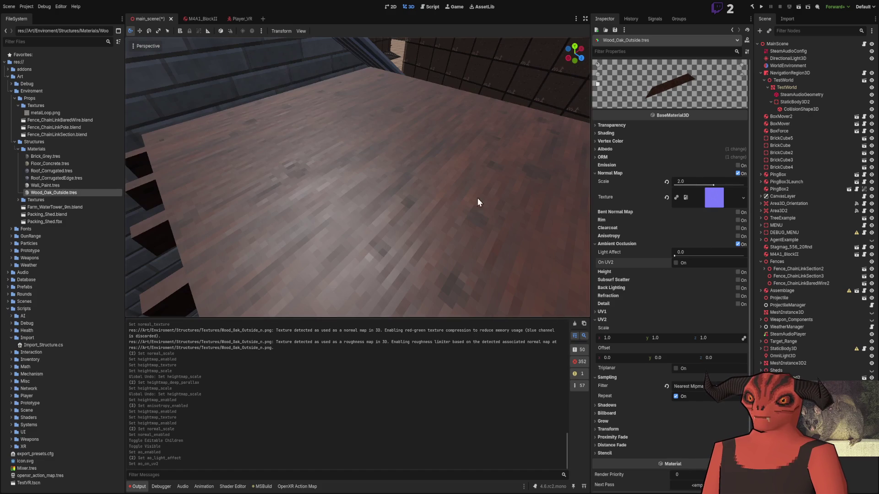
- Compare the oak deck with ambient occlusion off and on, keep it on, and enable Clearcoat
{"action": "left_click", "coordinate": [738, 244]}
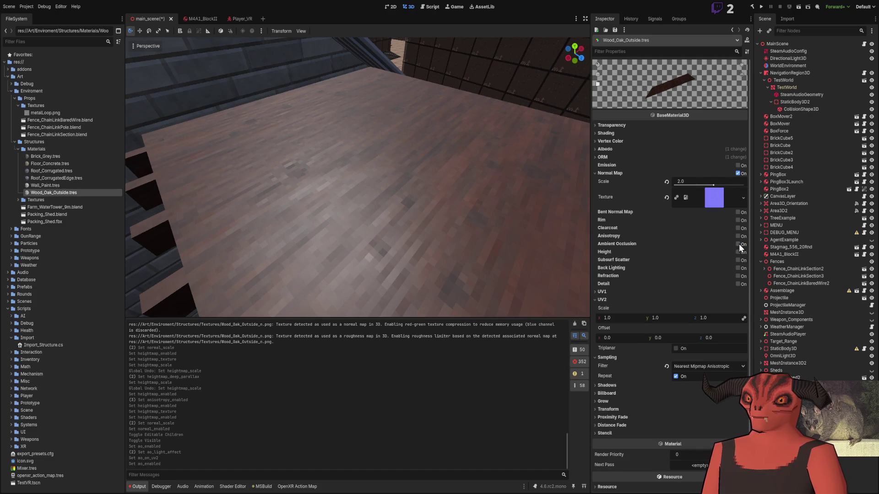
{"action": "left_click", "coordinate": [738, 244]}
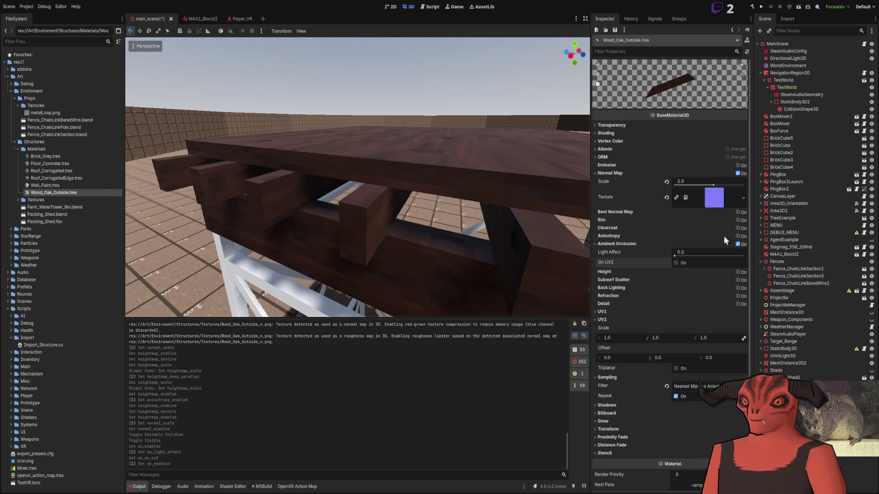
{"action": "left_click", "coordinate": [737, 245]}
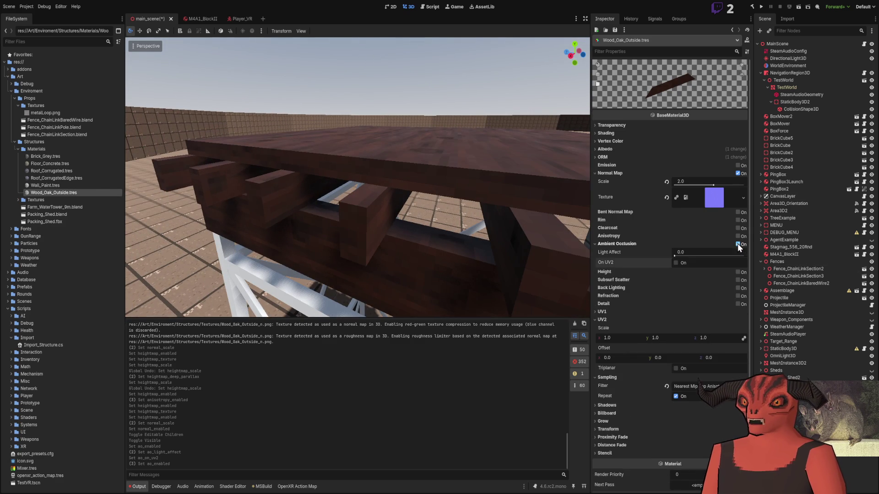
{"action": "left_click", "coordinate": [738, 244]}
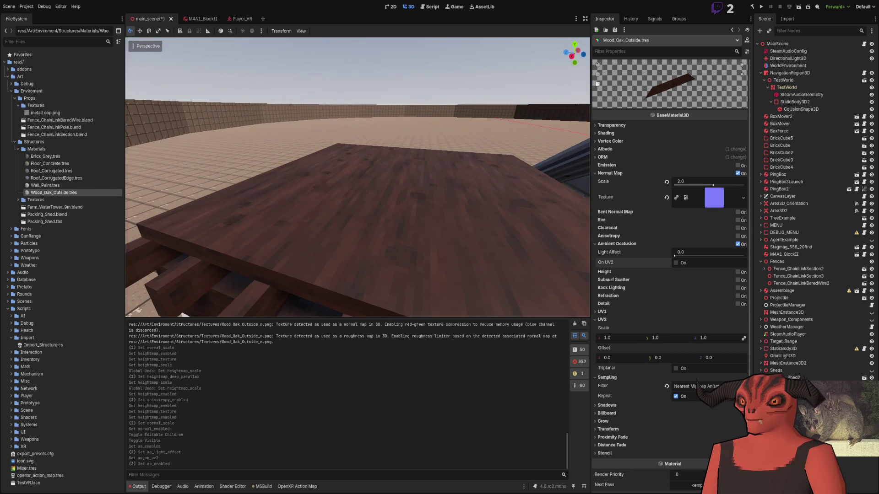
{"action": "left_click", "coordinate": [737, 243]}
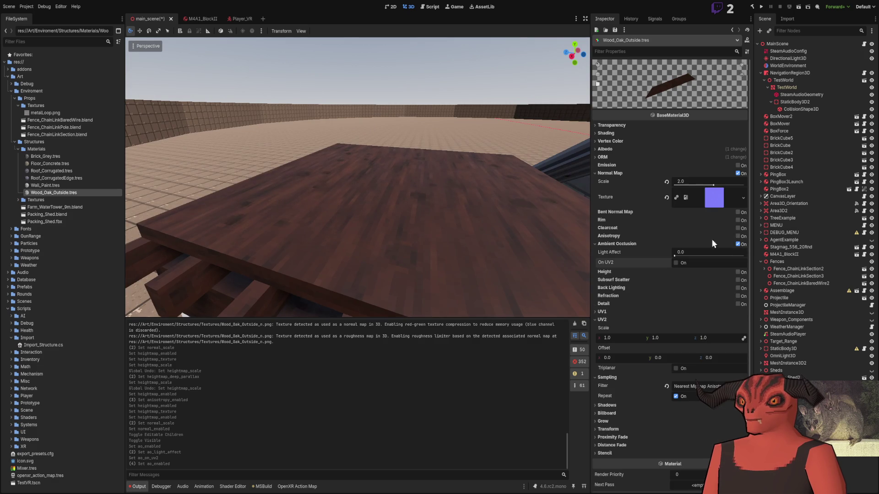
{"action": "left_click_drag", "start_coordinate": [550, 206], "coordinate": [592, 236]}
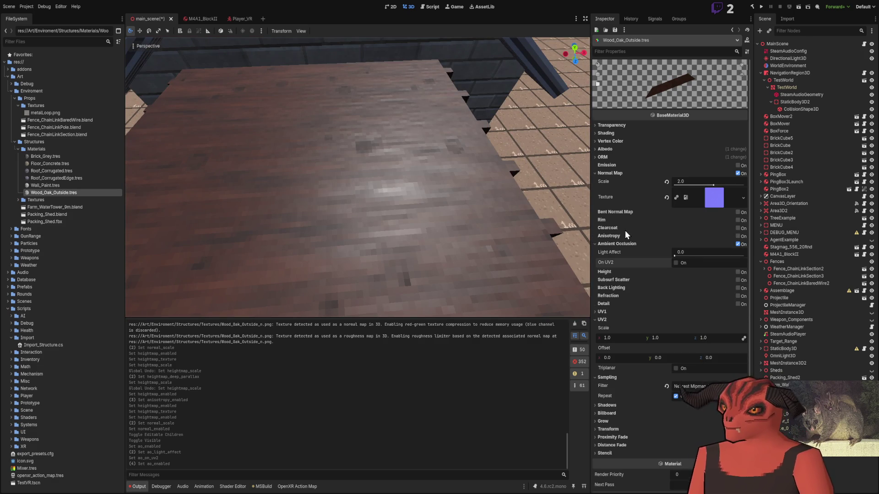
{"action": "left_click", "coordinate": [742, 228]}
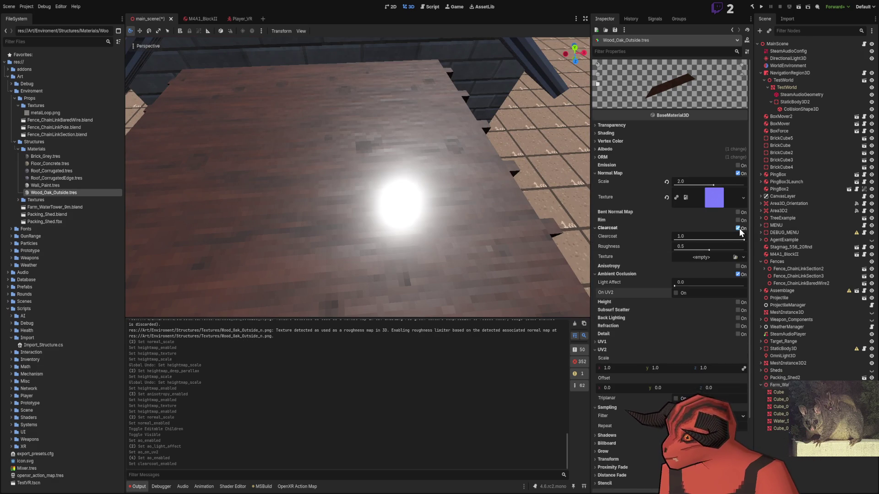
- Drag the Clearcoat slider to preview a maximum, fully glossy clearcoat on the oak
{"action": "mouse_move", "coordinate": [692, 238]}
{"action": "left_mouse_down"}
{"action": "mouse_move", "coordinate": [677, 238]}
{"action": "mouse_move", "coordinate": [744, 238]}
{"action": "mouse_move", "coordinate": [675, 248]}
{"action": "mouse_move", "coordinate": [744, 250]}
{"action": "mouse_move", "coordinate": [675, 238]}
{"action": "left_mouse_up"}
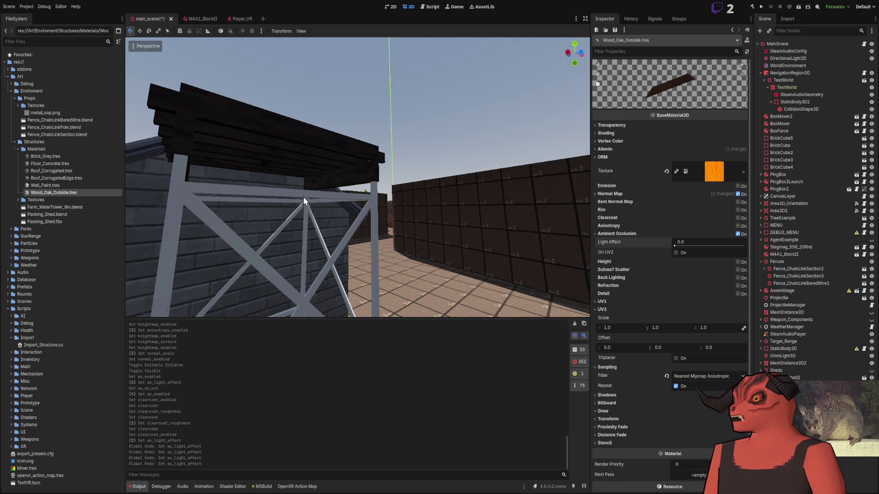
- Add an OmniLight3D and move it down near the water tower
{"action": "key", "text": "ctrl+a"}
{"action": "key", "text": "Return"}
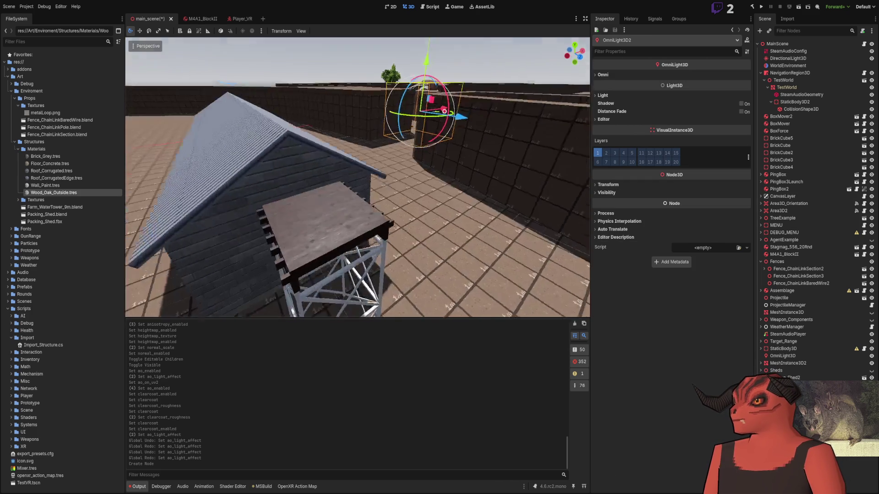
{"action": "mouse_move", "coordinate": [444, 118]}
{"action": "left_mouse_down"}
{"action": "mouse_move", "coordinate": [396, 271]}
{"action": "mouse_move", "coordinate": [423, 309]}
{"action": "left_mouse_up"}
{"action": "key", "text": "w"}
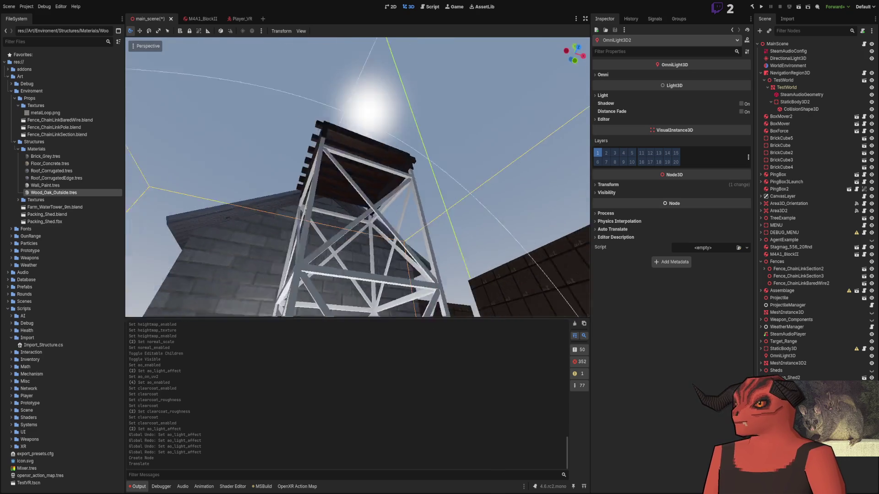
{"action": "left_click_drag", "start_coordinate": [355, 259], "coordinate": [364, 263]}
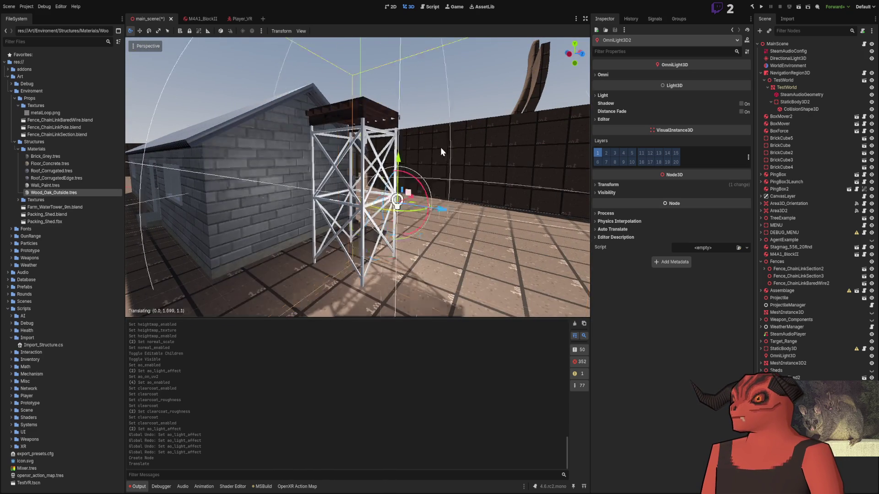
{"action": "key", "text": "w"}
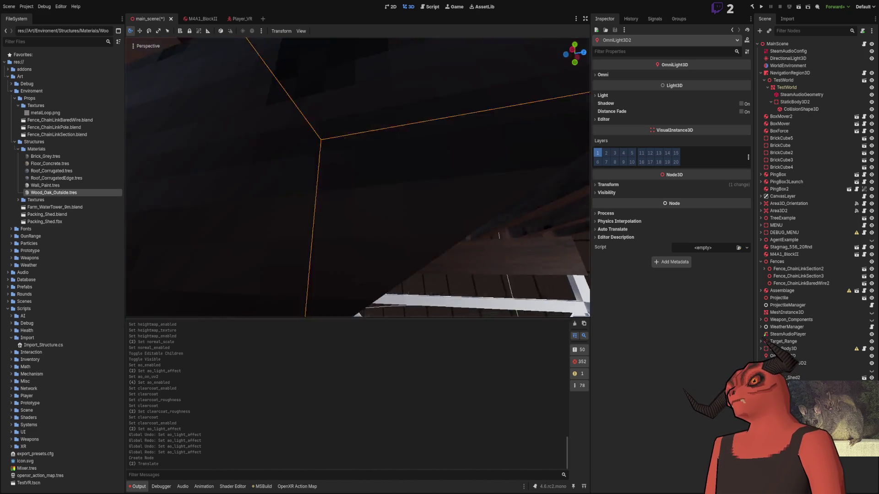
{"action": "key", "text": "s"}
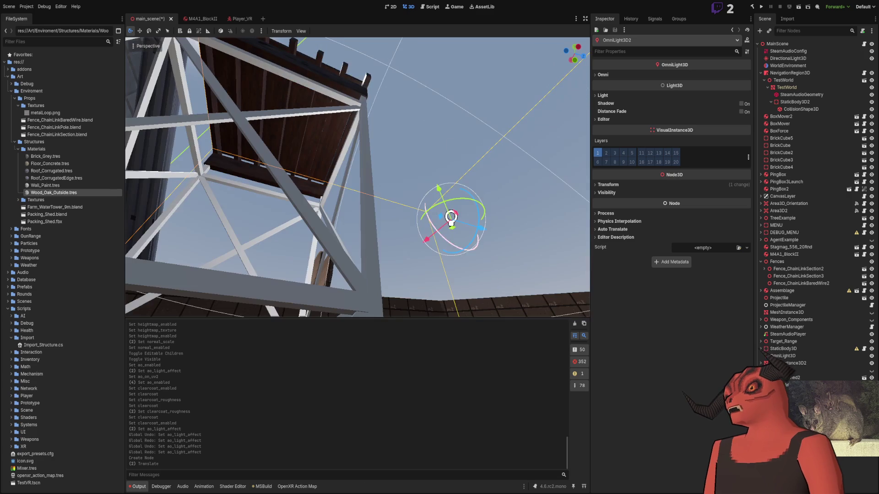
- Shift the omni light along its depth axis toward the tower and sideways to the right
{"action": "mouse_move", "coordinate": [479, 228]}
{"action": "left_mouse_down"}
{"action": "mouse_move", "coordinate": [287, 197]}
{"action": "mouse_move", "coordinate": [308, 184]}
{"action": "mouse_move", "coordinate": [460, 203]}
{"action": "left_mouse_up"}
{"action": "key", "text": "s"}
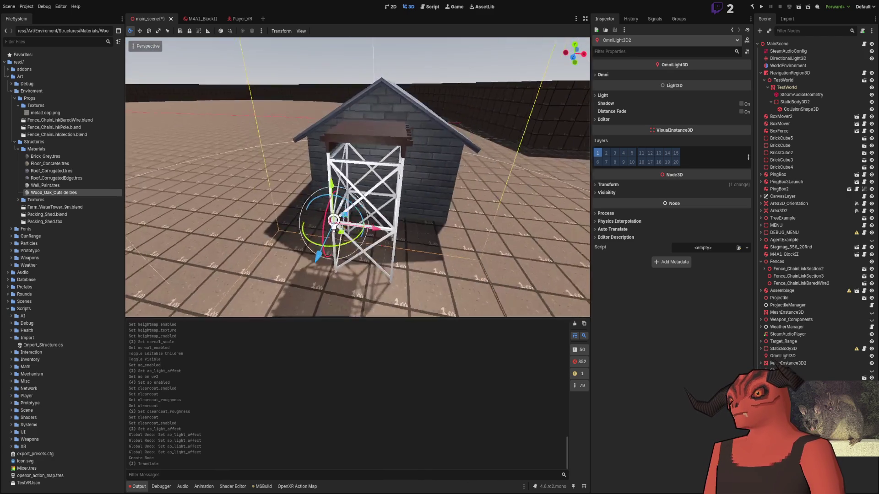
{"action": "key", "text": "w"}
{"action": "mouse_move", "coordinate": [326, 222]}
{"action": "left_mouse_down"}
{"action": "mouse_move", "coordinate": [562, 233]}
{"action": "mouse_move", "coordinate": [521, 233]}
{"action": "left_mouse_up"}
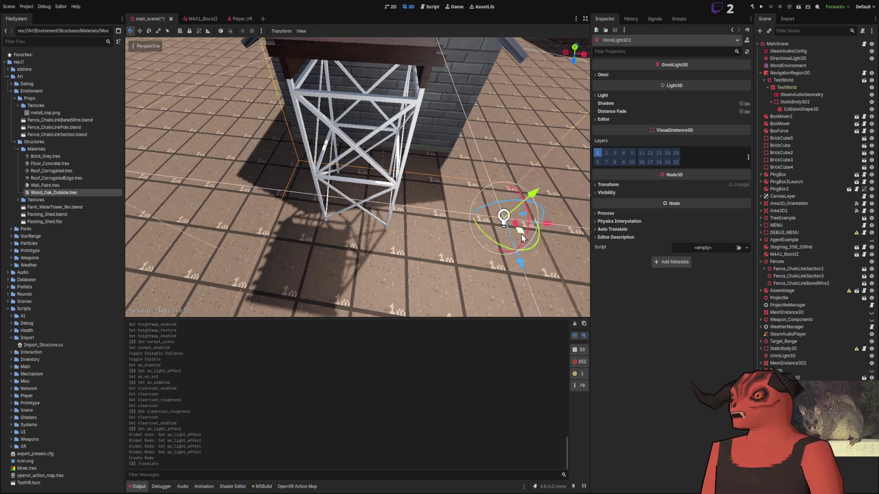
{"action": "key", "text": "w"}
{"action": "key", "text": "s"}
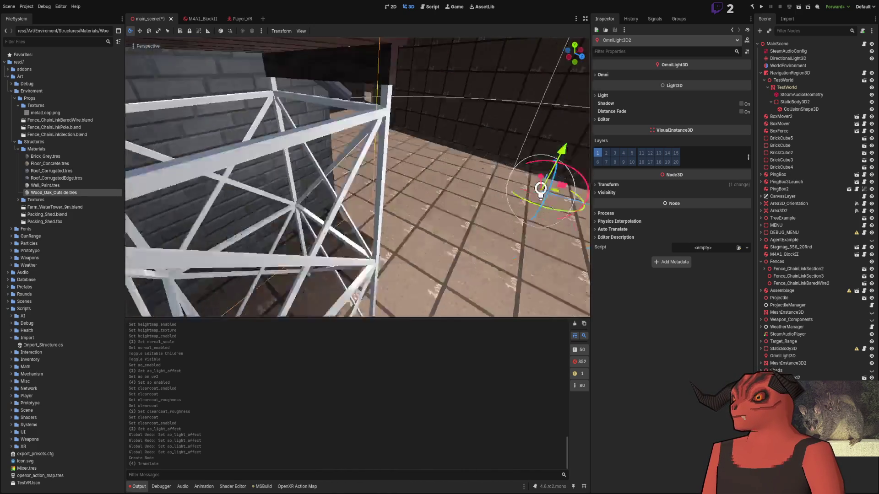
- Raise the omni light to just above the tower's oak deck, then deselect it
{"action": "mouse_move", "coordinate": [457, 181]}
{"action": "left_mouse_down"}
{"action": "mouse_move", "coordinate": [471, 49]}
{"action": "mouse_move", "coordinate": [446, 76]}
{"action": "left_mouse_up"}
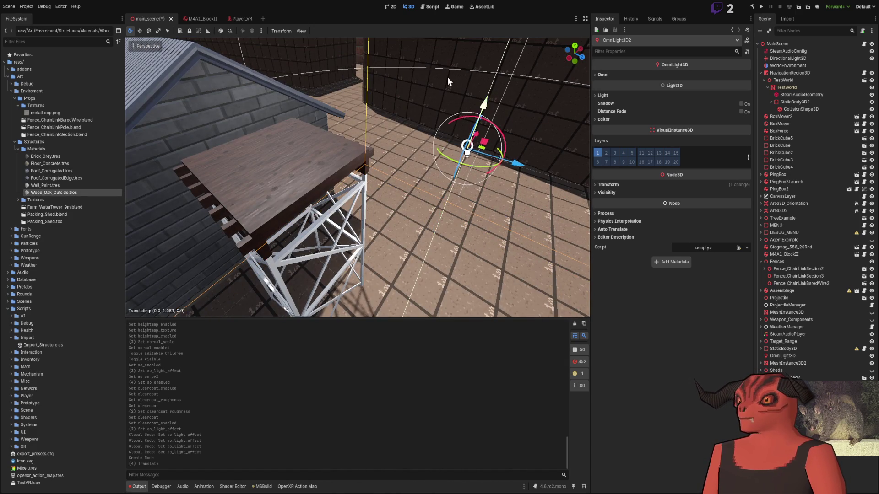
{"action": "mouse_move", "coordinate": [482, 149]}
{"action": "left_mouse_down"}
{"action": "mouse_move", "coordinate": [369, 181]}
{"action": "mouse_move", "coordinate": [269, 193]}
{"action": "left_mouse_up"}
{"action": "key", "text": "f"}
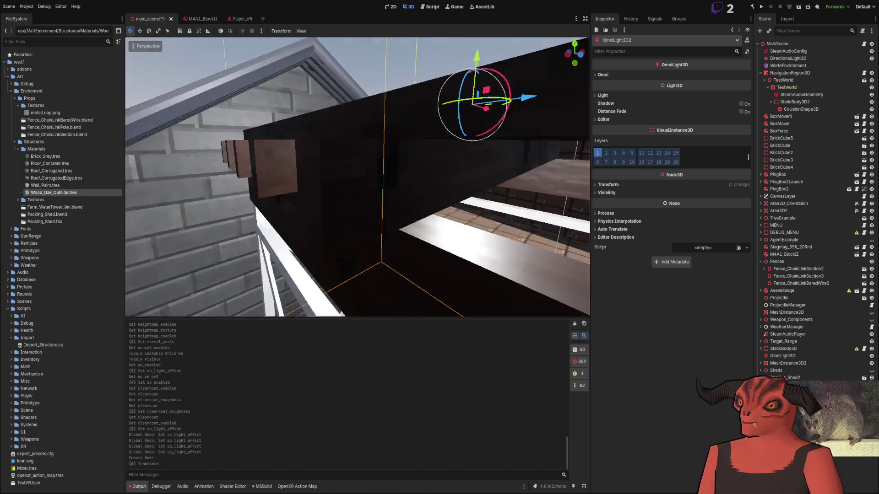
{"action": "left_click_drag", "start_coordinate": [368, 169], "coordinate": [362, 107]}
{"action": "key", "text": "f"}
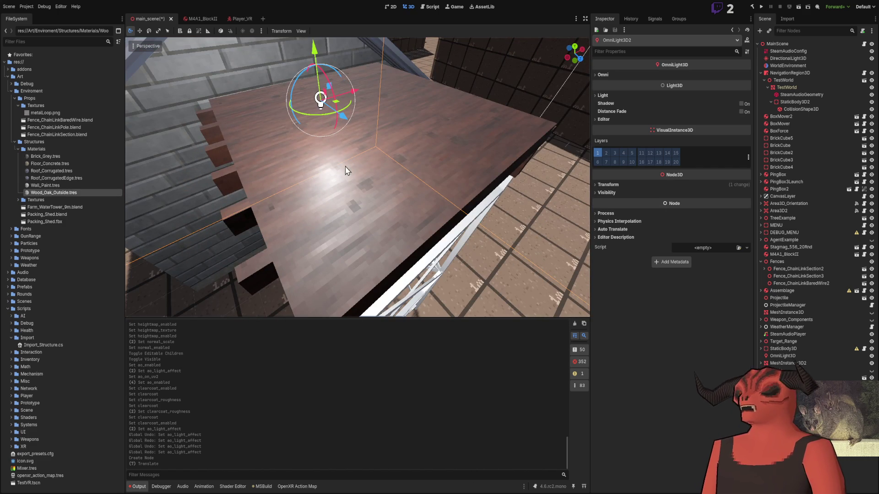
{"action": "key", "text": "Escape"}
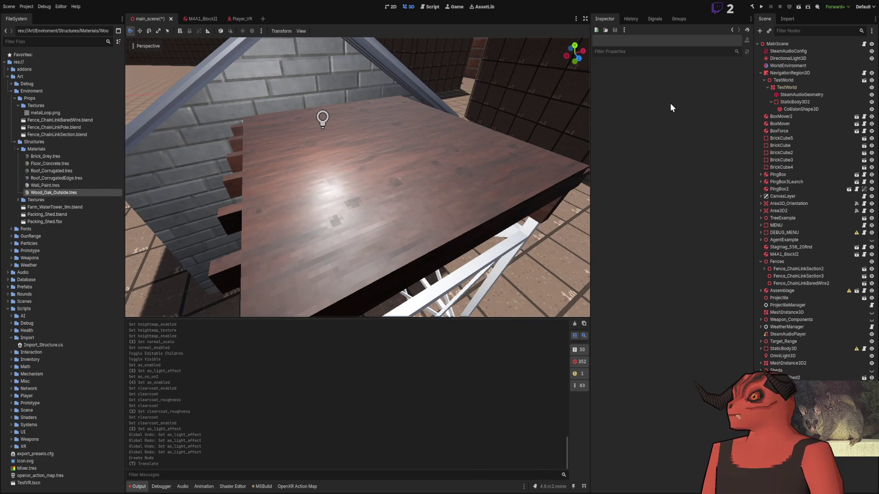
- Reselect Wood_Oak_Outside.tres and collapse its Albedo and ORM property groups
{"action": "left_click", "coordinate": [60, 193]}
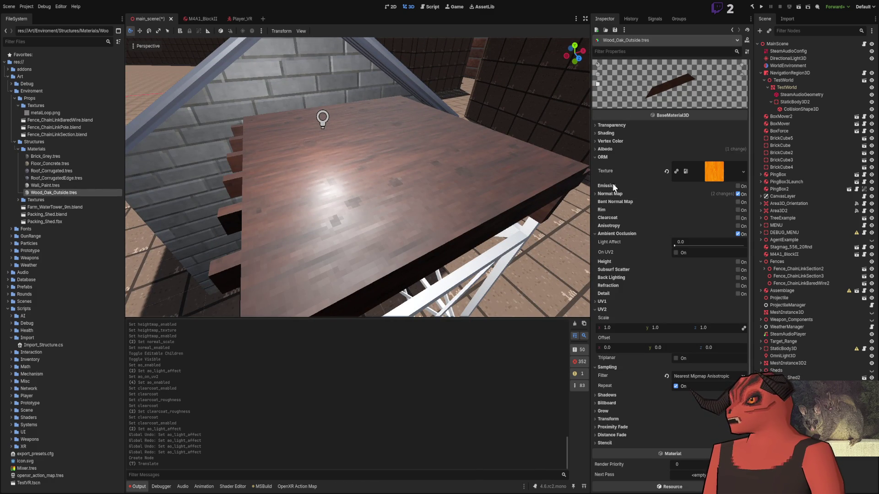
{"action": "left_click", "coordinate": [603, 151]}
{"action": "left_click", "coordinate": [606, 156]}
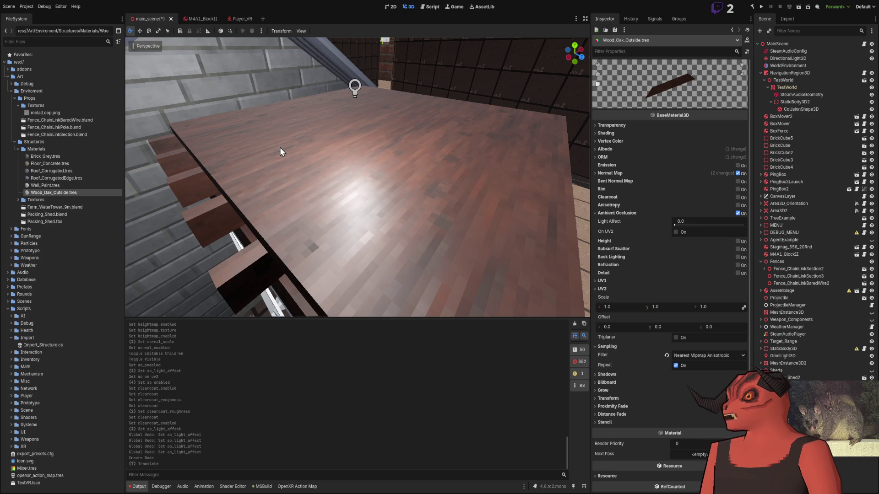
- Try disabling received shadows and enabling shadow-to-opacity on the wood, then restore both
{"action": "left_click", "coordinate": [605, 347]}
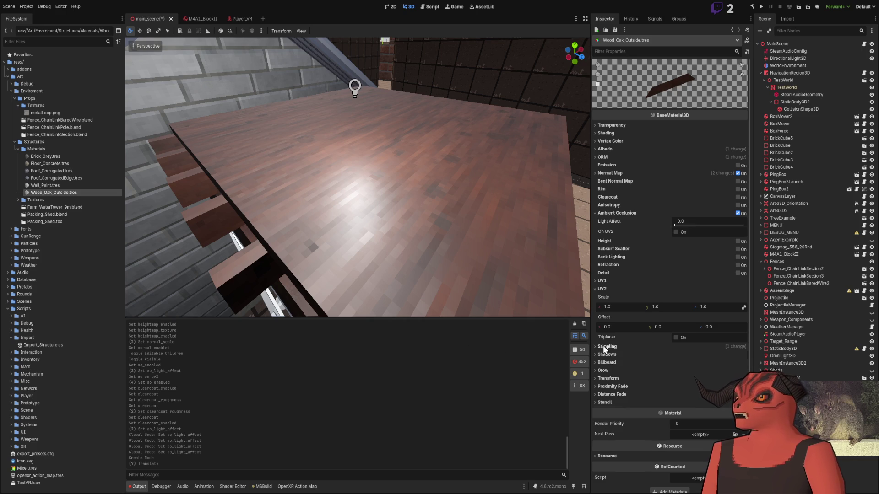
{"action": "left_click", "coordinate": [607, 355]}
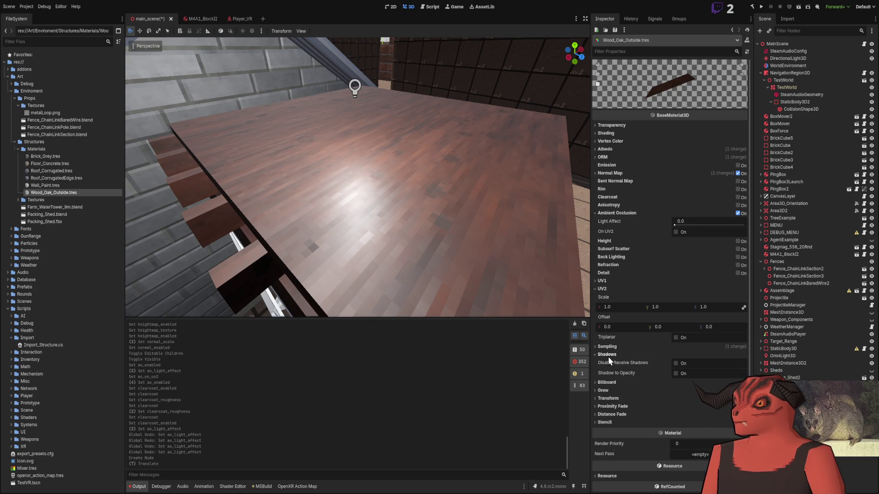
{"action": "left_click", "coordinate": [677, 363]}
{"action": "left_click_drag", "start_coordinate": [503, 229], "coordinate": [558, 251]}
{"action": "left_click", "coordinate": [674, 364]}
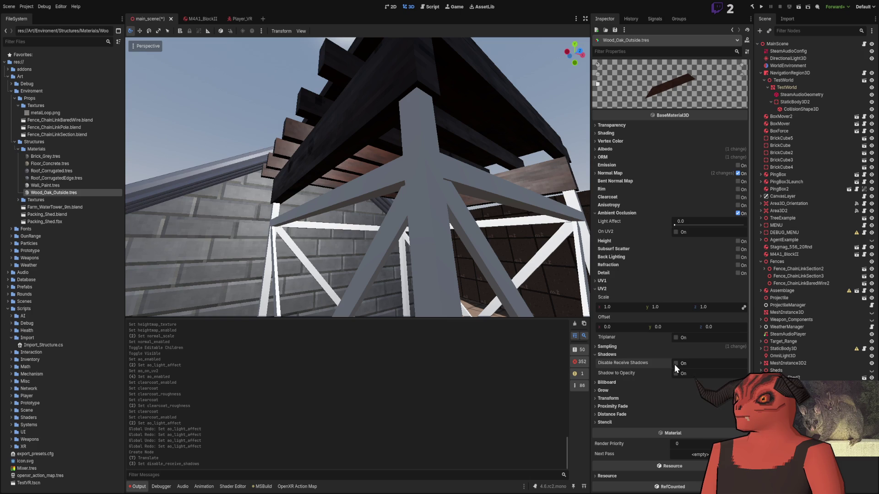
{"action": "left_click", "coordinate": [677, 373]}
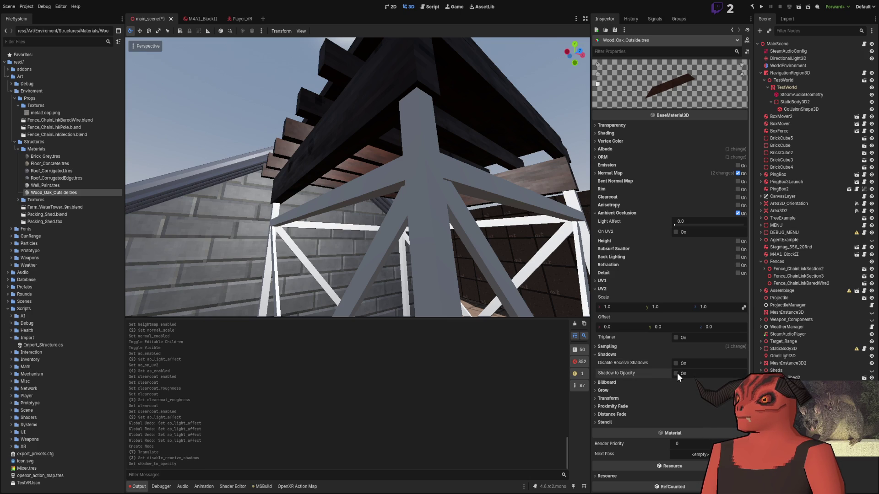
{"action": "left_click", "coordinate": [677, 373]}
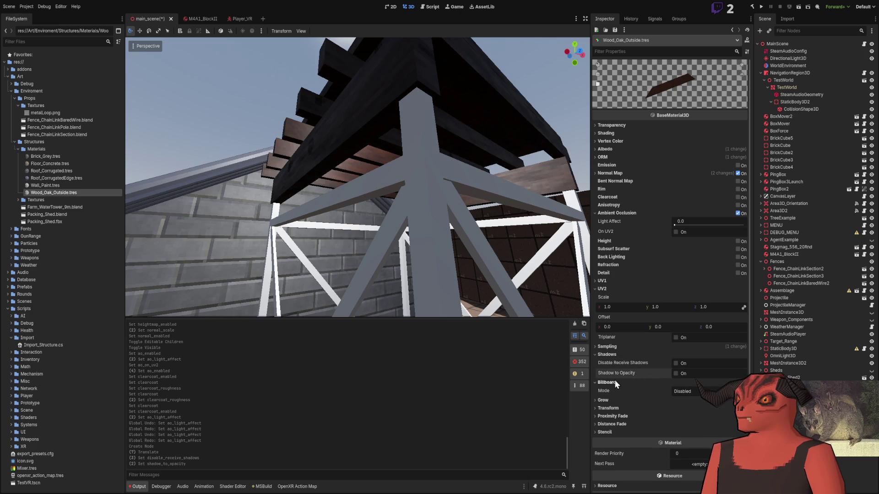
{"action": "left_click", "coordinate": [608, 355]}
- Preview the ambient occlusion light affect on the floor and set it to 0.2
{"action": "left_click", "coordinate": [604, 371]}
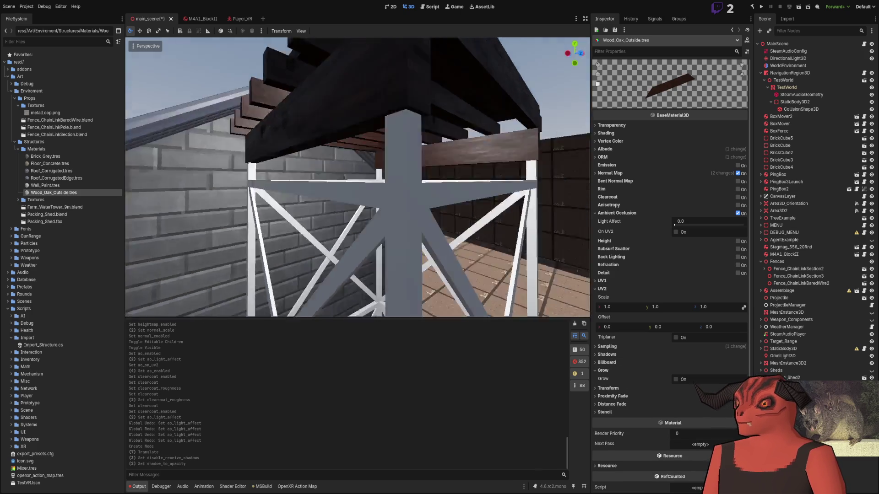
{"action": "left_click", "coordinate": [613, 370]}
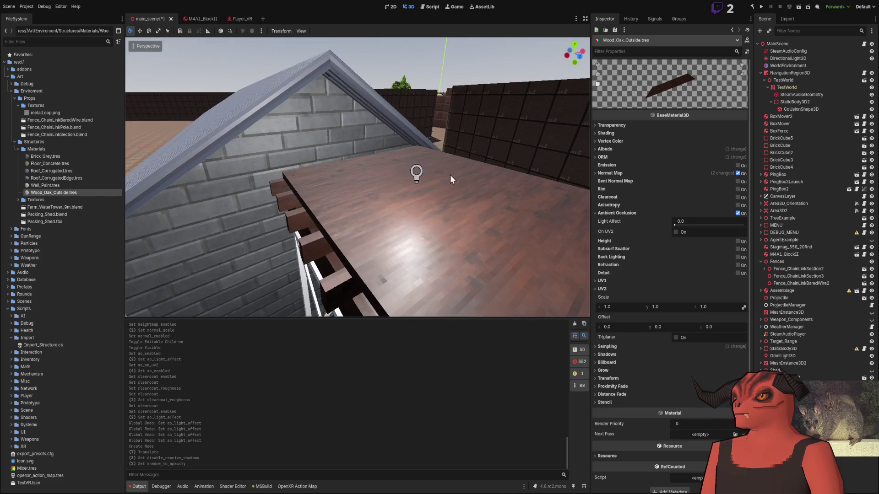
{"action": "left_click_drag", "start_coordinate": [676, 224], "coordinate": [702, 224]}
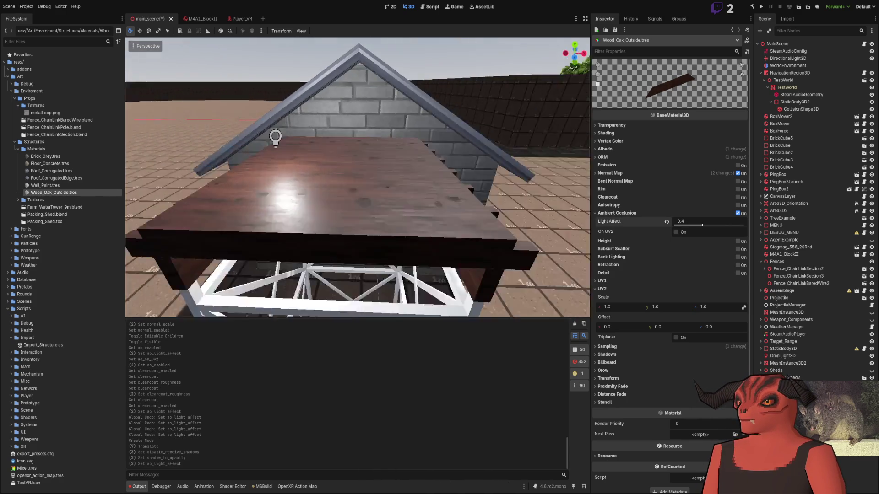
{"action": "left_click", "coordinate": [688, 226]}
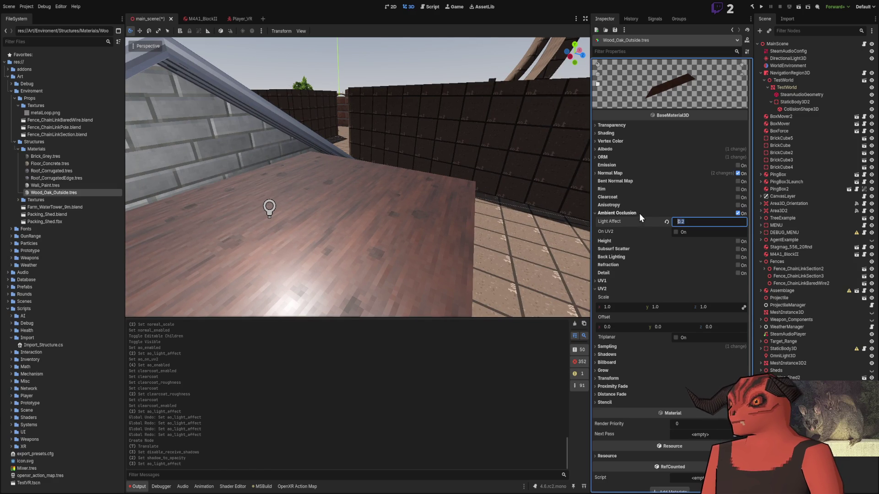
{"action": "left_click", "coordinate": [642, 213]}
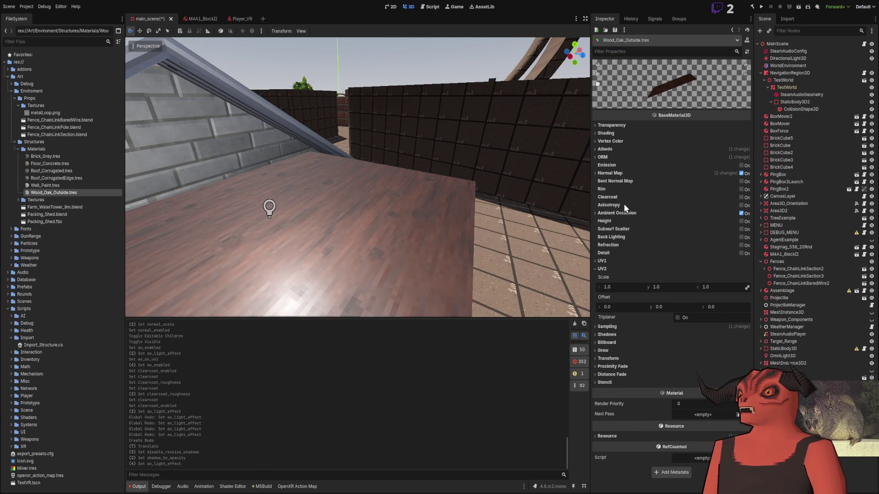
{"action": "left_click", "coordinate": [616, 174]}
{"action": "left_click", "coordinate": [615, 174]}
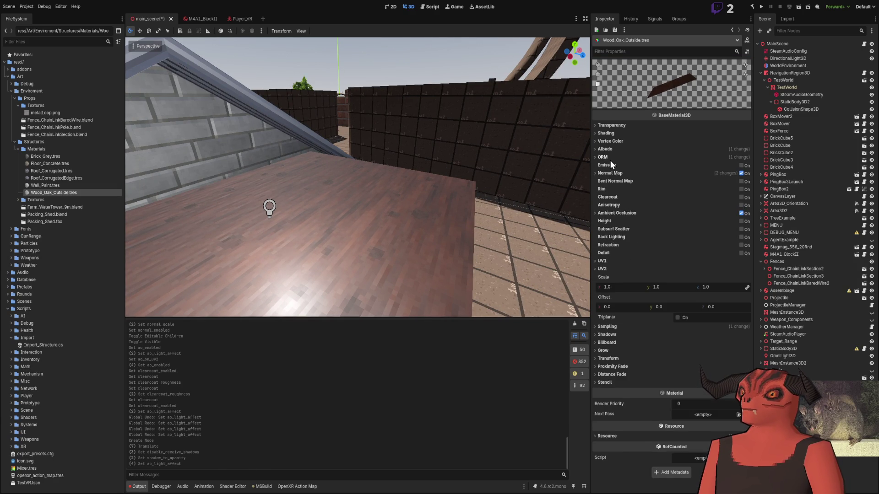
{"action": "left_click", "coordinate": [608, 156]}
{"action": "left_click", "coordinate": [609, 156]}
{"action": "left_click", "coordinate": [606, 149]}
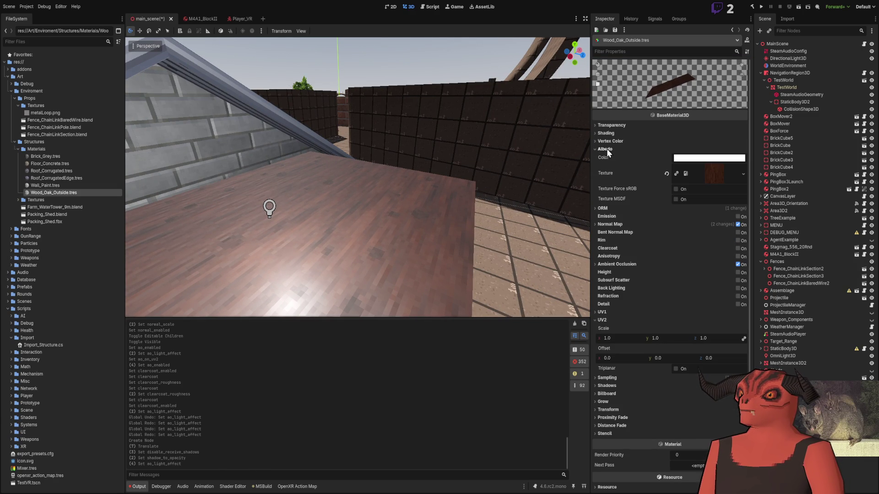
{"action": "left_click", "coordinate": [675, 189]}
{"action": "key", "text": "w"}
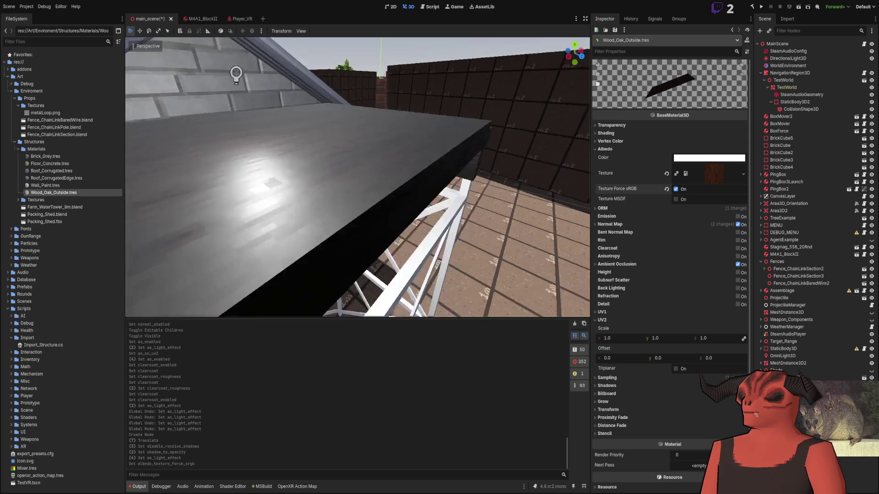
{"action": "key", "text": "w"}
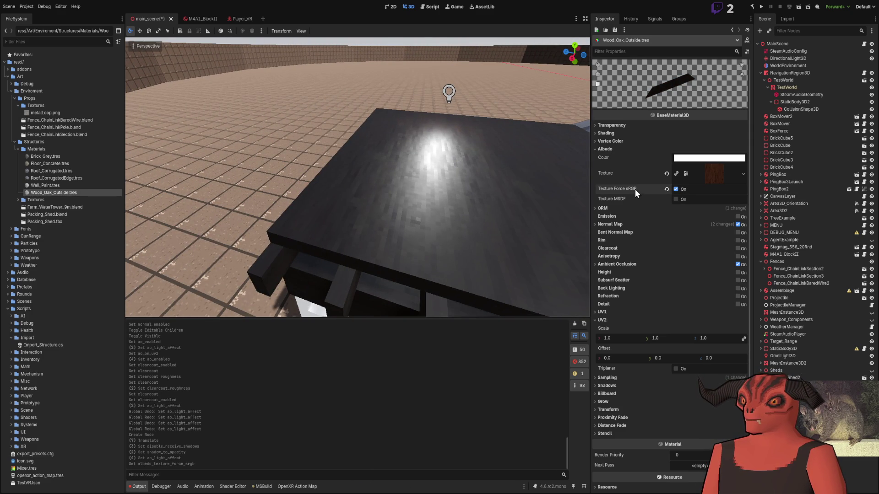
{"action": "left_click", "coordinate": [674, 190]}
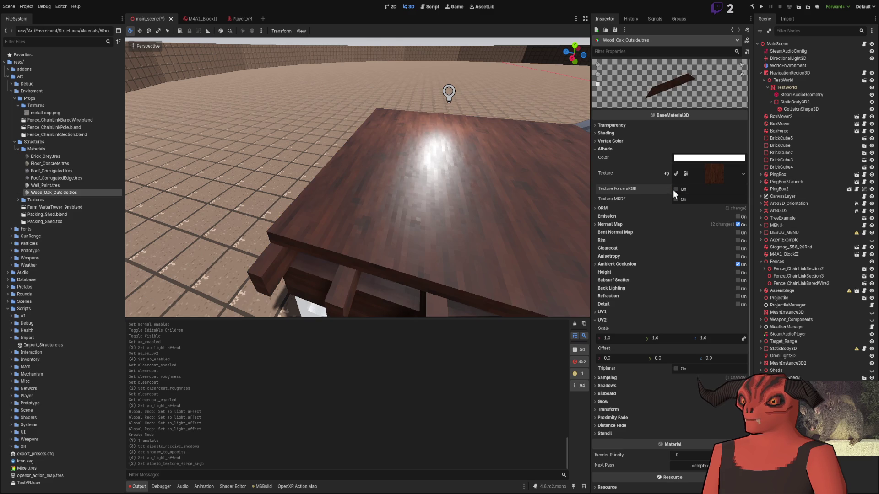
{"action": "left_click", "coordinate": [676, 189]}
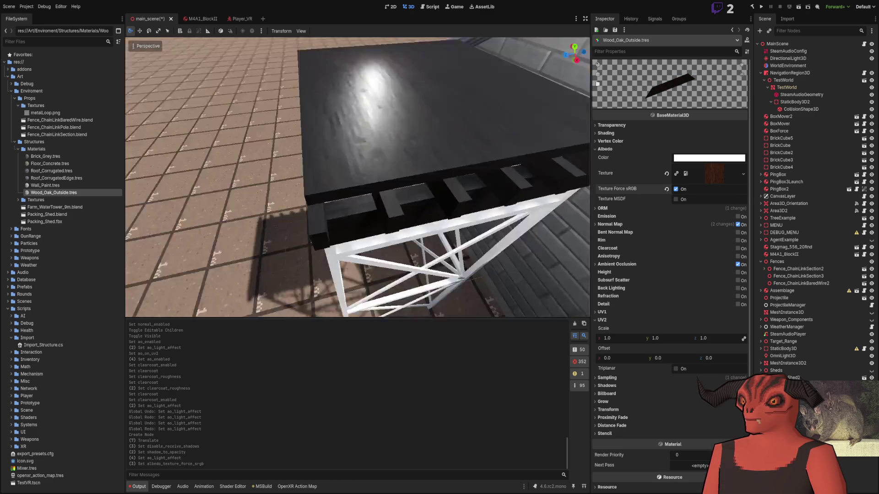
{"action": "left_click_drag", "start_coordinate": [357, 178], "coordinate": [532, 200]}
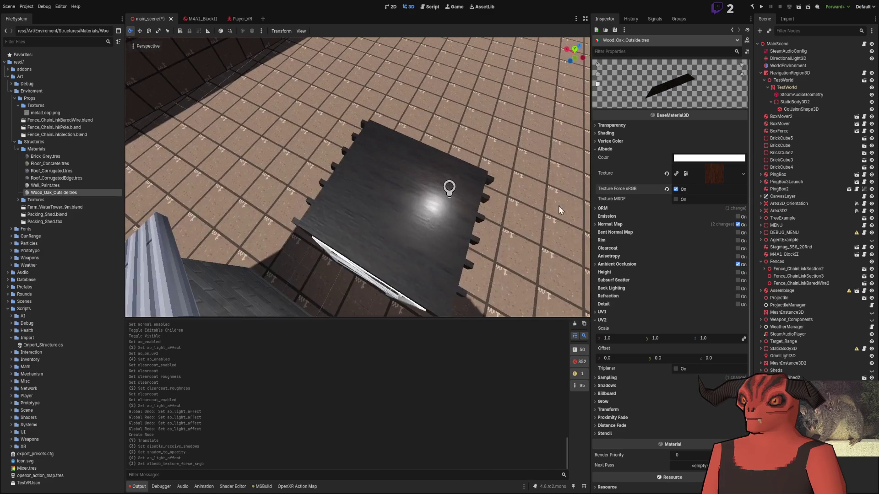
{"action": "left_click", "coordinate": [685, 190]}
{"action": "left_click", "coordinate": [682, 202]}
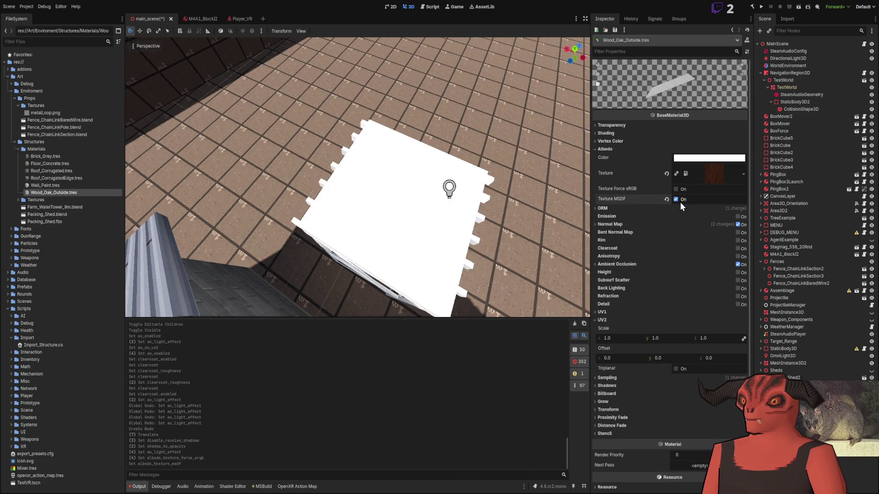
{"action": "left_click", "coordinate": [680, 200]}
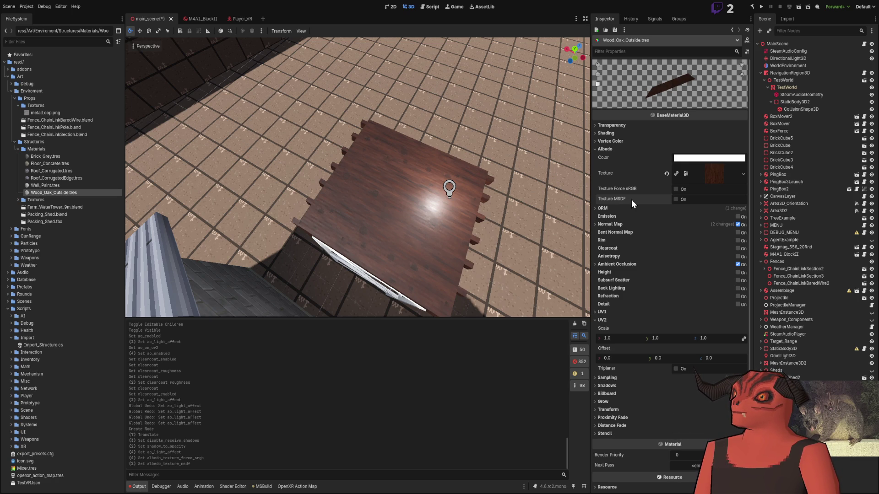
{"action": "key", "text": "shift+f"}
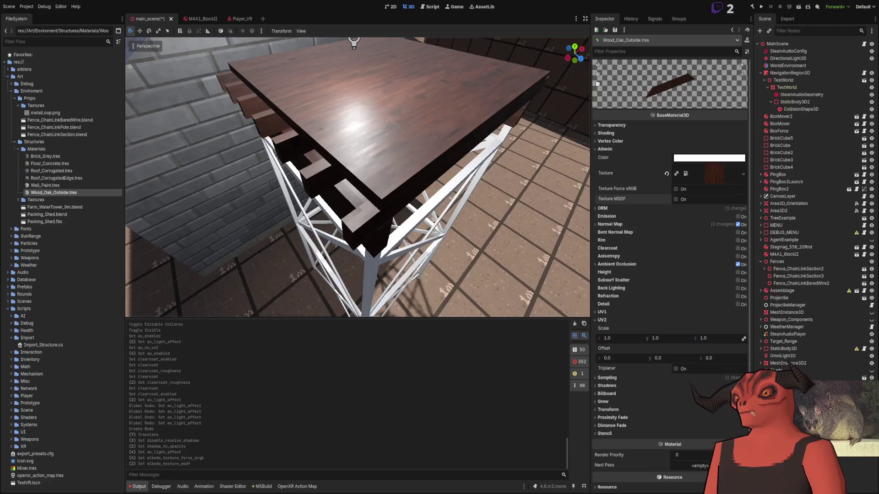
{"action": "key", "text": "w"}
{"action": "left_click", "coordinate": [614, 150]}
{"action": "left_click", "coordinate": [609, 132]}
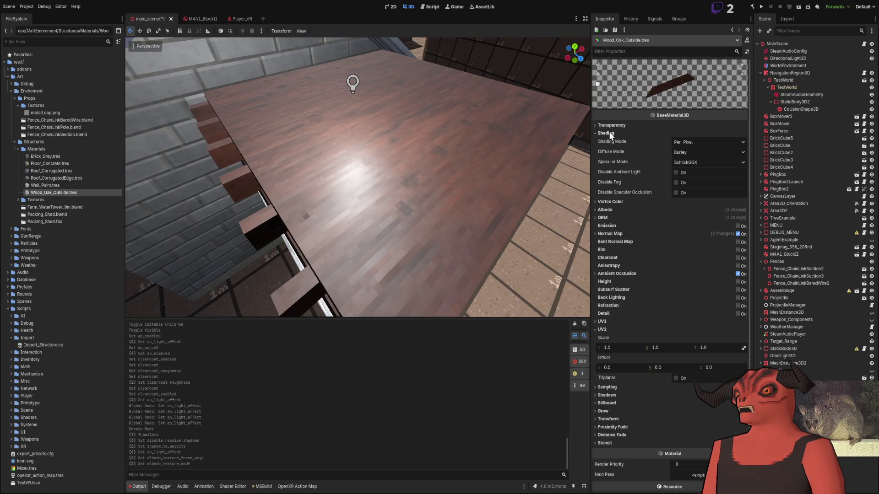
- Enable rim lighting at 1.0 on the oak and inspect it around the roof beams
{"action": "left_click", "coordinate": [609, 132]}
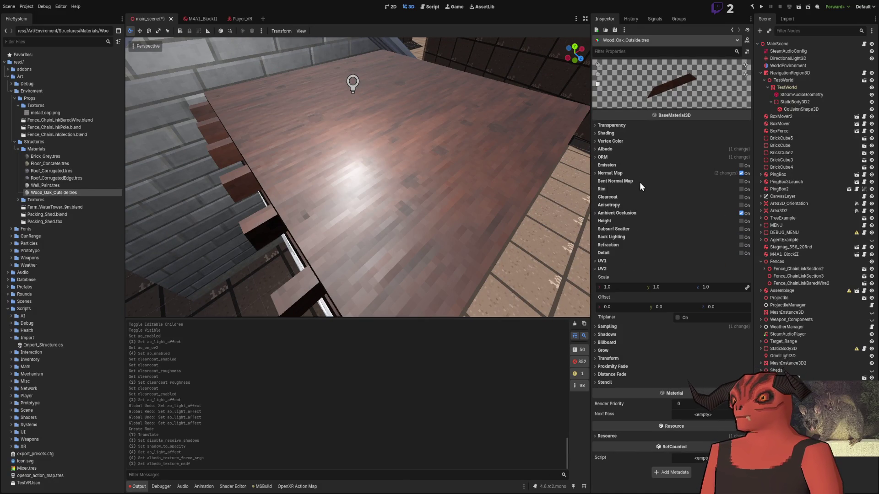
{"action": "left_click", "coordinate": [741, 190]}
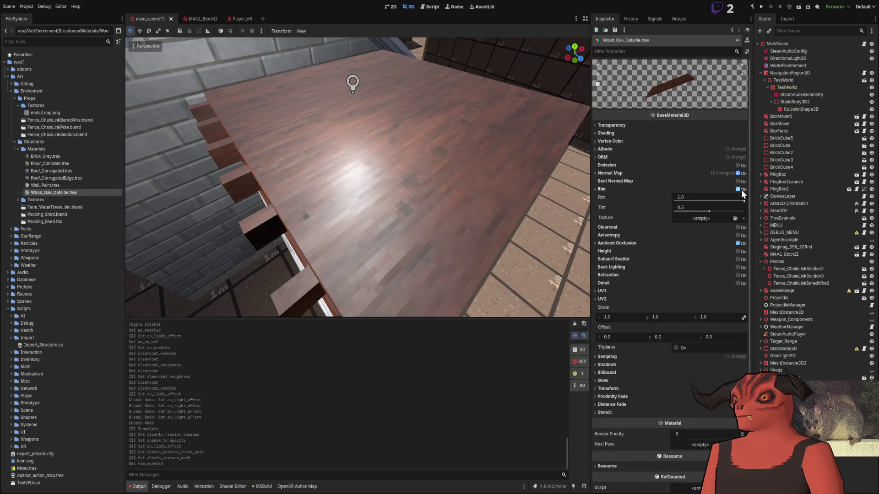
{"action": "mouse_move", "coordinate": [740, 199]}
{"action": "left_mouse_down"}
{"action": "mouse_move", "coordinate": [714, 199]}
{"action": "mouse_move", "coordinate": [745, 199]}
{"action": "left_mouse_up"}
{"action": "key", "text": "s"}
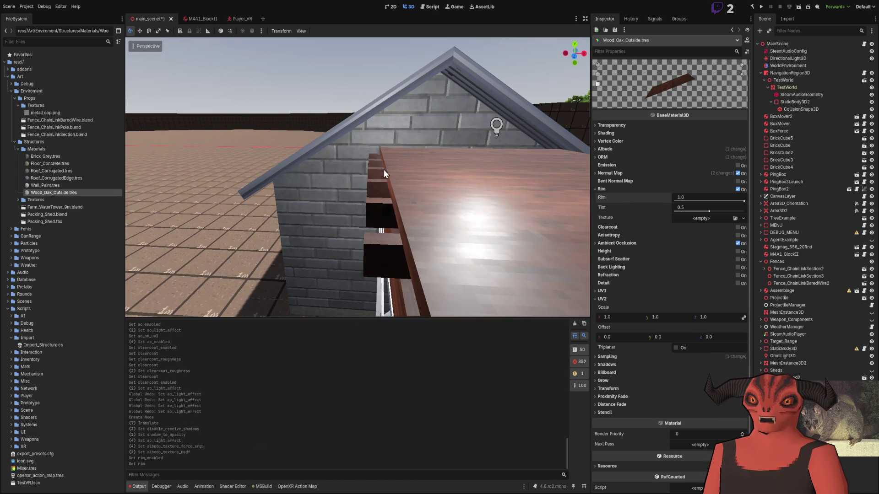
{"action": "key", "text": "w"}
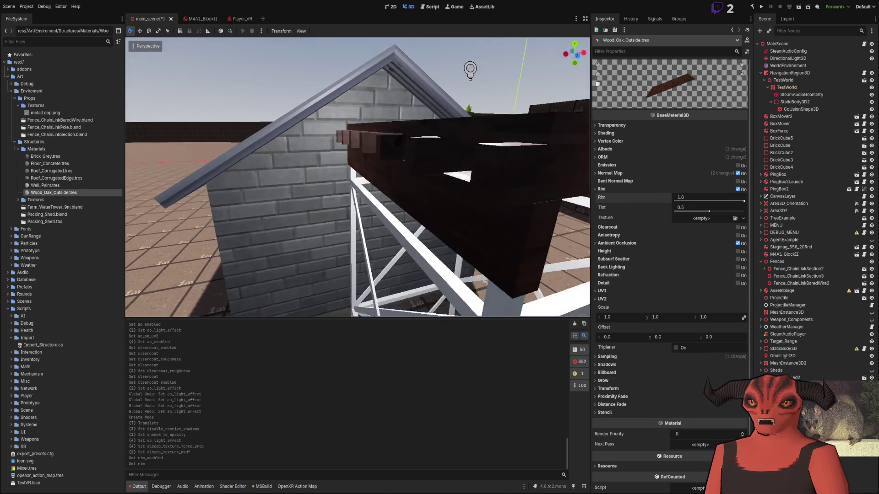
{"action": "key", "text": "a"}
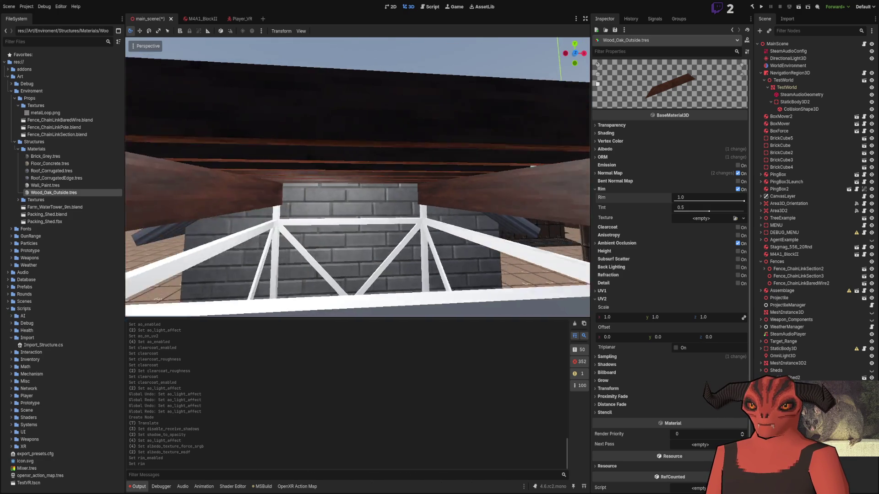
{"action": "key", "text": "w"}
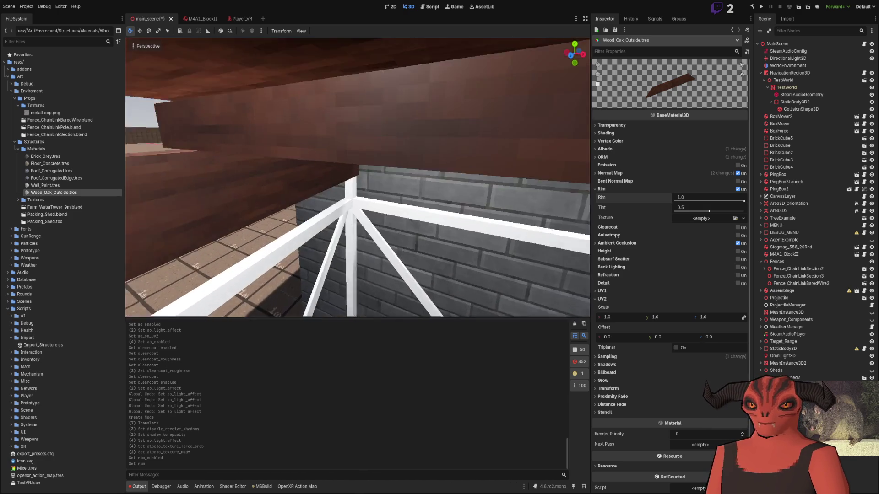
{"action": "key", "text": "s"}
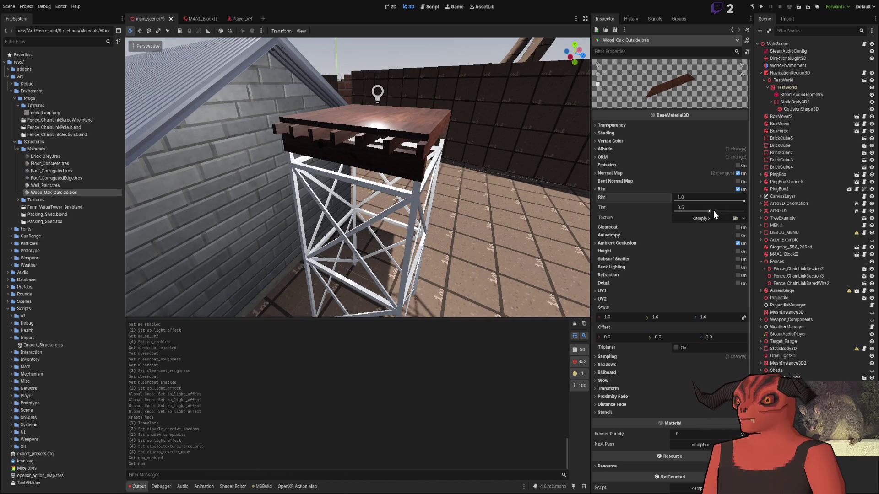
- Lower the rim tint to 0.0, check the platform, then turn rim lighting off
{"action": "left_click_drag", "start_coordinate": [709, 211], "coordinate": [674, 212]}
{"action": "key", "text": "w"}
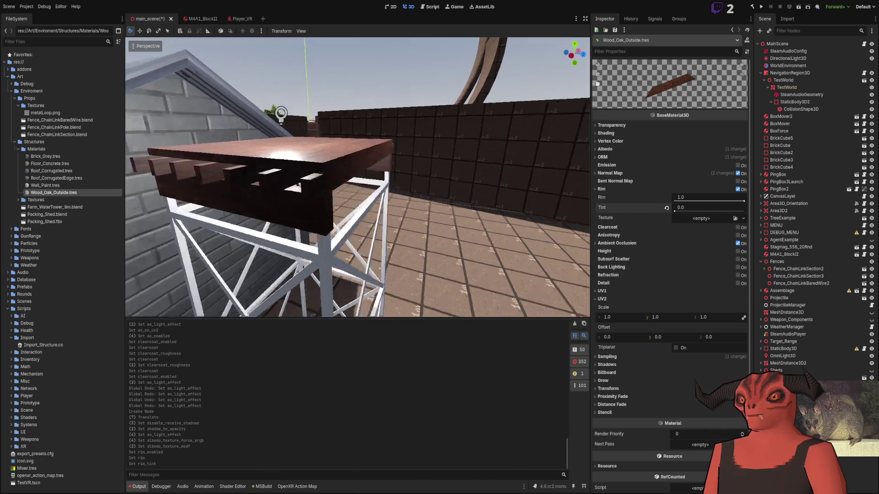
{"action": "key", "text": "s"}
{"action": "key", "text": "w"}
{"action": "key", "text": "s"}
{"action": "left_click", "coordinate": [740, 189]}
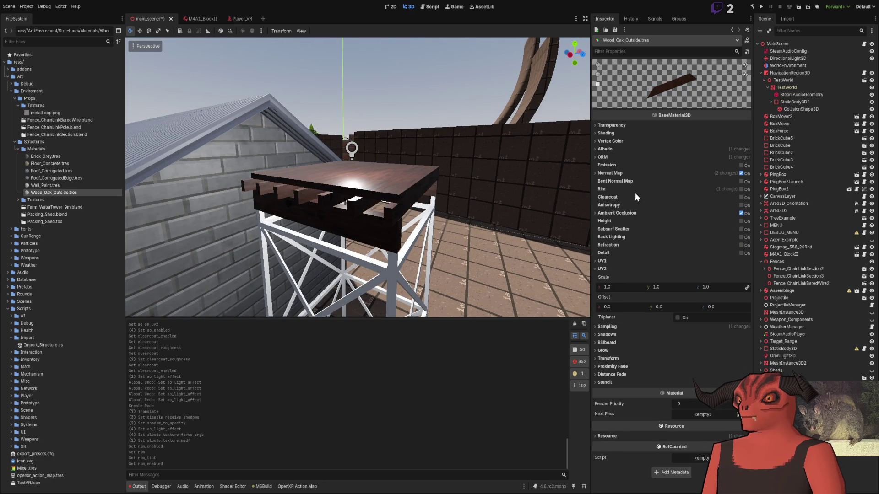
- Try clearcoat with roughness 1.0, set its strength to 0, then turn clearcoat off
{"action": "left_click", "coordinate": [741, 198]}
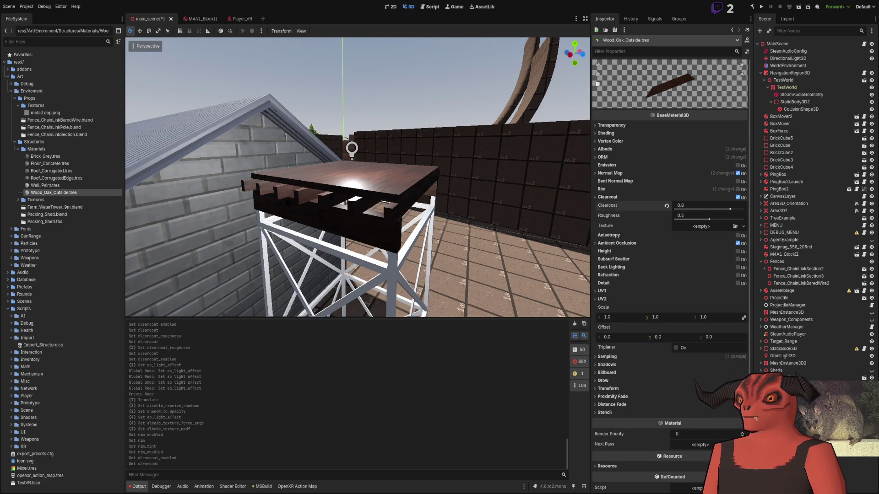
{"action": "key", "text": "w"}
{"action": "mouse_move", "coordinate": [697, 215]}
{"action": "left_mouse_down"}
{"action": "mouse_move", "coordinate": [744, 215]}
{"action": "mouse_move", "coordinate": [674, 219]}
{"action": "left_mouse_up"}
{"action": "key", "text": "w"}
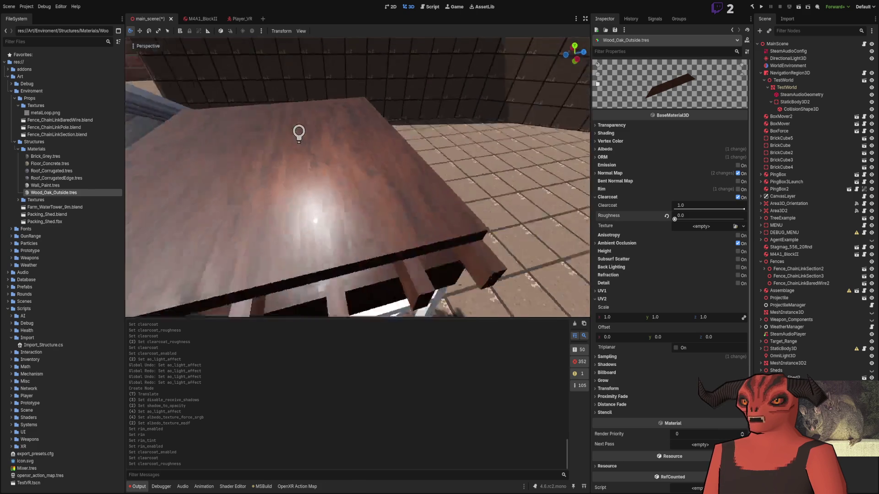
{"action": "key", "text": "s"}
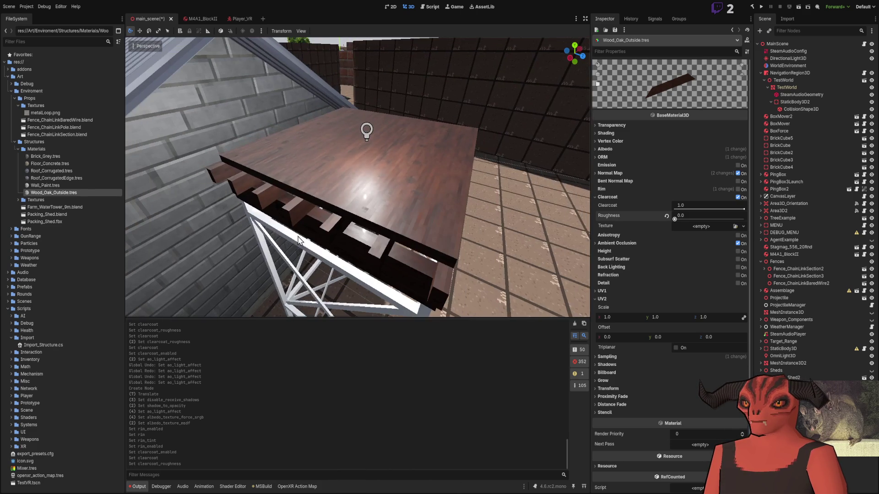
{"action": "left_click_drag", "start_coordinate": [680, 215], "coordinate": [744, 216]}
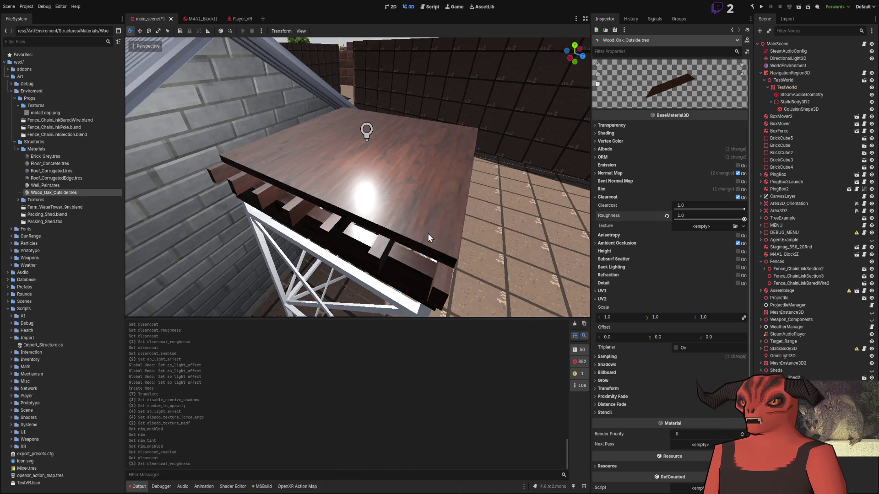
{"action": "left_click_drag", "start_coordinate": [694, 206], "coordinate": [675, 206]}
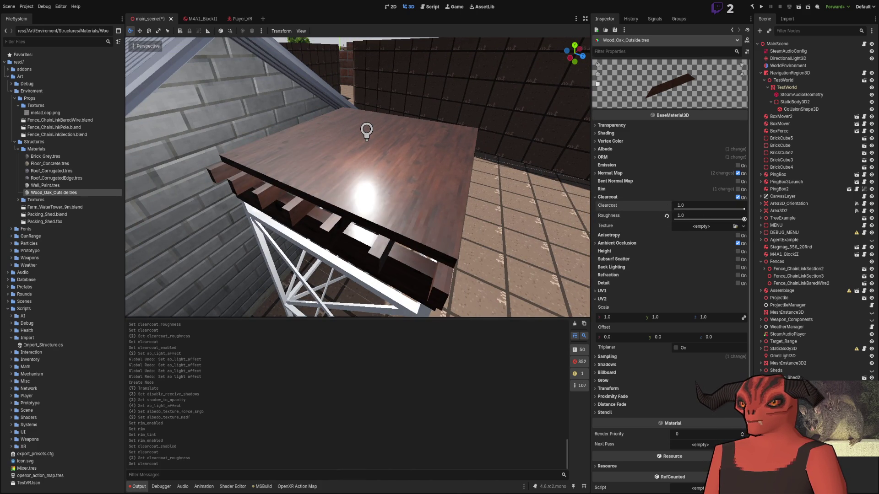
{"action": "key", "text": "w"}
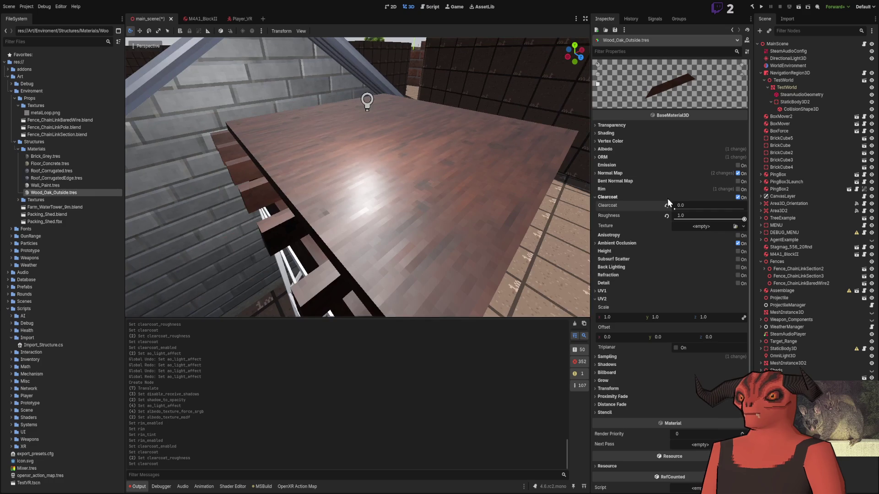
{"action": "left_click", "coordinate": [738, 197]}
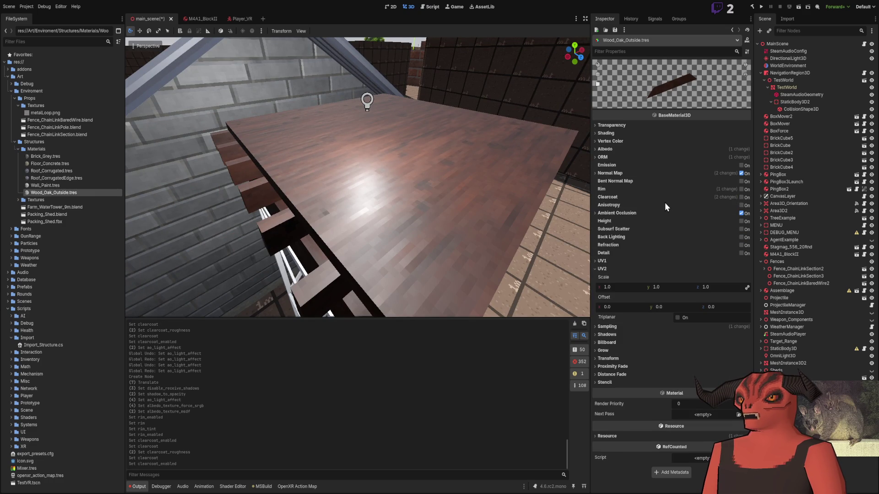
- Test anisotropy down to -1.0, reset it to default, then disable anisotropy
{"action": "left_click", "coordinate": [741, 206]}
{"action": "mouse_move", "coordinate": [708, 214]}
{"action": "left_mouse_down"}
{"action": "mouse_move", "coordinate": [687, 217]}
{"action": "mouse_move", "coordinate": [779, 213]}
{"action": "left_mouse_up"}
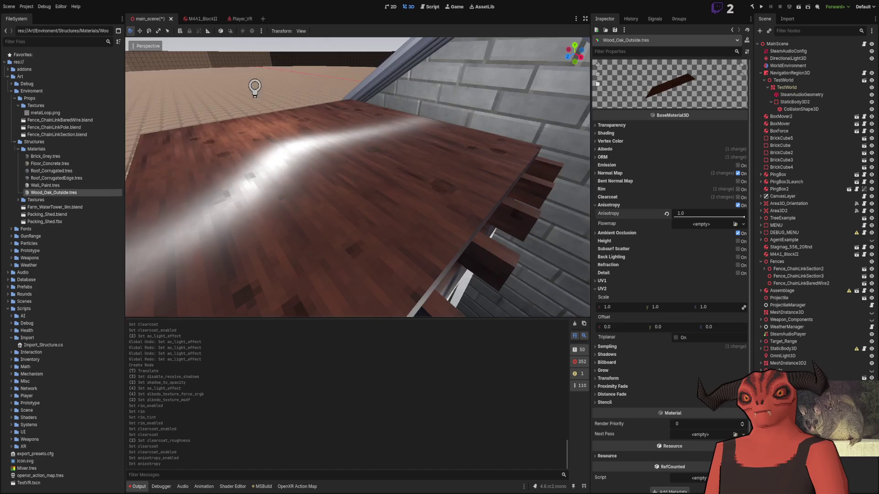
{"action": "left_click_drag", "start_coordinate": [743, 220], "coordinate": [575, 216]}
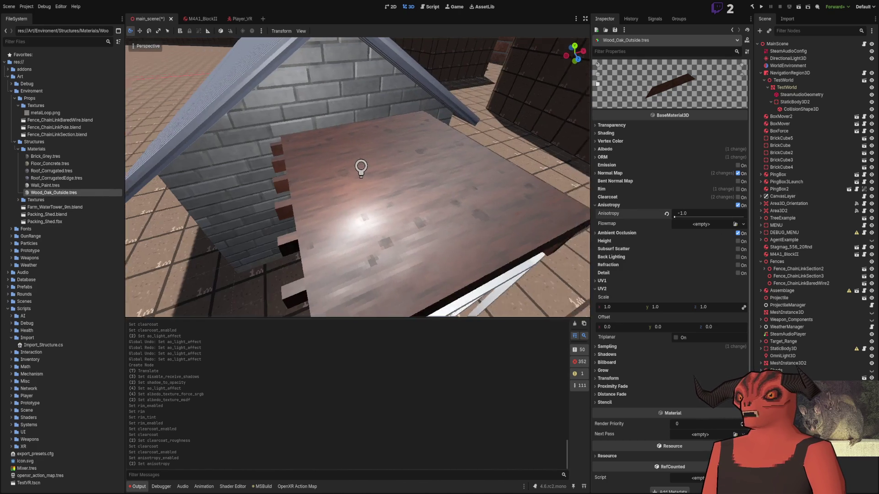
{"action": "left_click", "coordinate": [667, 214]}
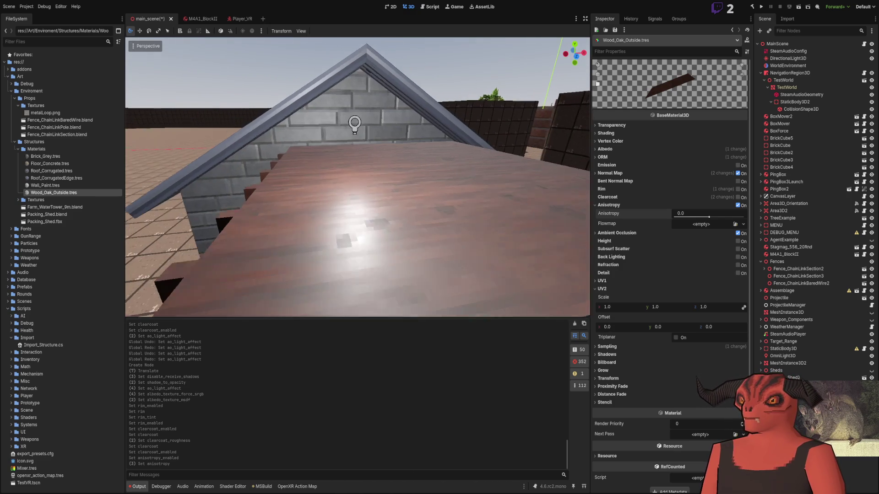
{"action": "left_click", "coordinate": [737, 206]}
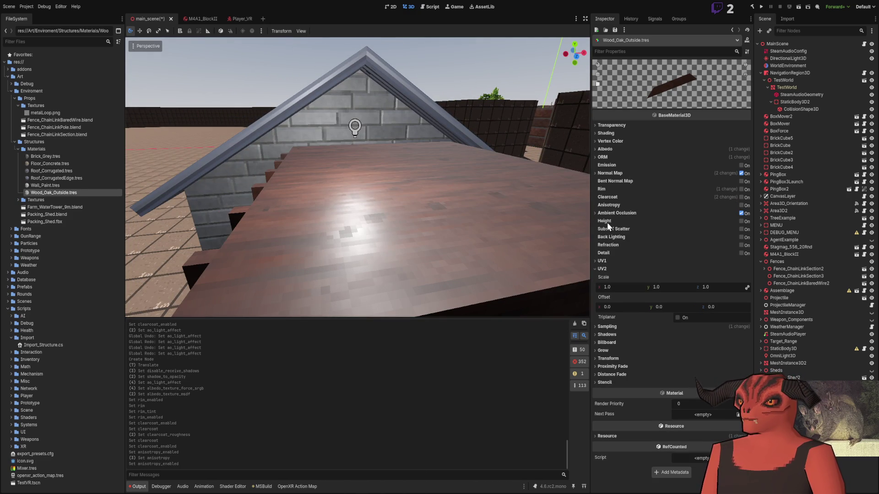
- Test refraction scales from 1.0 to -1.0 on the Gray and Green channels, then disable refraction
{"action": "left_click", "coordinate": [742, 246]}
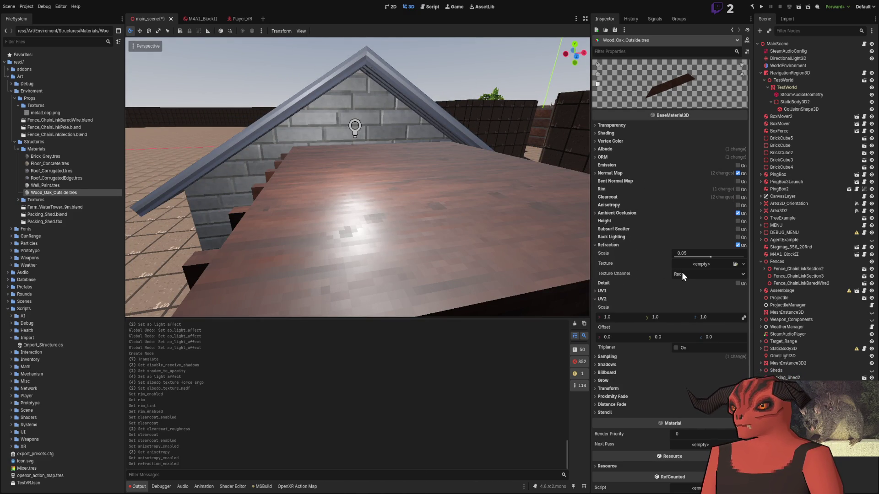
{"action": "mouse_move", "coordinate": [723, 256]}
{"action": "left_mouse_down"}
{"action": "mouse_move", "coordinate": [754, 254]}
{"action": "mouse_move", "coordinate": [741, 260]}
{"action": "left_mouse_up"}
{"action": "key", "text": "ctrl+z"}
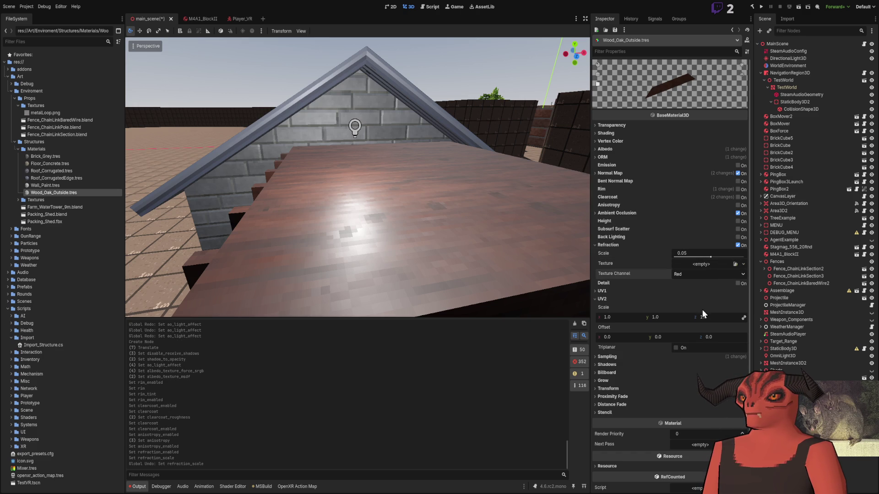
{"action": "left_click", "coordinate": [702, 316]}
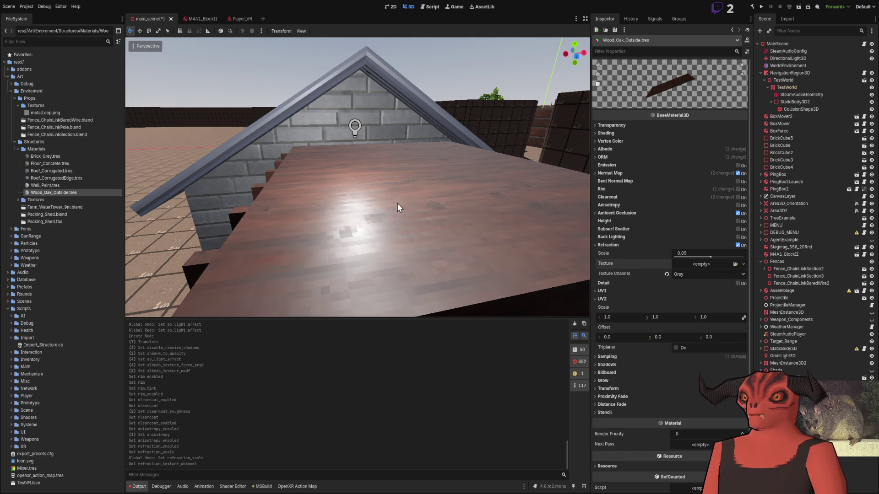
{"action": "scroll", "coordinate": [344, 182], "scroll_direction": "up", "scroll_amount": 5}
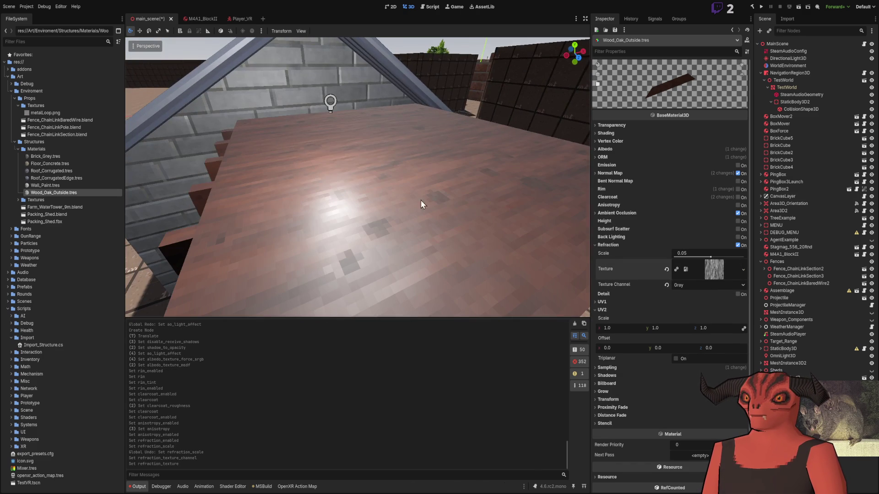
{"action": "left_click_drag", "start_coordinate": [694, 255], "coordinate": [744, 256]}
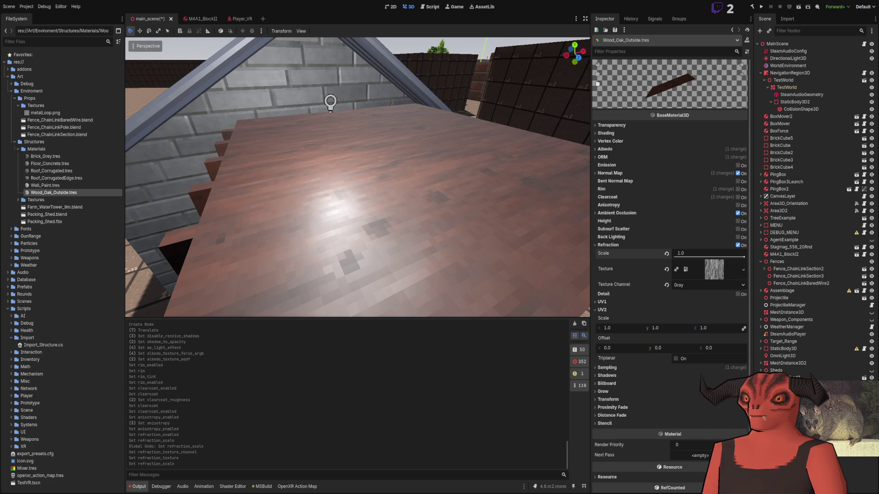
{"action": "left_click_drag", "start_coordinate": [732, 256], "coordinate": [675, 256]}
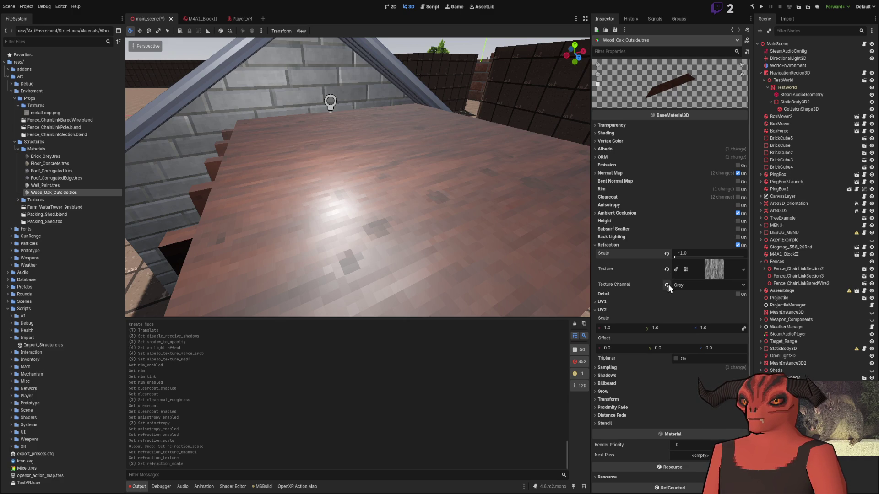
{"action": "left_click", "coordinate": [697, 285]}
{"action": "left_click", "coordinate": [699, 293]}
{"action": "left_click_drag", "start_coordinate": [702, 258], "coordinate": [744, 257]}
{"action": "left_click", "coordinate": [738, 245]}
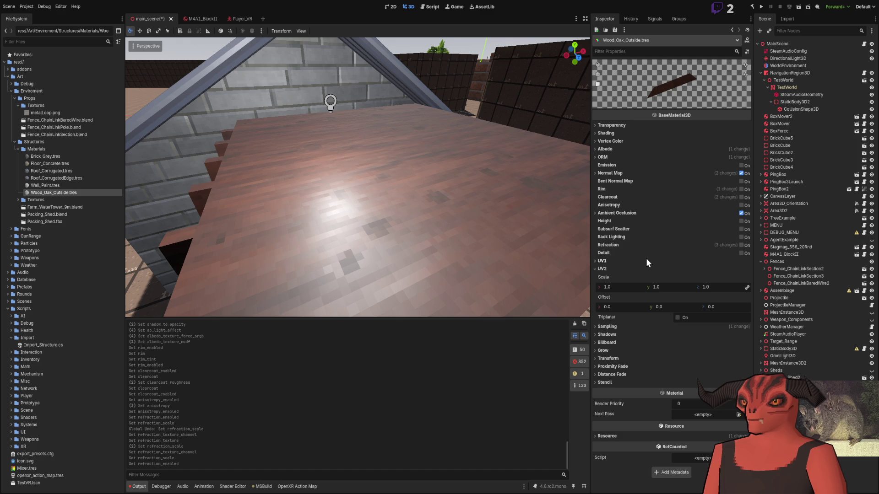
- Enable Detail with Multiply blend and a wood Detail Albedo texture, then switch Detail off
{"action": "left_click", "coordinate": [746, 251]}
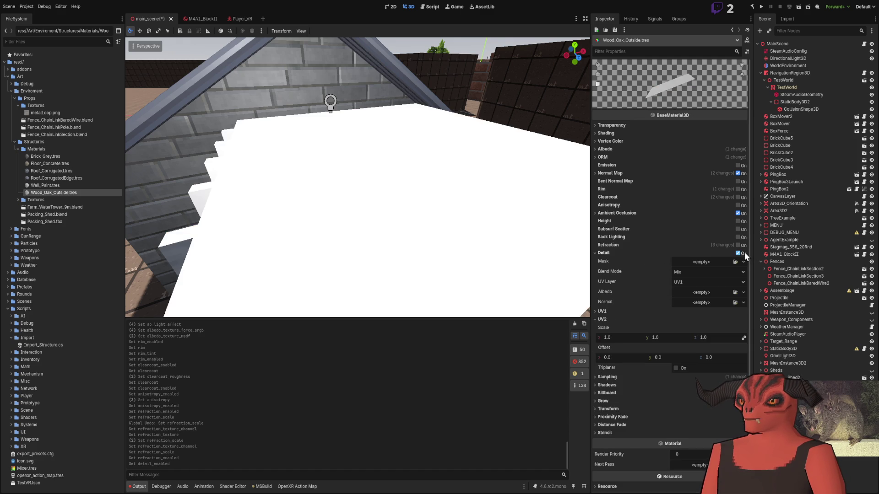
{"action": "left_click", "coordinate": [744, 251]}
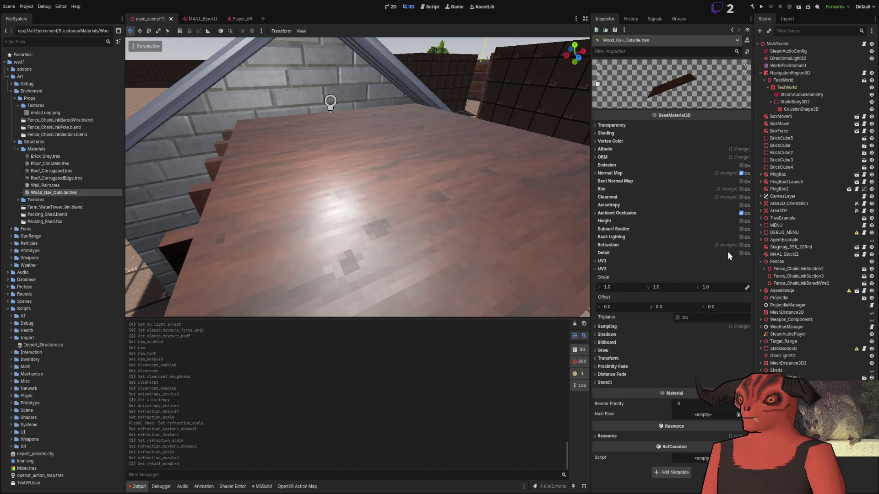
{"action": "left_click", "coordinate": [743, 254]}
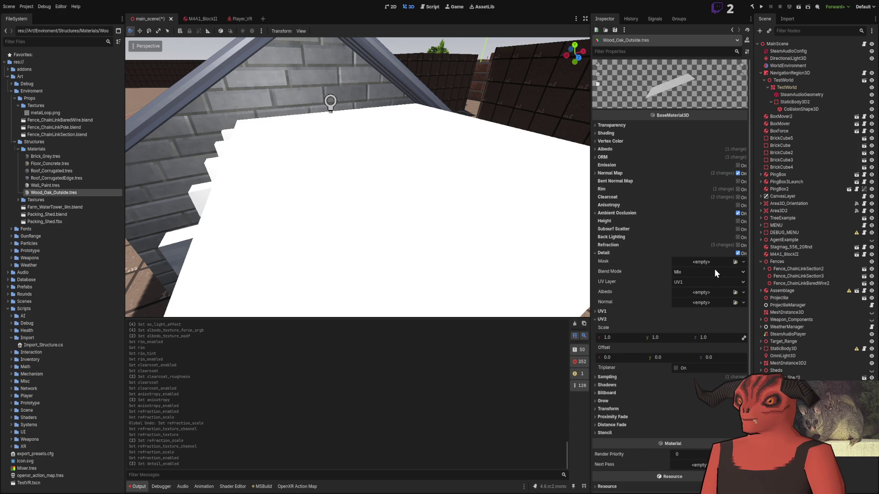
{"action": "left_click", "coordinate": [691, 272]}
{"action": "left_click", "coordinate": [690, 298]}
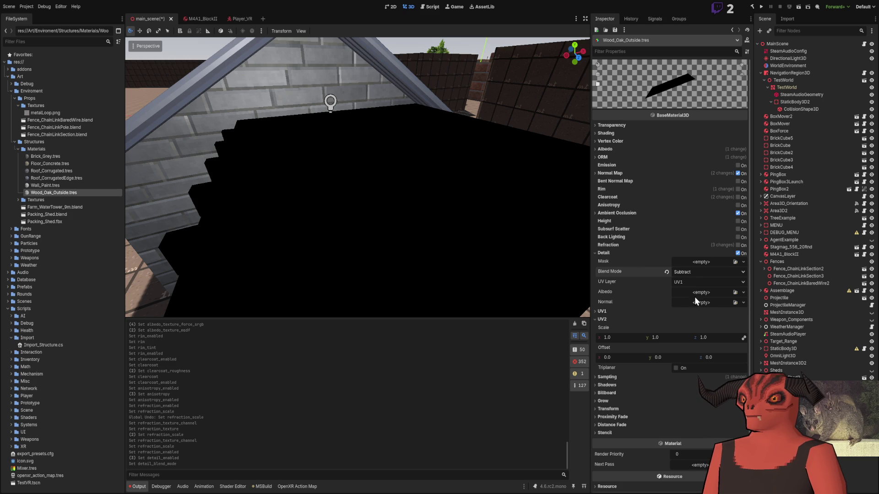
{"action": "left_click", "coordinate": [691, 271]}
{"action": "left_click", "coordinate": [692, 282]}
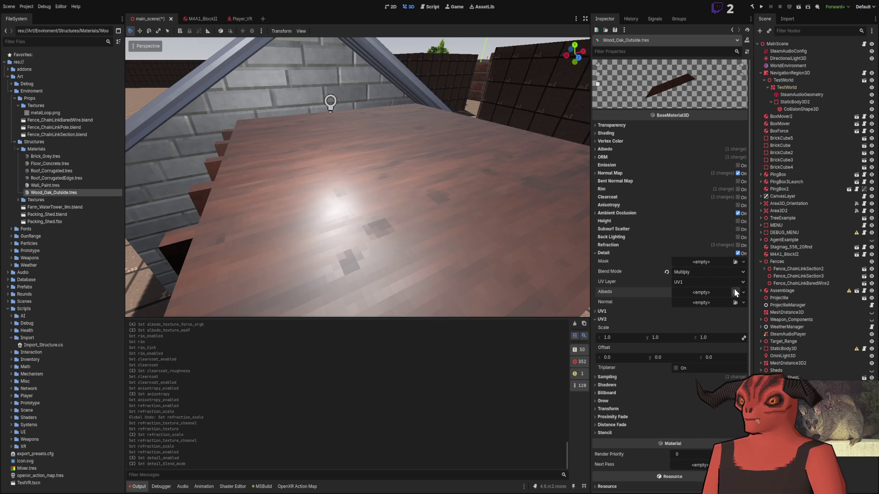
{"action": "mouse_move", "coordinate": [442, 248]}
{"action": "left_mouse_down"}
{"action": "mouse_move", "coordinate": [389, 206]}
{"action": "mouse_move", "coordinate": [527, 240]}
{"action": "left_mouse_up"}
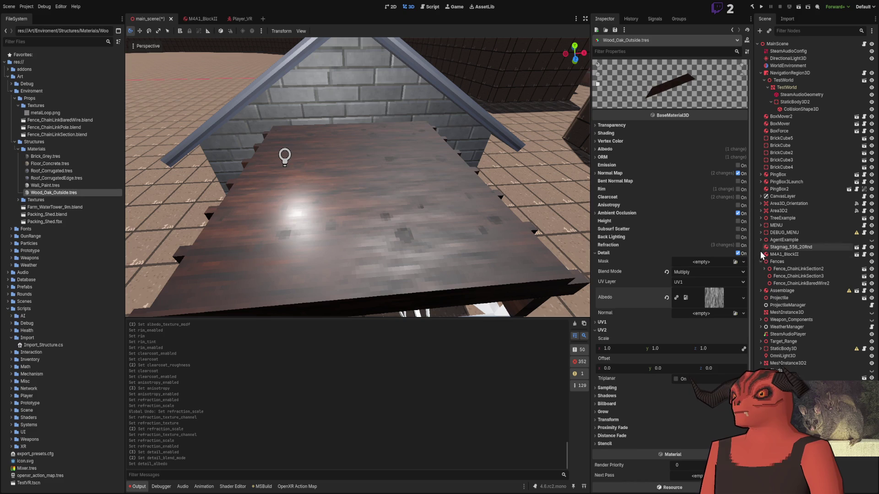
{"action": "left_click", "coordinate": [738, 253]}
{"action": "mouse_move", "coordinate": [357, 183]}
{"action": "left_mouse_down"}
{"action": "mouse_move", "coordinate": [330, 174]}
{"action": "mouse_move", "coordinate": [394, 202]}
{"action": "left_mouse_up"}
- Inspect the ORM texture's channels and apply brightening Levels to the Red channel
{"action": "key", "text": "alt+Tab"}
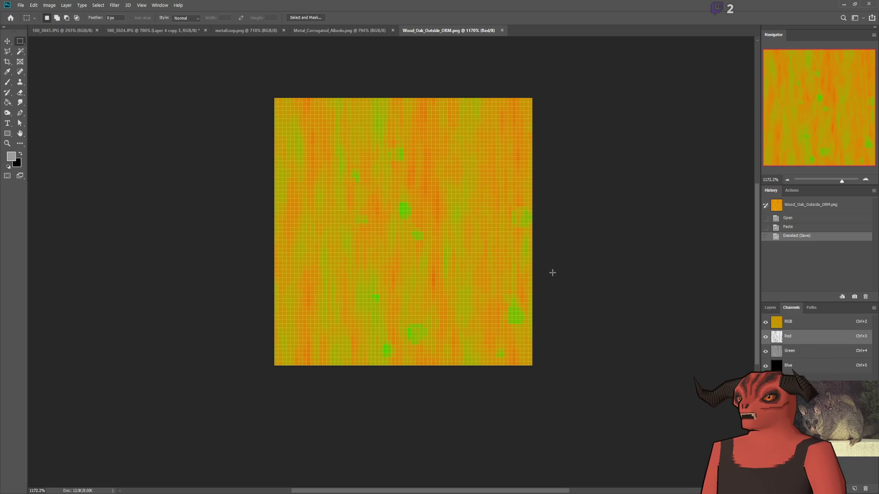
{"action": "left_click", "coordinate": [788, 351]}
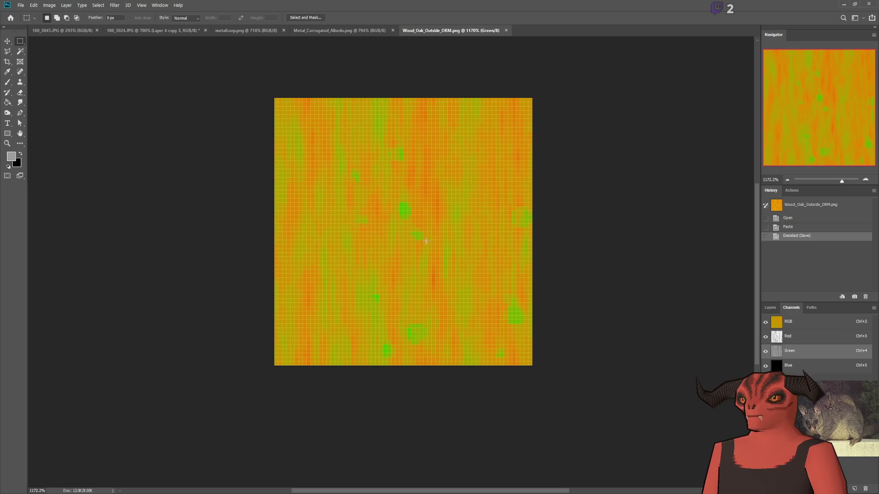
{"action": "left_click", "coordinate": [803, 335]}
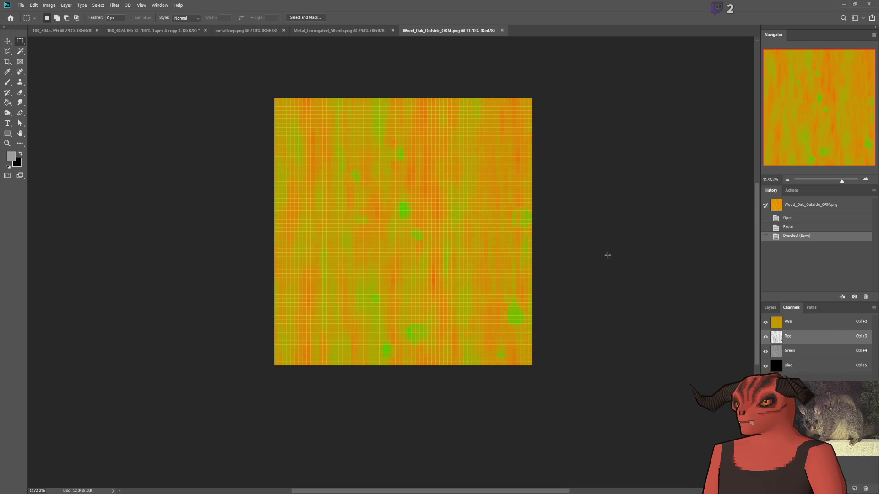
{"action": "left_click", "coordinate": [777, 336]}
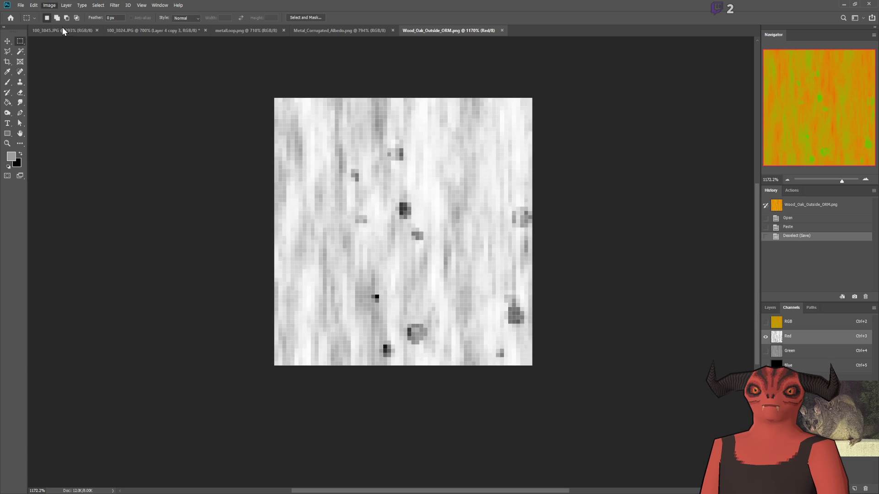
{"action": "key", "text": "i"}
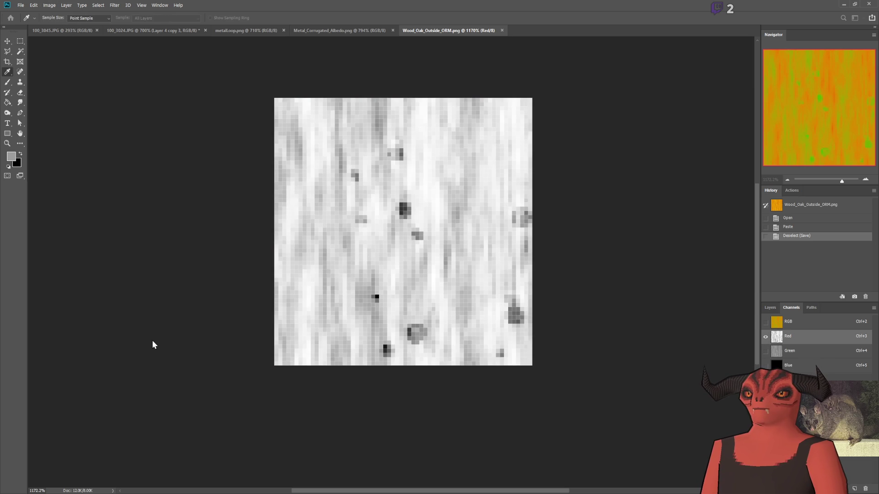
{"action": "key", "text": "ctrl+4"}
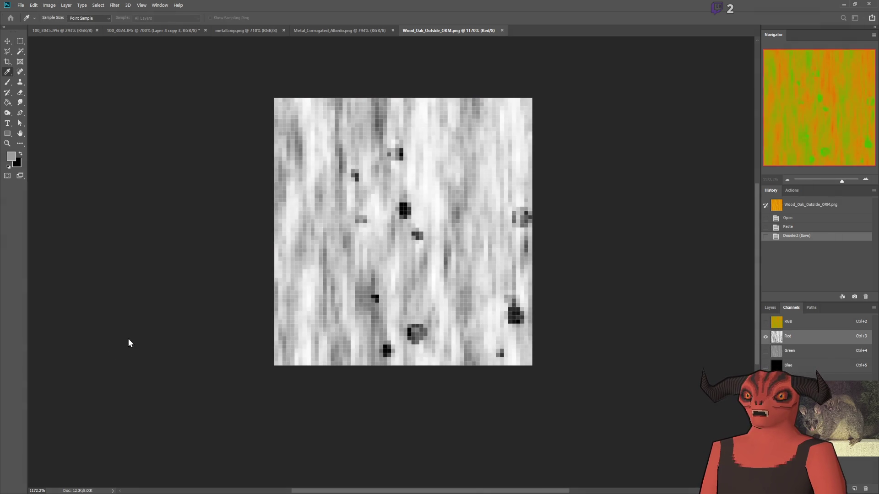
{"action": "key", "text": "ctrl+3"}
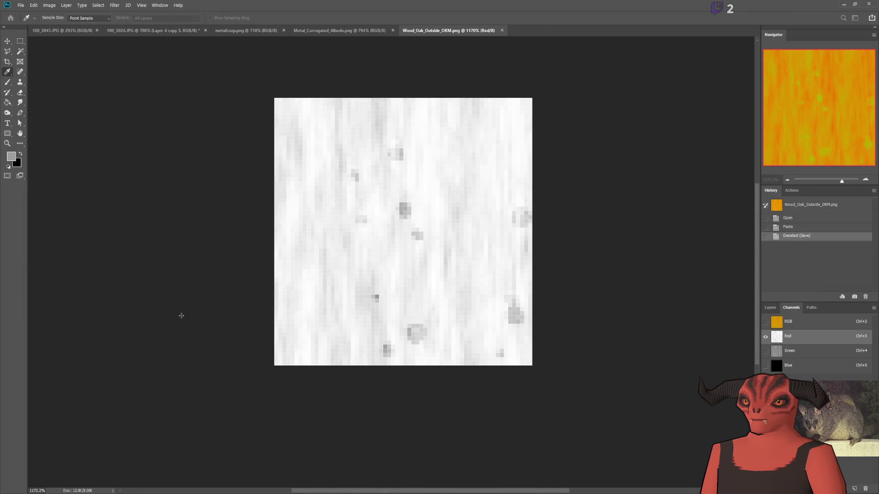
{"action": "key", "text": "Return"}
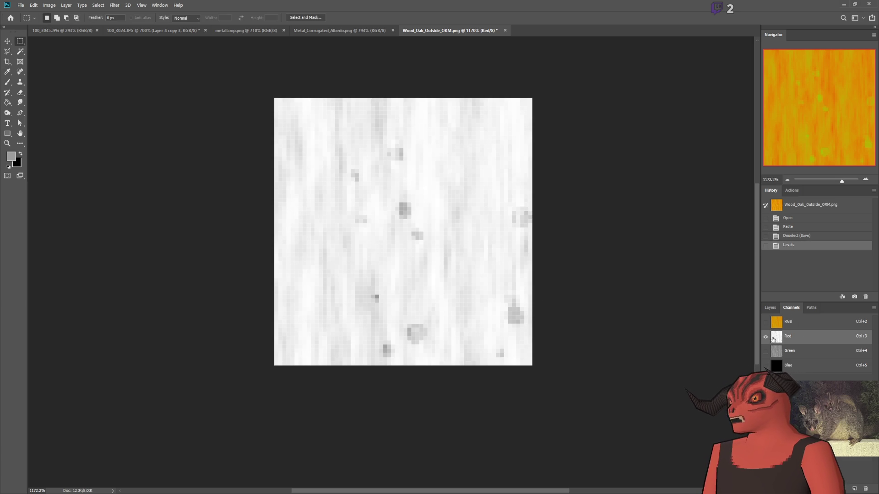
- View the Green channel, save Wood_Oak_Outside_ORM.png, and return to Godot
{"action": "left_click", "coordinate": [766, 351]}
{"action": "left_click", "coordinate": [779, 351]}
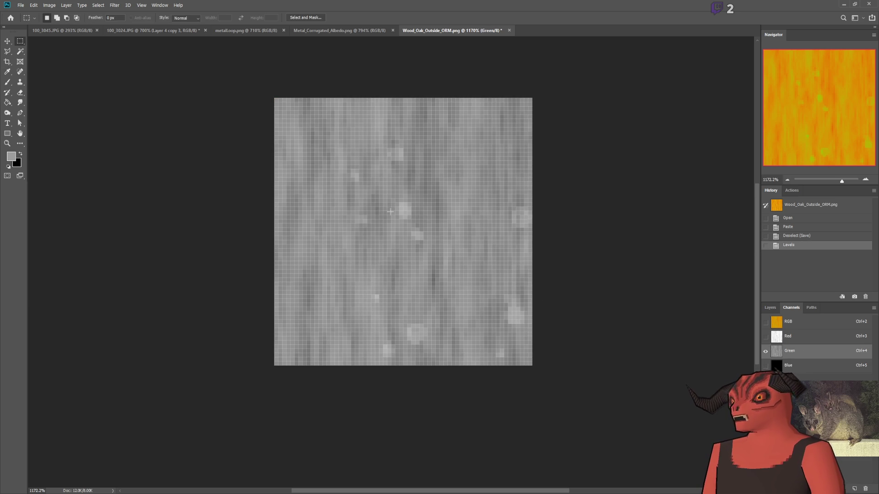
{"action": "key", "text": "i"}
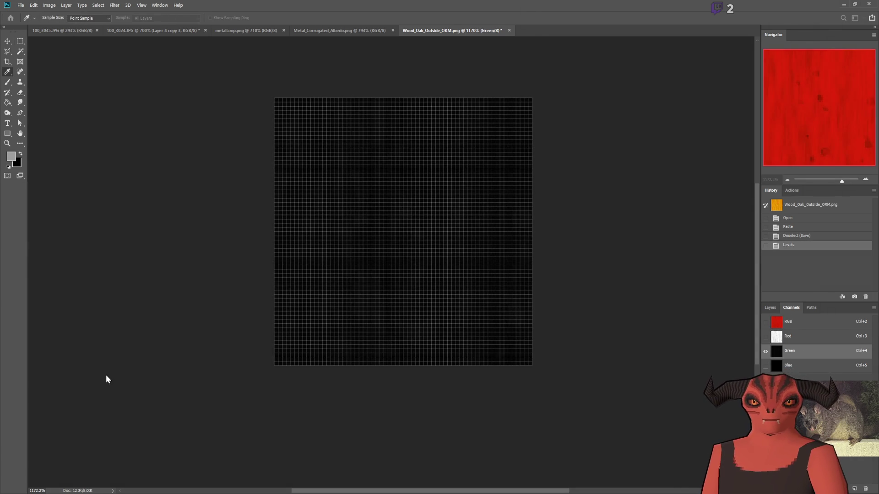
{"action": "key", "text": "ctrl+s"}
{"action": "key", "text": "m"}
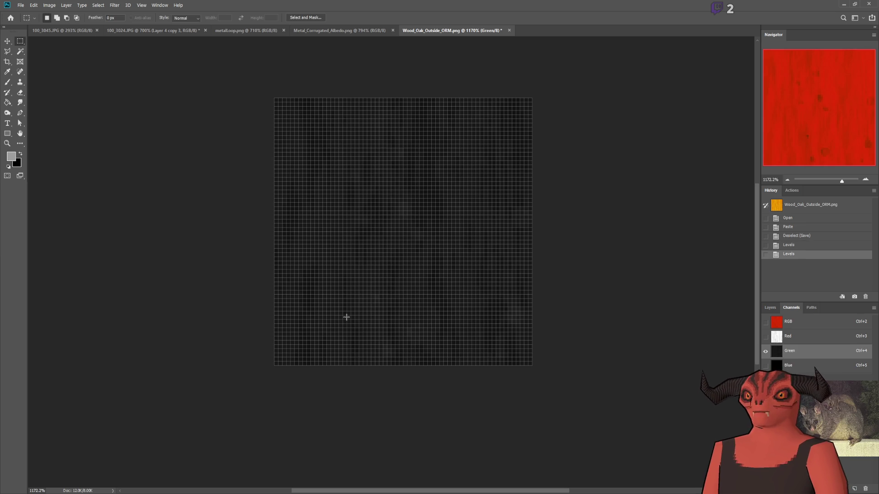
{"action": "left_click", "coordinate": [170, 488]}
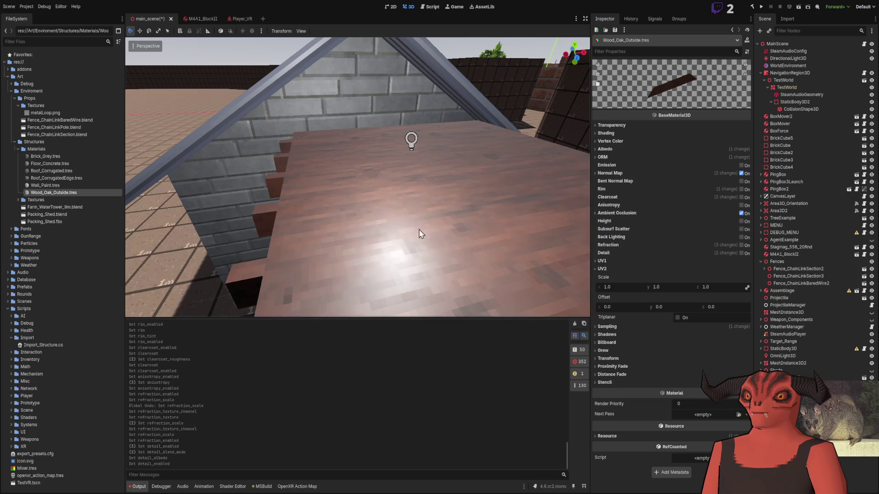
- Reapply the saved Levels brightening to the ORM Green channel and view the oak floor in Godot
{"action": "key", "text": "w"}
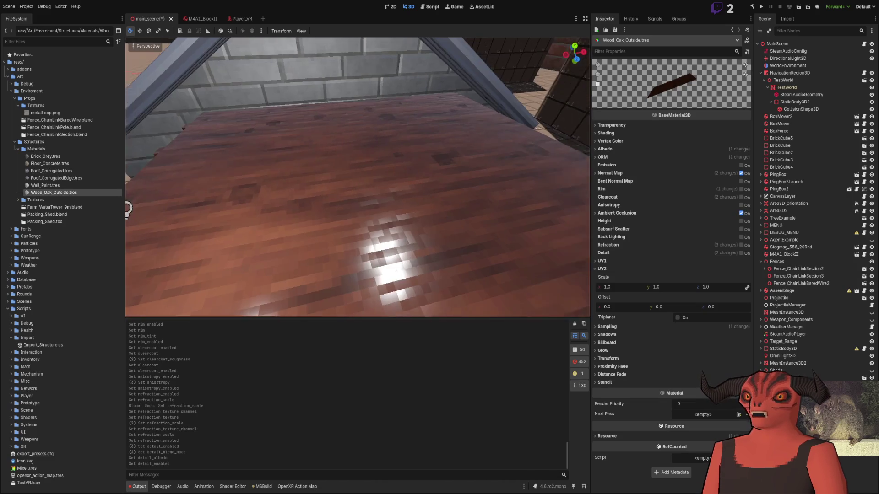
{"action": "left_click", "coordinate": [98, 483]}
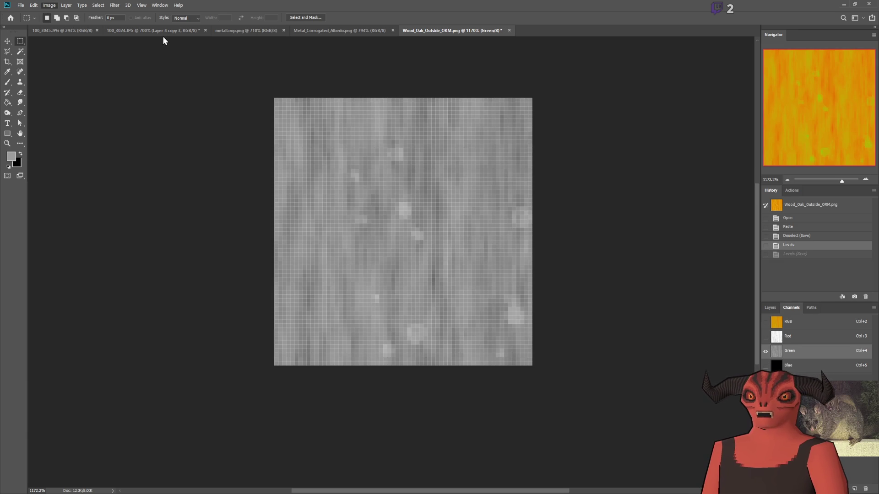
{"action": "key", "text": "i"}
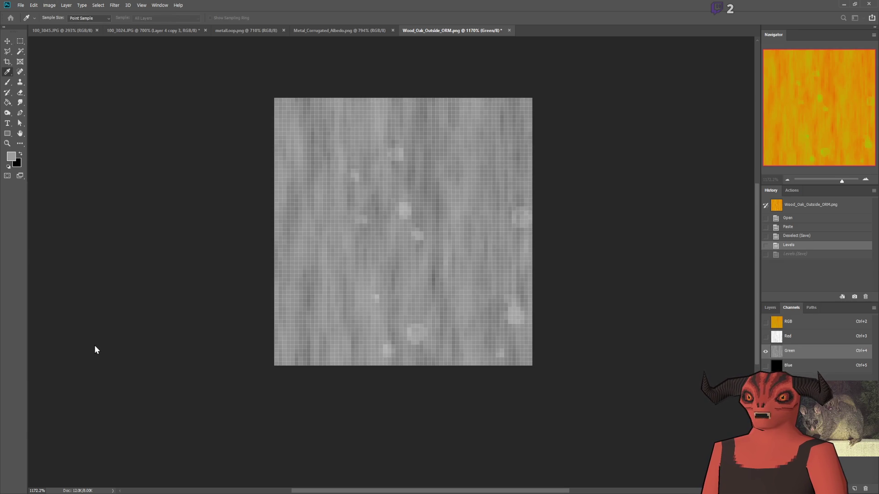
{"action": "key", "text": "m"}
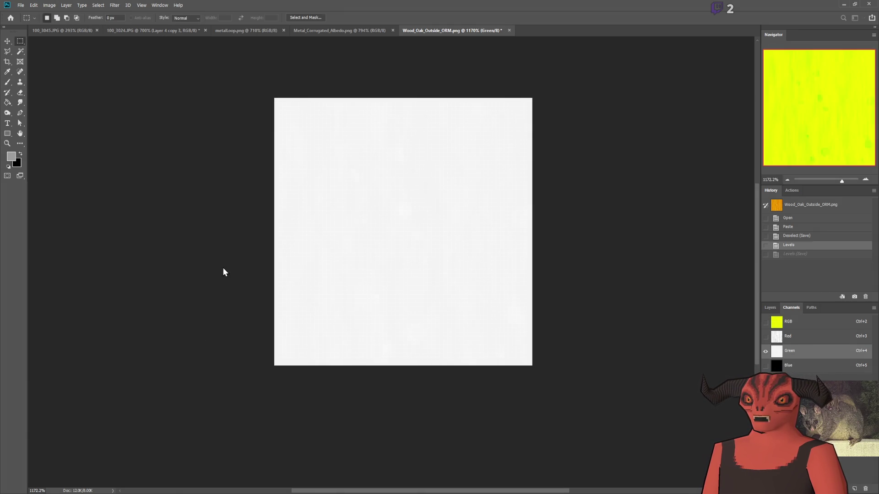
{"action": "key", "text": "ctrl+shift+z"}
{"action": "key", "text": "alt+Tab"}
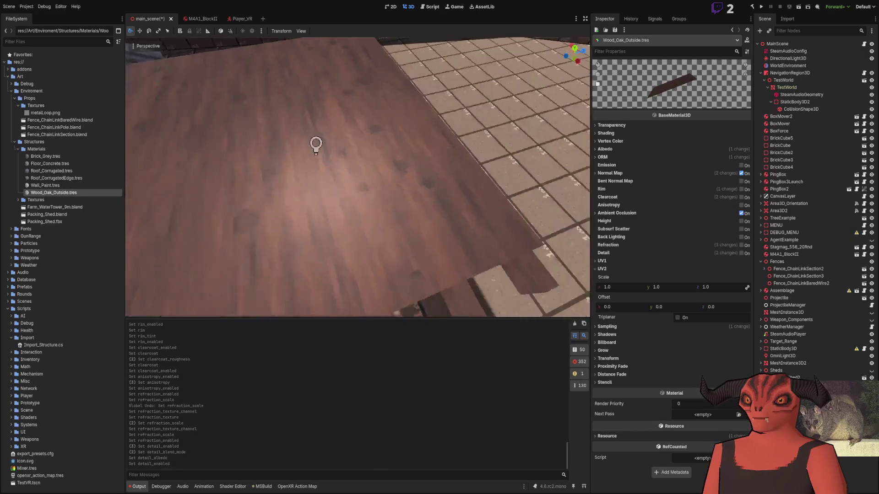
{"action": "left_click_drag", "start_coordinate": [340, 200], "coordinate": [340, 200]}
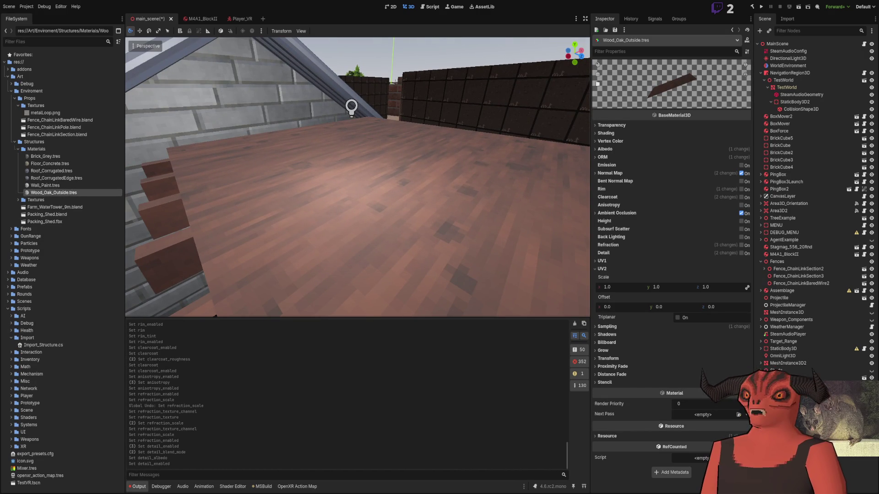
- Fill the ORM texture's Blue channel with grey and fly across the oak floor in Godot
{"action": "key", "text": "alt+Tab"}
{"action": "key", "text": "g"}
{"action": "left_click", "coordinate": [229, 385]}
{"action": "key", "text": "alt+Tab"}
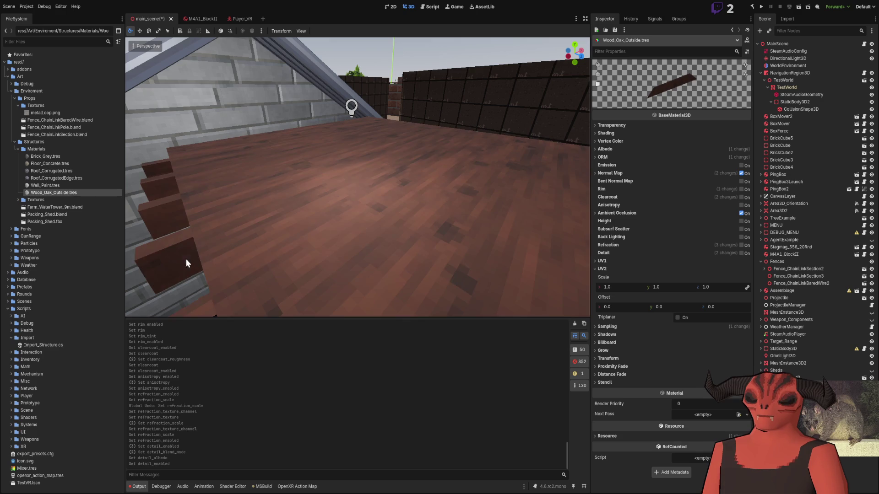
{"action": "key", "text": "s"}
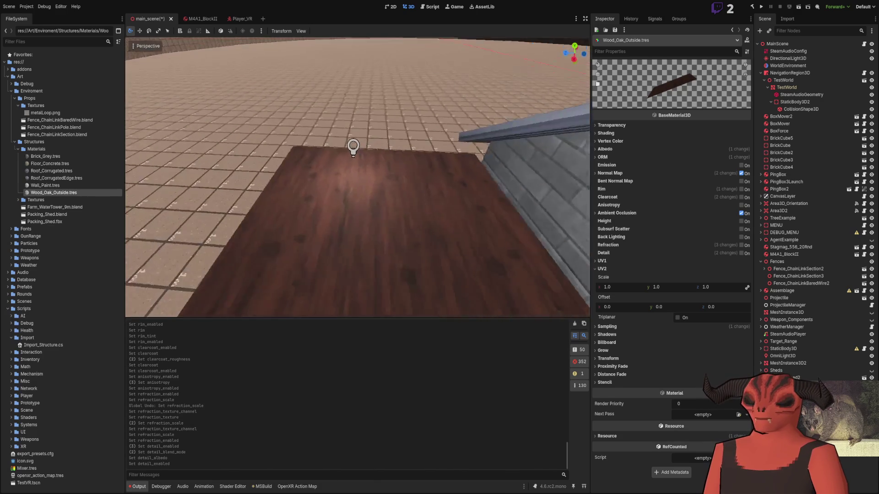
{"action": "key", "text": "w"}
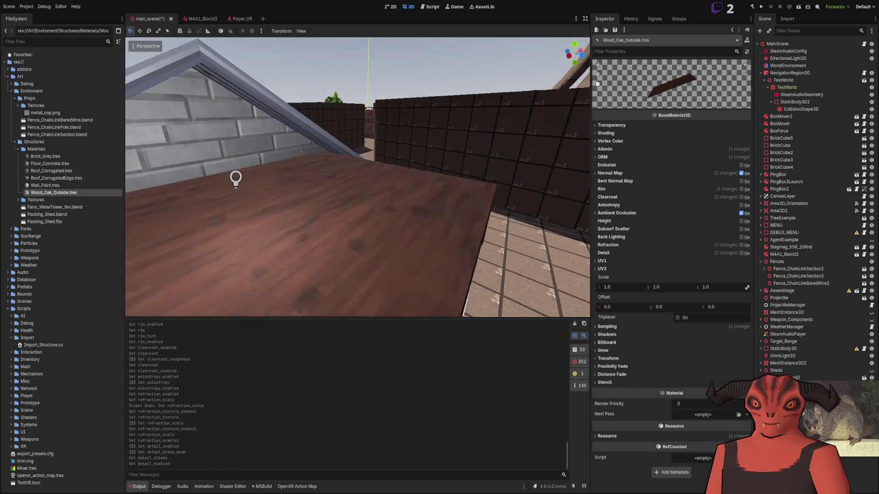
{"action": "key", "text": "alt+Tab"}
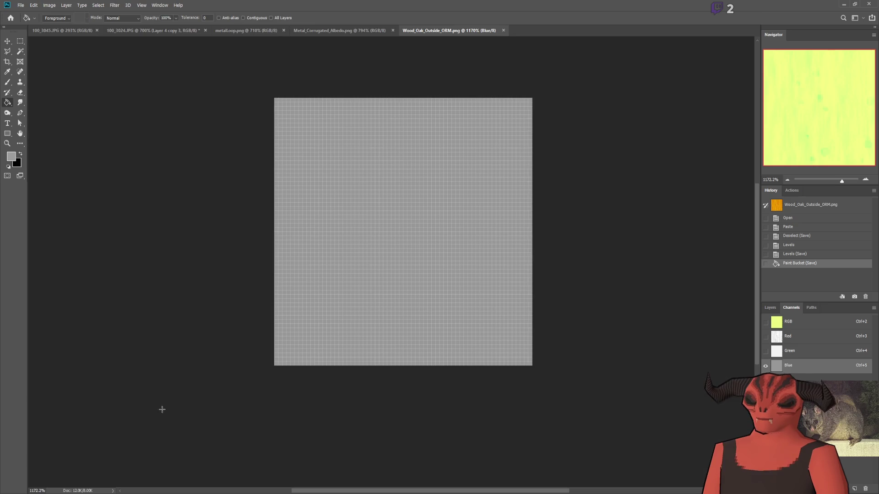
- Fill the ORM texture's Blue channel with white
{"action": "left_click", "coordinate": [9, 167]}
{"action": "left_click", "coordinate": [20, 154]}
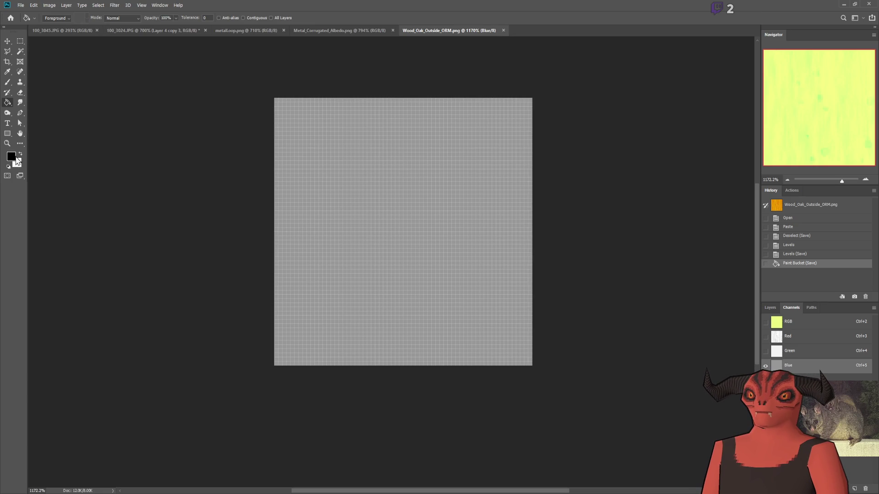
{"action": "left_click", "coordinate": [371, 197]}
{"action": "key", "text": "alt+Tab"}
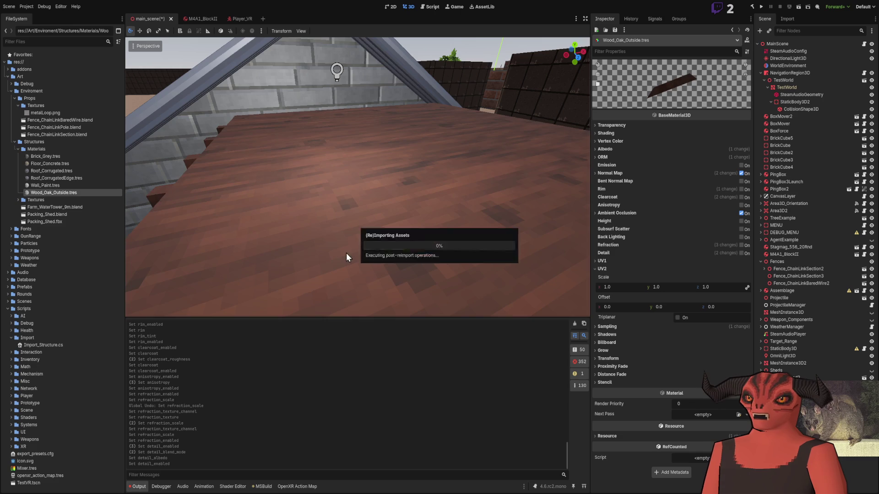
- Orbit around the reimported oak tabletop in Godot, then undo the white Blue-channel fill
{"action": "key", "text": "s"}
{"action": "key", "text": "w"}
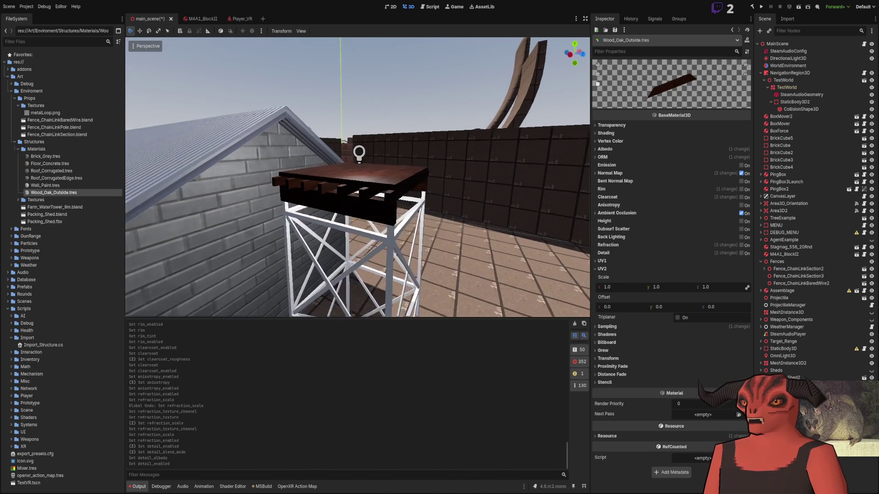
{"action": "key", "text": "w"}
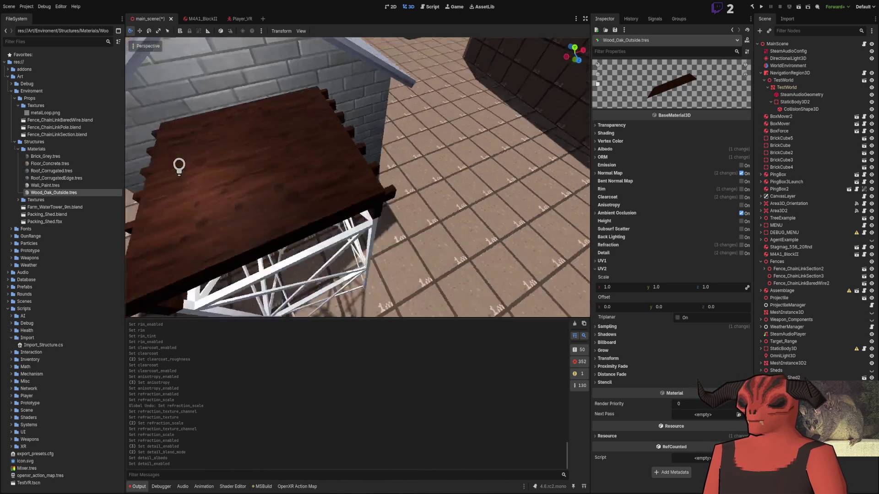
{"action": "key", "text": "w"}
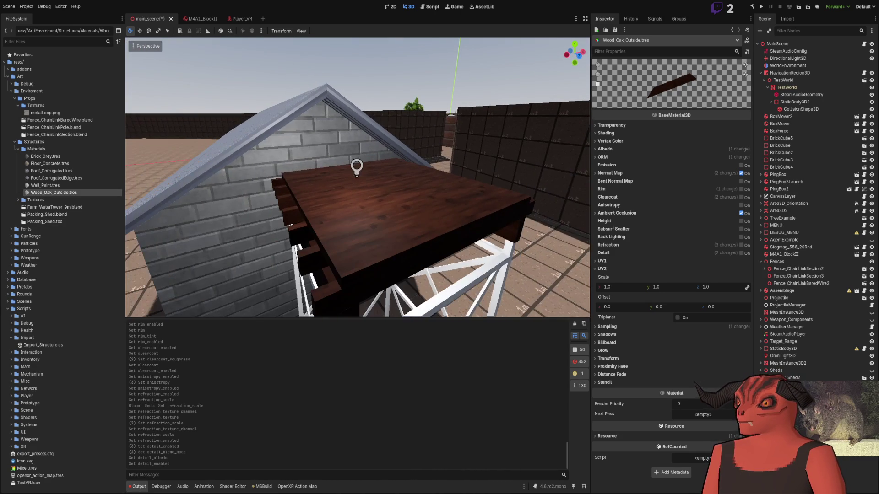
{"action": "key", "text": "alt+Tab"}
{"action": "key", "text": "ctrl+alt+z"}
{"action": "key", "text": "ctrl+alt+z"}
{"action": "key", "text": "ctrl+alt+z"}
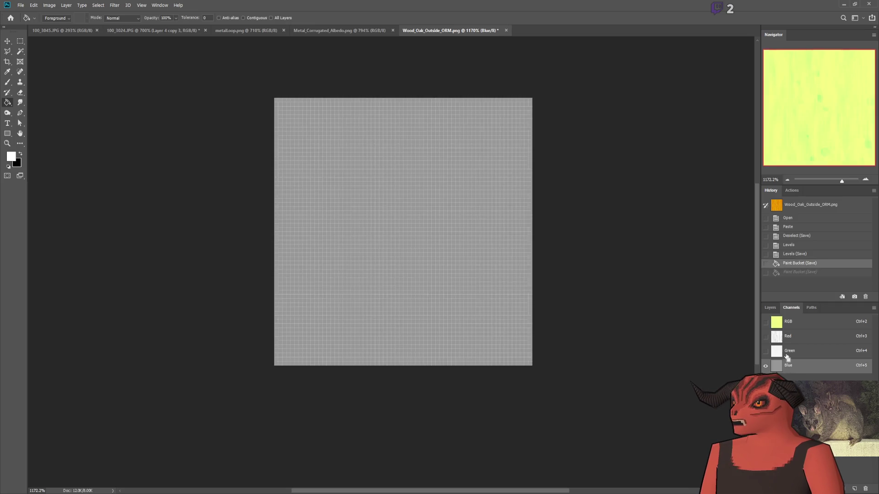
- Step history back to a single Levels pass and fill the ORM Blue channel white
{"action": "key", "text": "ctrl+shift+z"}
{"action": "key", "text": "ctrl+shift+z"}
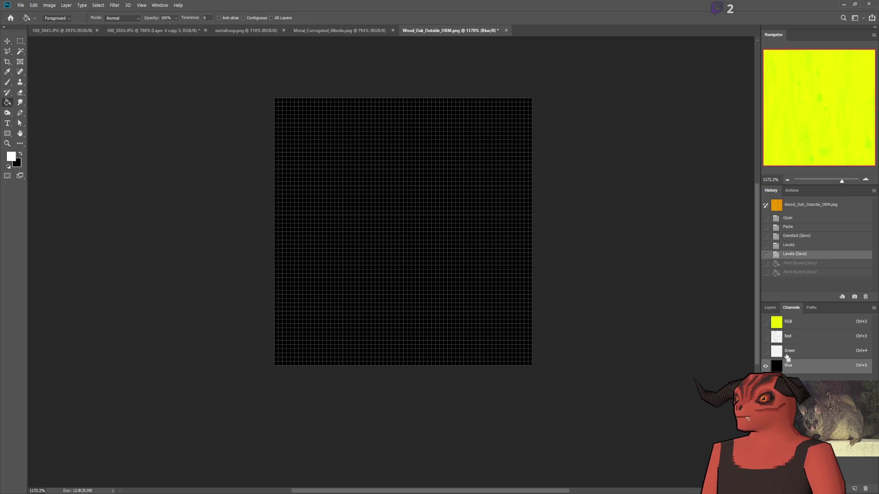
{"action": "key", "text": "ctrl+z"}
{"action": "key", "text": "ctrl+shift+z"}
{"action": "key", "text": "ctrl+z"}
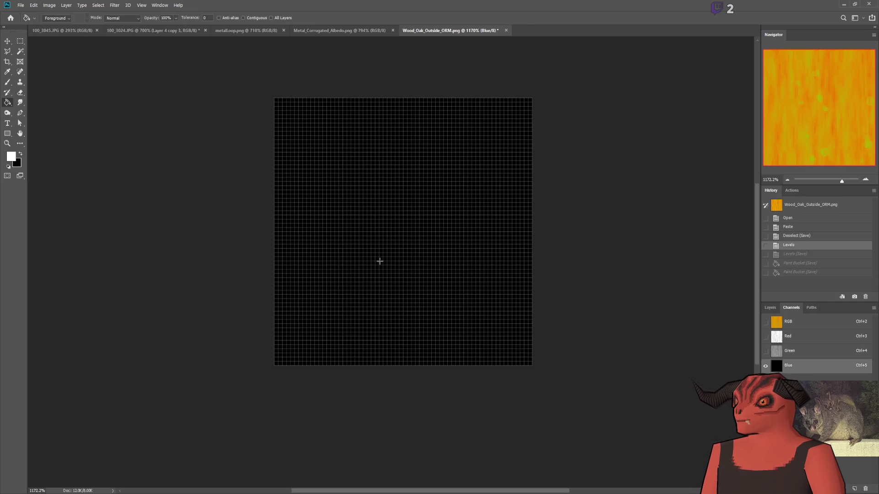
{"action": "left_click", "coordinate": [463, 290]}
- Check the updated wood in Godot, then bring up Wood_Oak_Outside_Albedo.png
{"action": "key", "text": "alt+Tab"}
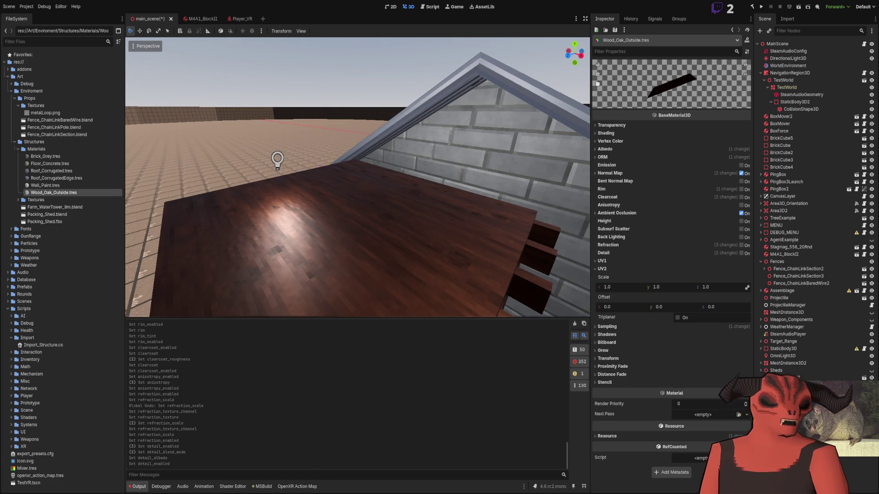
{"action": "key", "text": "alt+Tab"}
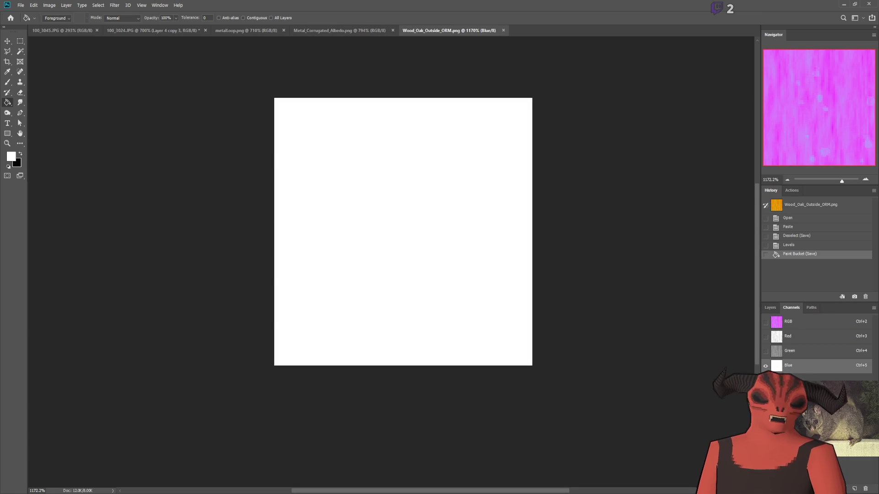
{"action": "key", "text": "alt+Tab"}
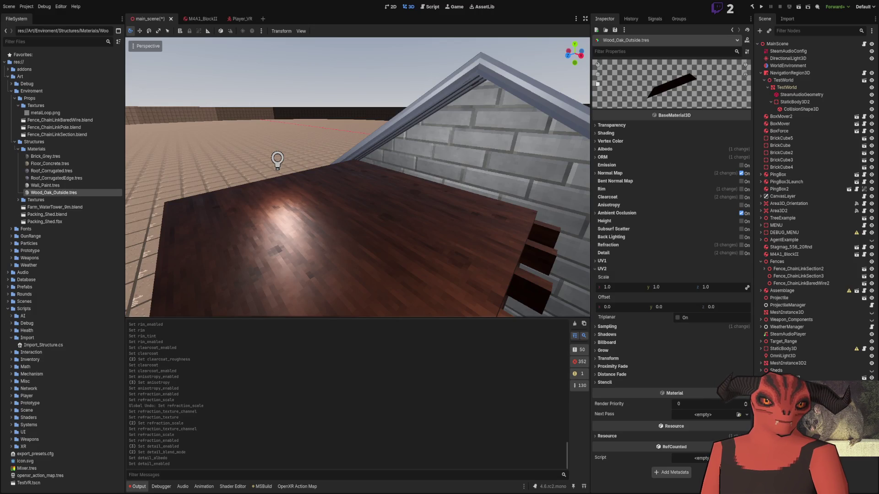
{"action": "key", "text": "alt+Tab"}
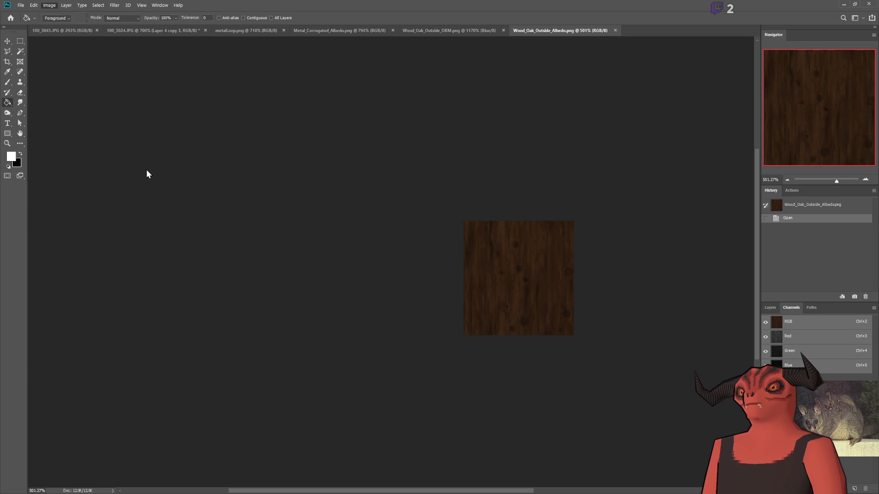
{"action": "key", "text": "ctrl+z"}
- Brighten and save the oak albedo texture, then view the wooden platform in Godot
{"action": "scroll", "coordinate": [450, 229], "scroll_direction": "up", "scroll_amount": 2}
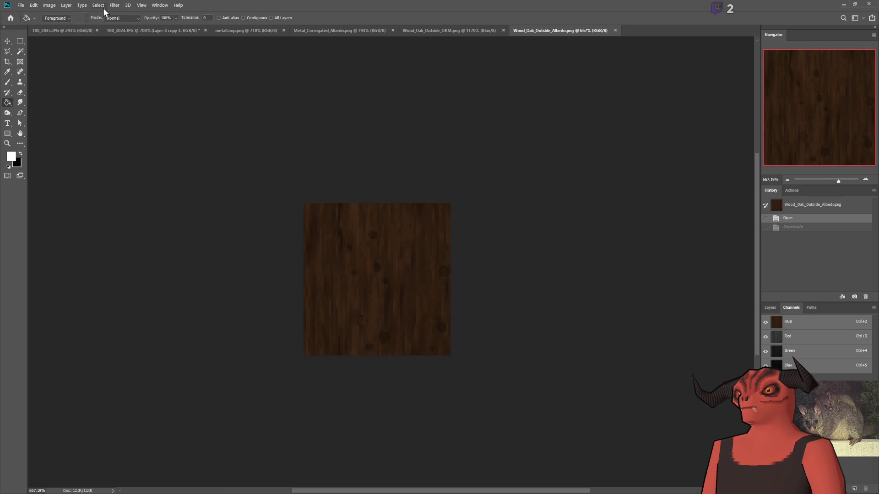
{"action": "key", "text": "i"}
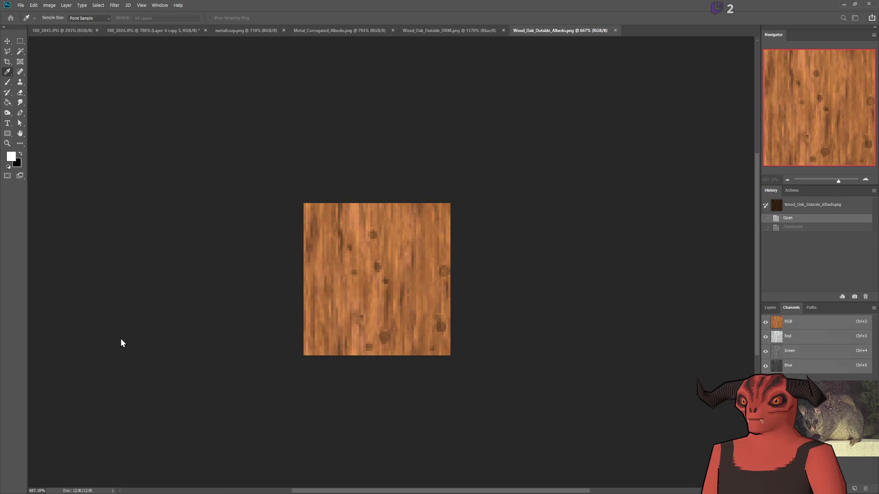
{"action": "key", "text": "g"}
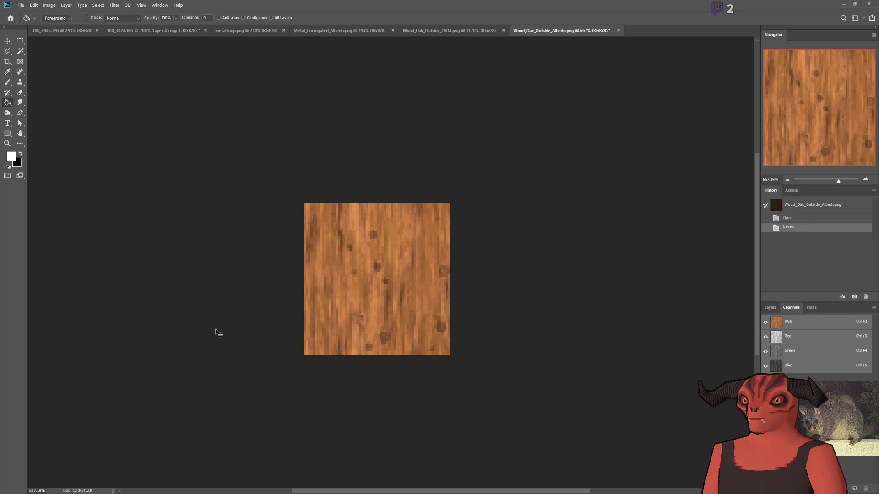
{"action": "key", "text": "alt+Tab"}
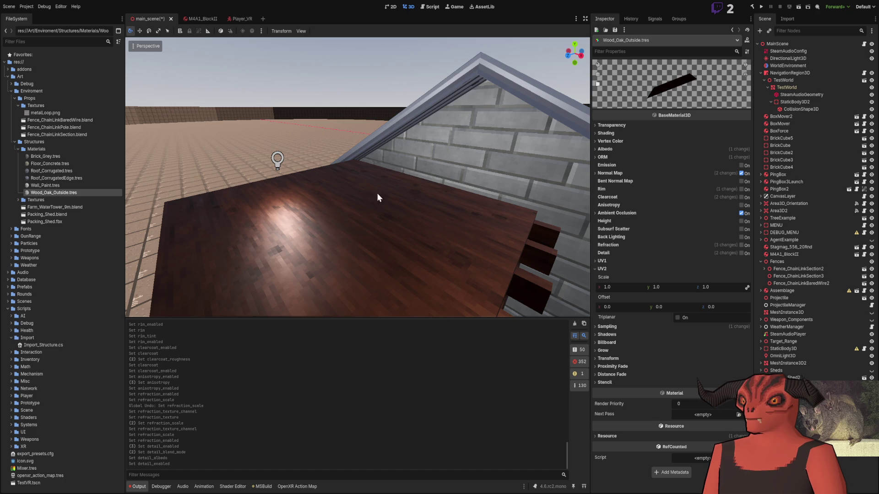
{"action": "right_click", "coordinate": [389, 193]}
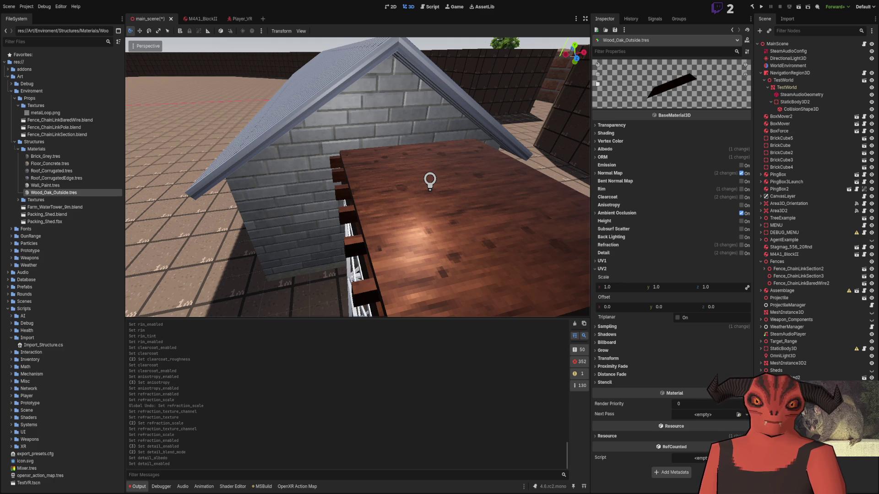
{"action": "mouse_move", "coordinate": [357, 177]}
{"action": "left_mouse_down"}
{"action": "mouse_move", "coordinate": [316, 188]}
{"action": "mouse_move", "coordinate": [330, 174]}
{"action": "left_mouse_up"}
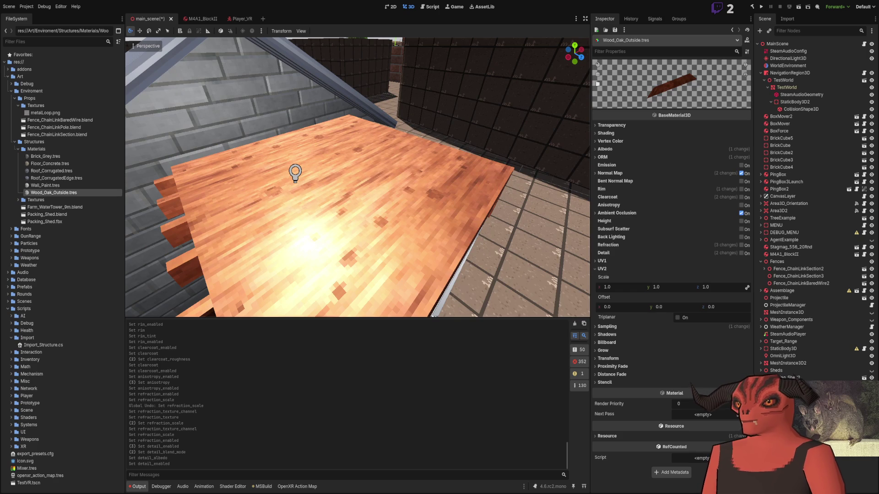
- Undo the albedo brightening, close that document, and undo the albedo placed into the ORM
{"action": "key", "text": "alt+Tab"}
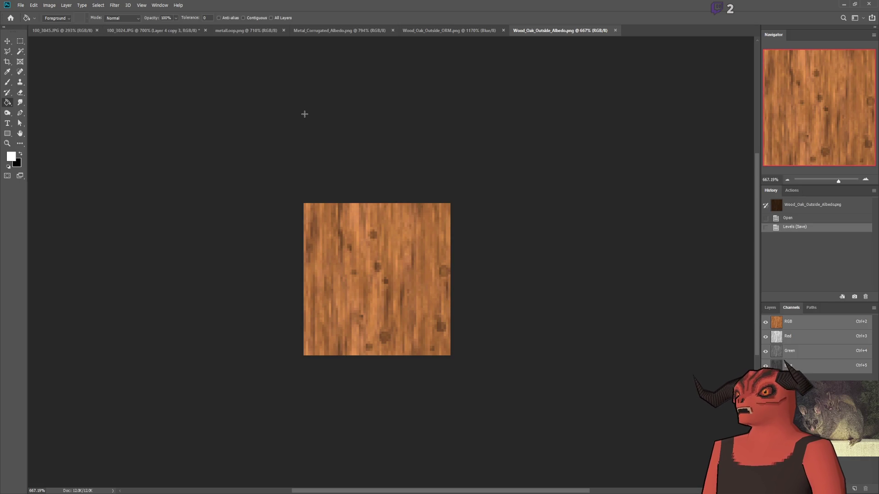
{"action": "key", "text": "ctrl+z"}
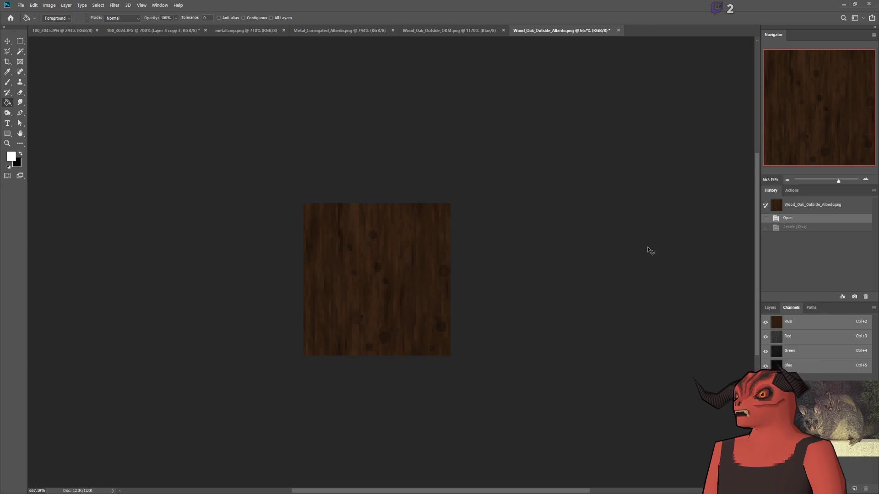
{"action": "left_click", "coordinate": [615, 30]}
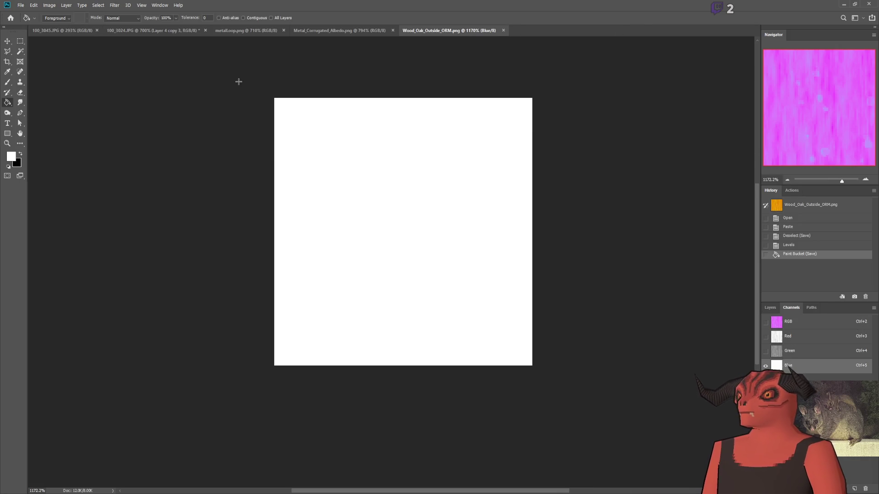
{"action": "key", "text": "alt+Tab"}
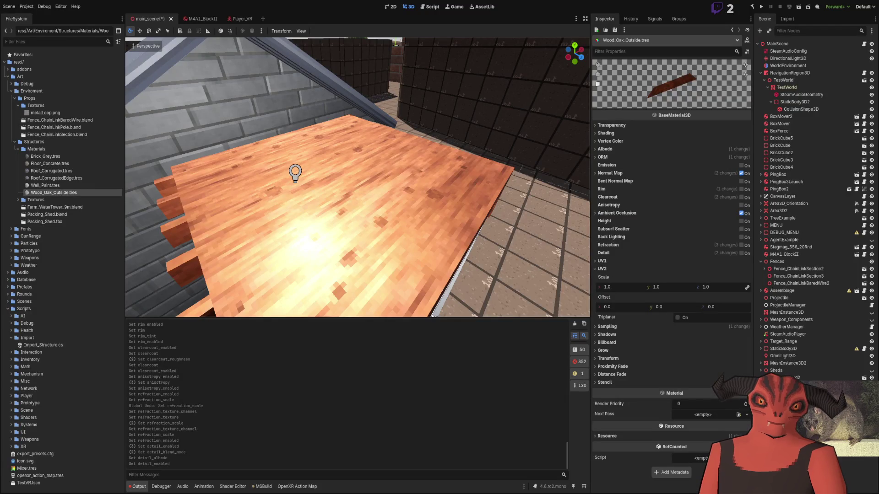
{"action": "key", "text": "alt+Tab"}
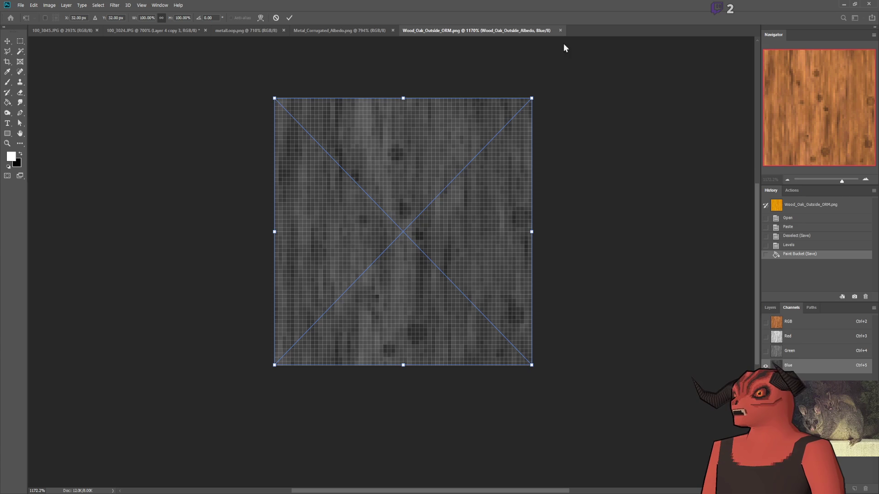
{"action": "key", "text": "Return"}
{"action": "key", "text": "ctrl+z"}
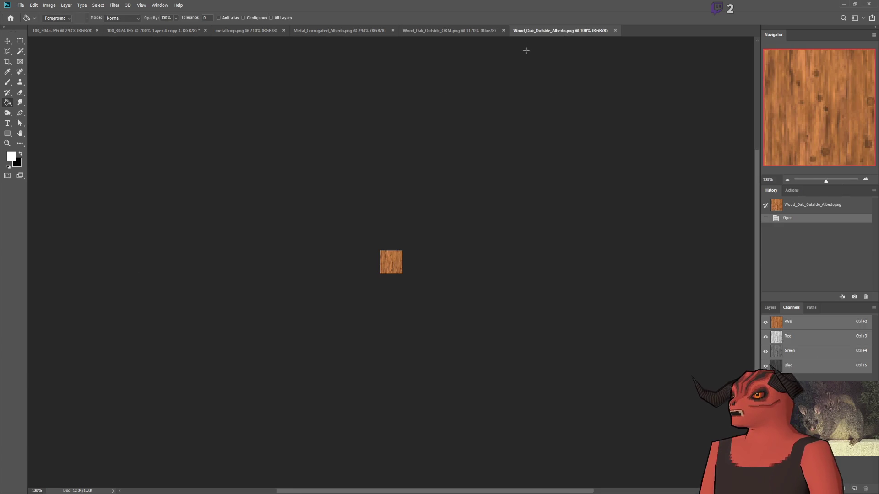
- Apply a Levels brightening to the albedo texture, save it, and check the wood in Godot
{"action": "scroll", "coordinate": [257, 252], "scroll_direction": "up", "scroll_amount": 5}
{"action": "scroll", "coordinate": [207, 199], "scroll_direction": "down", "scroll_amount": 3}
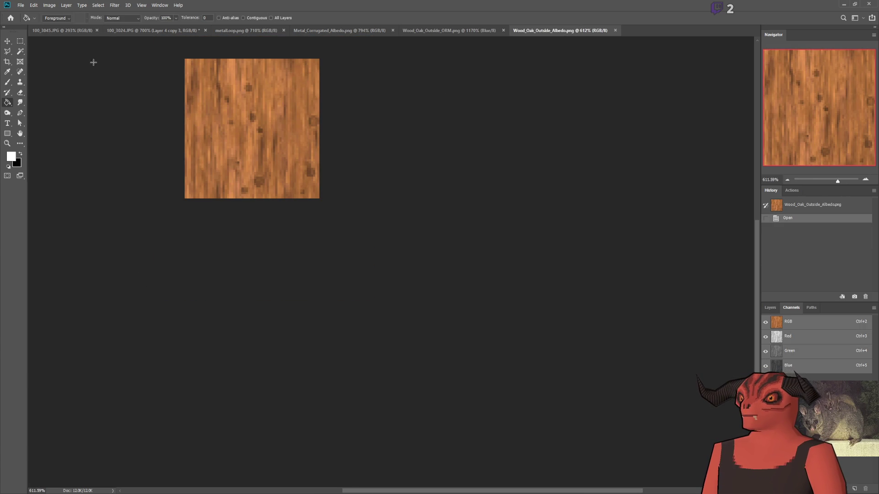
{"action": "key", "text": "i"}
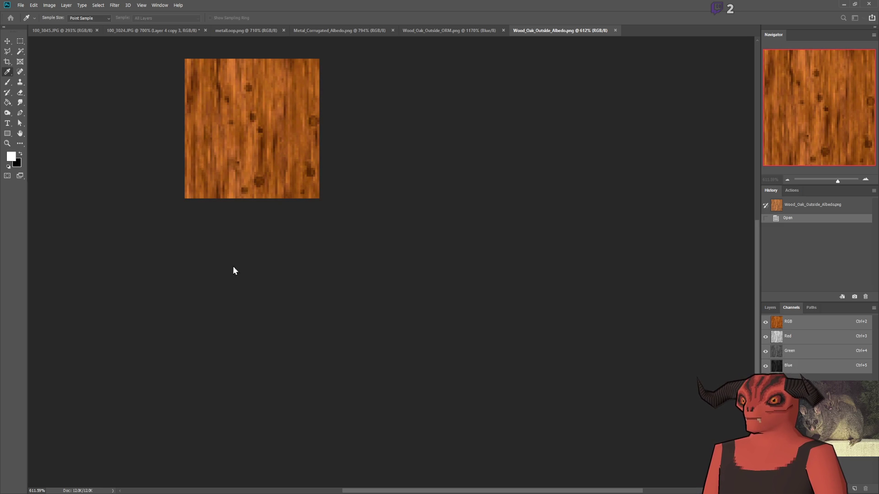
{"action": "key", "text": "Return"}
{"action": "key", "text": "ctrl+s"}
{"action": "scroll", "coordinate": [256, 214], "scroll_direction": "up", "scroll_amount": 2}
{"action": "scroll", "coordinate": [416, 179], "scroll_direction": "down", "scroll_amount": 4}
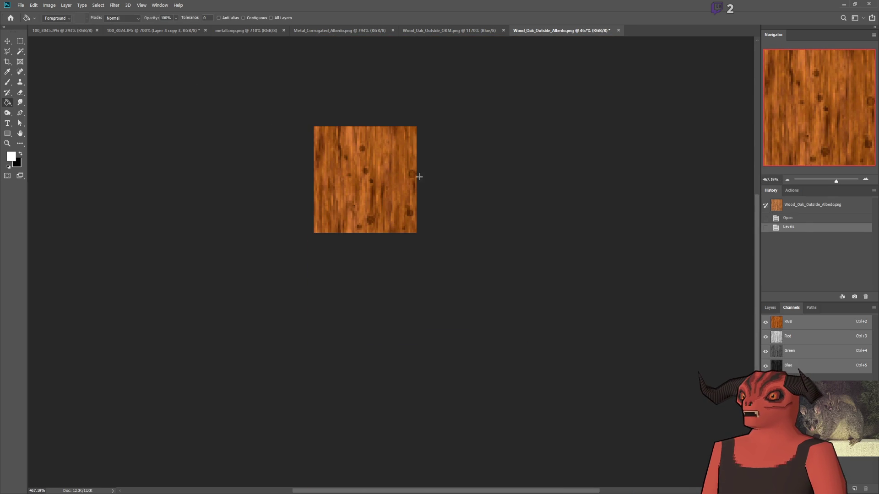
{"action": "key", "text": "alt+Tab"}
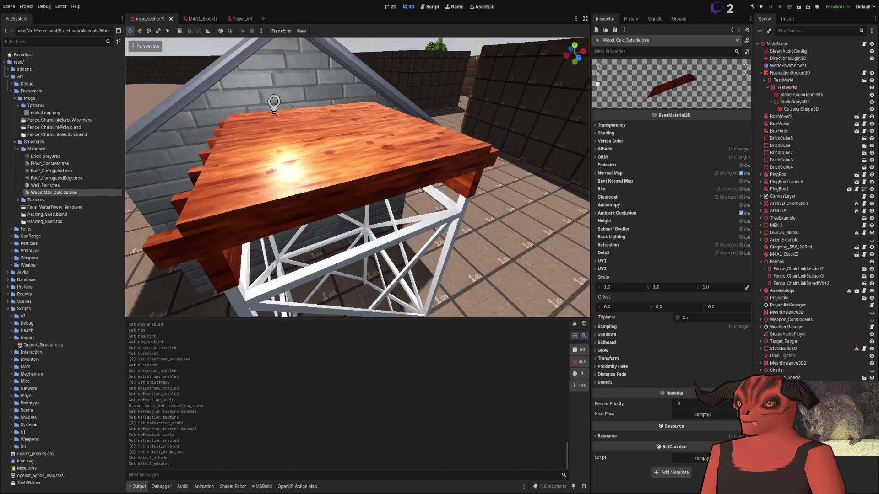
{"action": "key", "text": "alt+Tab"}
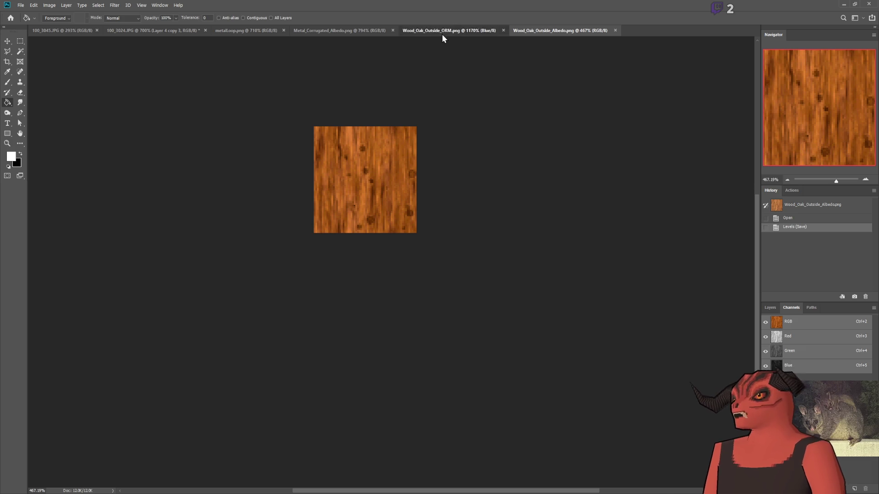
- Fill the ORM texture's Blue channel with black and check the result in Godot
{"action": "left_click", "coordinate": [443, 32]}
{"action": "left_click", "coordinate": [20, 154]}
{"action": "left_click", "coordinate": [411, 213]}
{"action": "key", "text": "alt+Tab"}
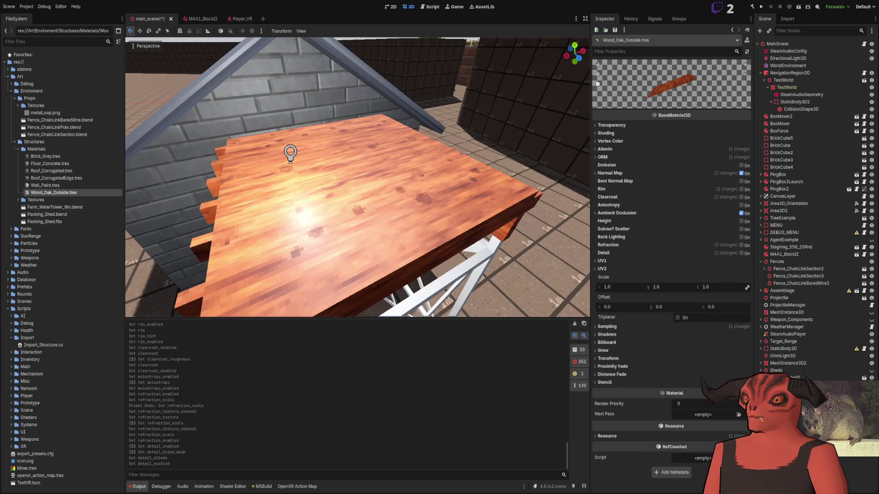
{"action": "key", "text": "alt+Tab"}
{"action": "key", "text": "alt+Tab"}
{"action": "key", "text": "alt+Tab"}
{"action": "key", "text": "i"}
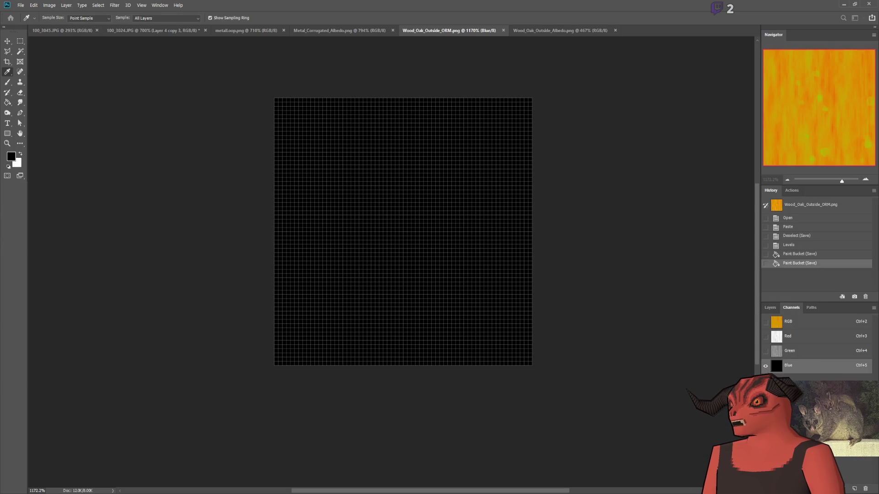
- Fill the ORM Blue channel light grey and orbit the table in Godot to compare
{"action": "key", "text": "ctrl+BackSpace"}
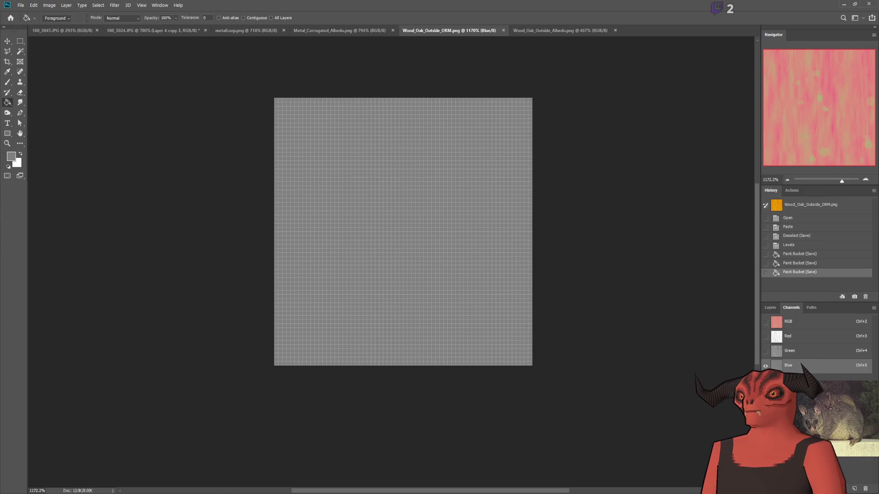
{"action": "key", "text": "alt+Tab"}
{"action": "left_click_drag", "start_coordinate": [393, 214], "coordinate": [325, 197]}
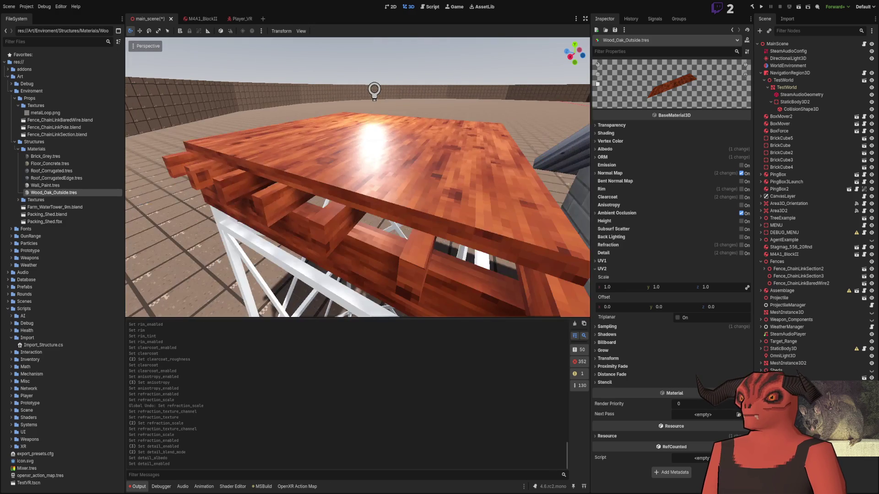
{"action": "key", "text": "alt+Tab"}
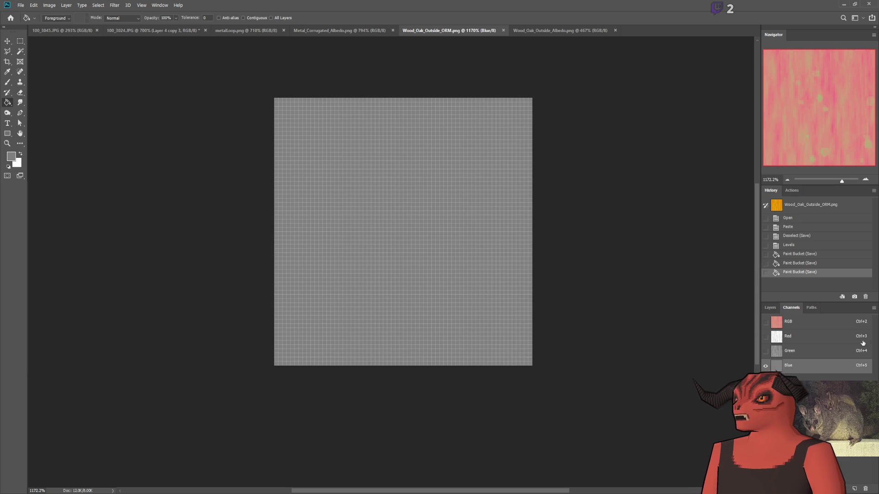
- Try Levels adjustments on the ORM Green channel, inspect the wood in Godot, then undo them
{"action": "left_click", "coordinate": [788, 354]}
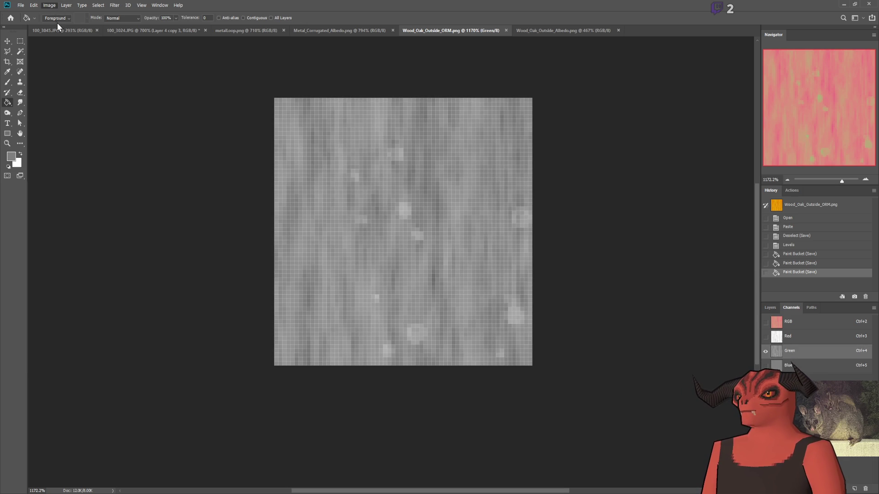
{"action": "key", "text": "i"}
{"action": "key", "text": "ctrl+z"}
{"action": "key", "text": "ctrl+z"}
{"action": "key", "text": "ctrl+shift+z"}
{"action": "key", "text": "ctrl+shift+z"}
{"action": "key", "text": "ctrl+z"}
{"action": "key", "text": "ctrl+shift+z"}
{"action": "key", "text": "ctrl+z"}
{"action": "key", "text": "ctrl+z"}
{"action": "key", "text": "ctrl+shift+z"}
{"action": "key", "text": "ctrl+shift+z"}
{"action": "key", "text": "ctrl+z"}
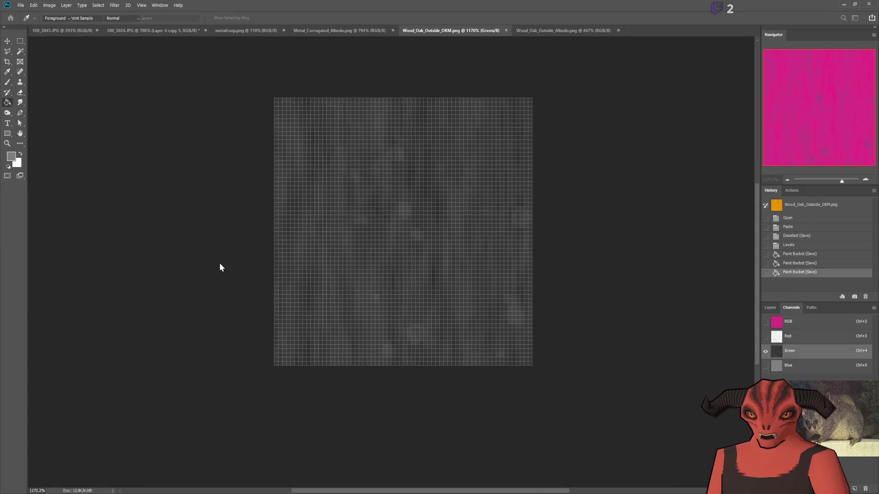
{"action": "key", "text": "g"}
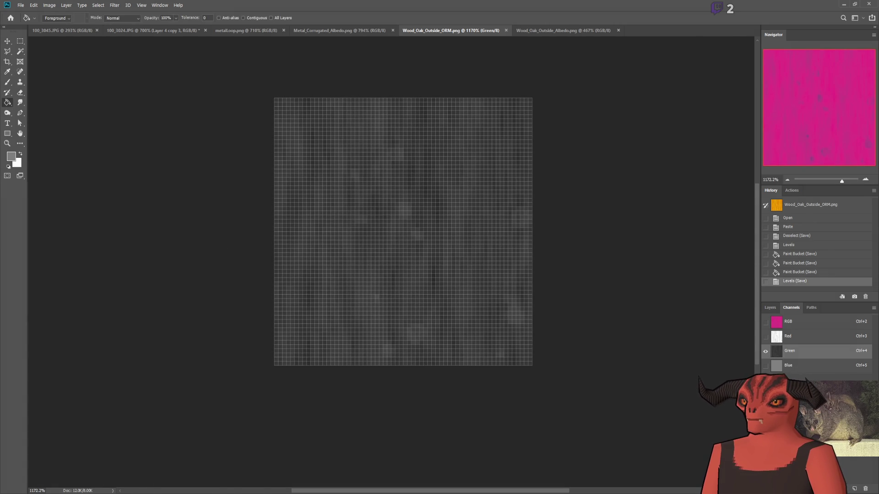
{"action": "key", "text": "alt+Tab"}
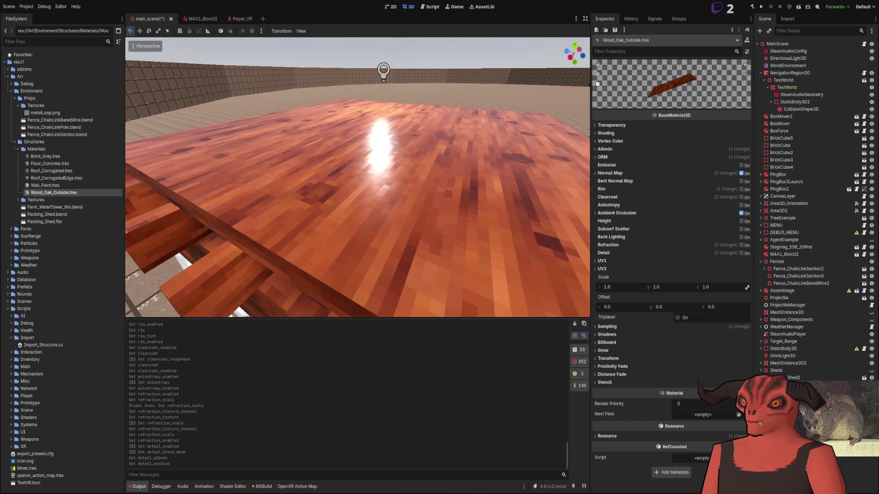
{"action": "key", "text": "alt+Tab"}
{"action": "key", "text": "ctrl+z"}
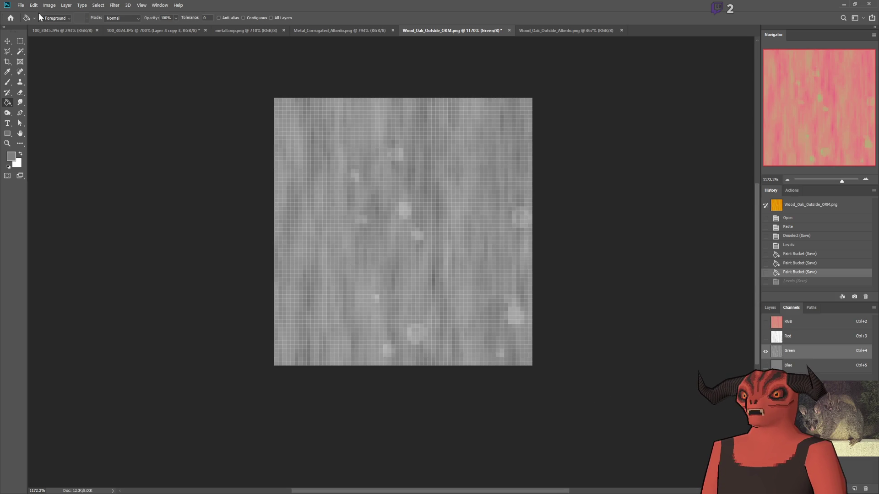
- Paint the entire ORM Green channel solid white with a large brush
{"action": "key", "text": "ctrl+a"}
{"action": "left_click", "coordinate": [8, 82]}
{"action": "key", "text": "x"}
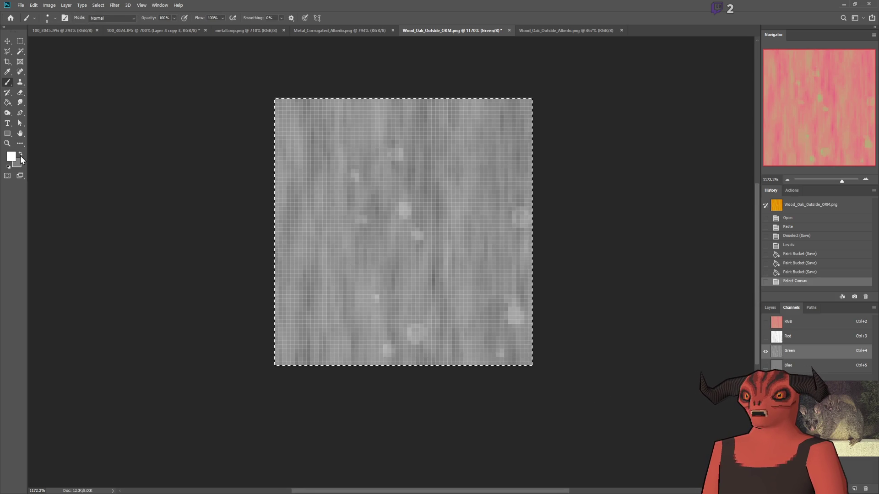
{"action": "key", "text": "bracketright"}
{"action": "key", "text": "bracketright"}
{"action": "key", "text": "bracketright"}
{"action": "mouse_move", "coordinate": [192, 124]}
{"action": "left_mouse_down"}
{"action": "mouse_move", "coordinate": [512, 359]}
{"action": "mouse_move", "coordinate": [211, 351]}
{"action": "left_mouse_up"}
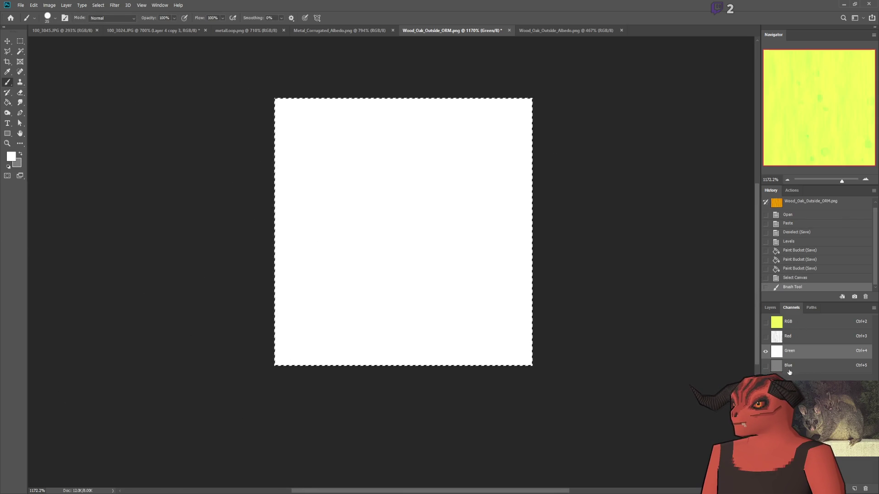
- Paint the ORM Blue channel solid black and view the brighter oak in Godot
{"action": "left_click", "coordinate": [789, 365]}
{"action": "left_click", "coordinate": [20, 154]}
{"action": "mouse_move", "coordinate": [257, 110]}
{"action": "left_mouse_down"}
{"action": "mouse_move", "coordinate": [592, 127]}
{"action": "mouse_move", "coordinate": [637, 334]}
{"action": "left_mouse_up"}
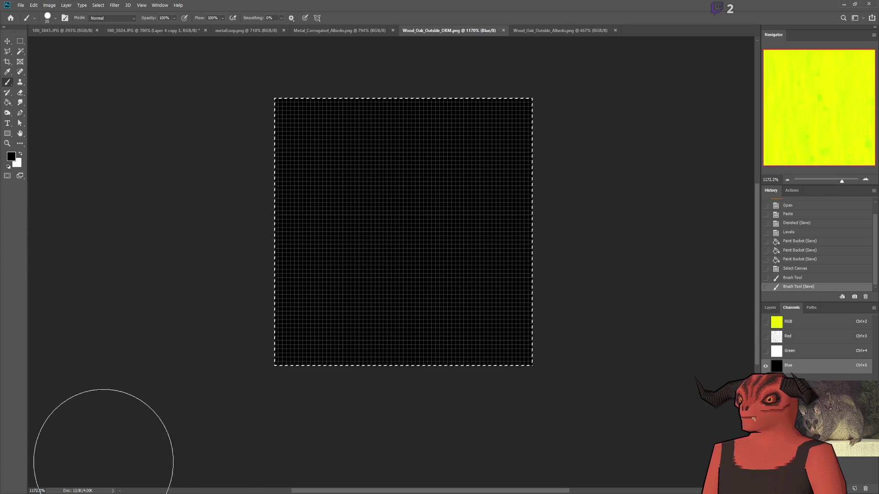
{"action": "key", "text": "alt+Tab"}
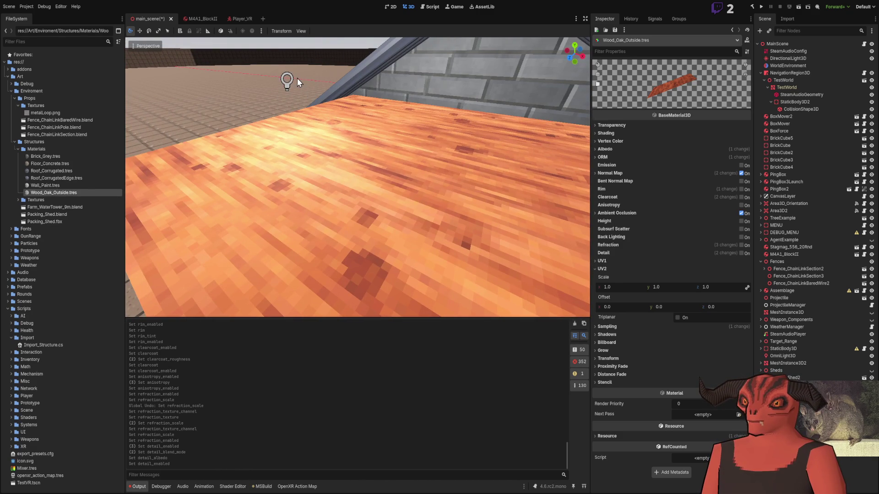
- Set OmniLight3D2's light colour to green and pull back to see the tinted platform
{"action": "left_click", "coordinate": [287, 81]}
{"action": "left_click", "coordinate": [603, 96]}
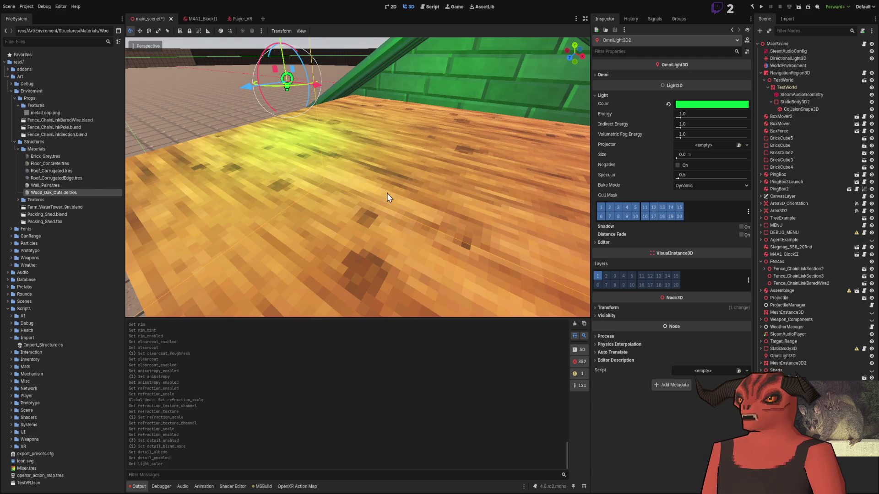
{"action": "scroll", "coordinate": [383, 201], "scroll_direction": "down", "scroll_amount": 5}
{"action": "mouse_move", "coordinate": [382, 201]}
{"action": "left_mouse_down"}
{"action": "mouse_move", "coordinate": [349, 236]}
{"action": "mouse_move", "coordinate": [314, 243]}
{"action": "mouse_move", "coordinate": [323, 188]}
{"action": "mouse_move", "coordinate": [338, 270]}
{"action": "left_mouse_up"}
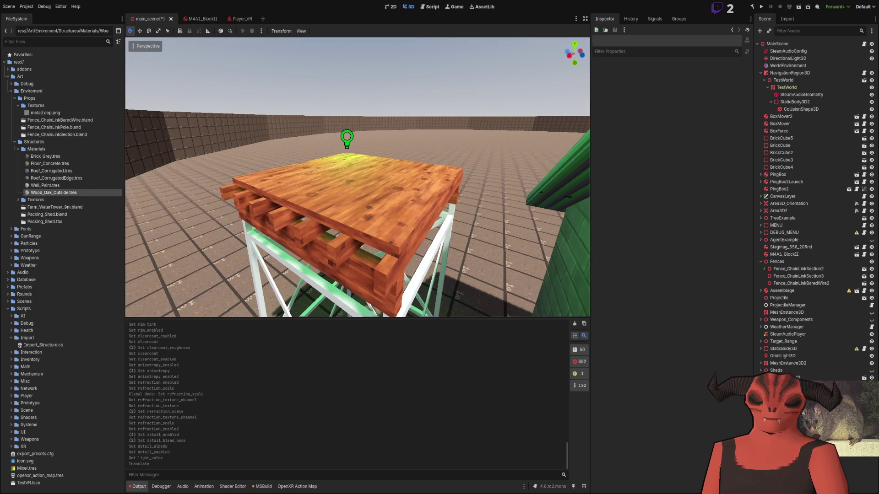
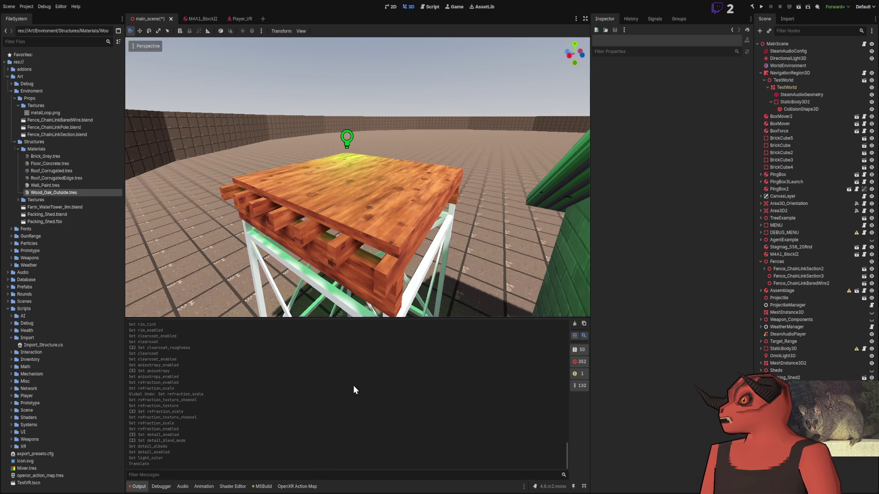
- Undo the stray brush strokes and paint the Wood_Oak_Outside_ORM Blue channel black
{"action": "key", "text": "w"}
{"action": "key", "text": "s"}
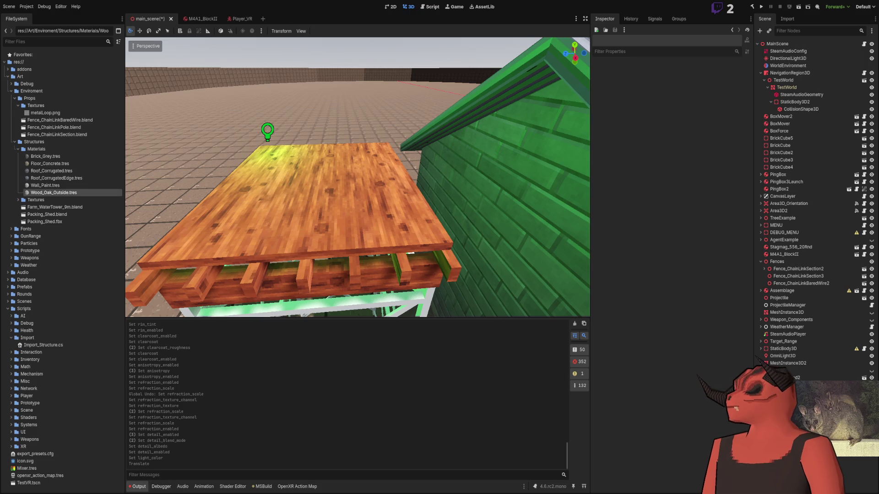
{"action": "key", "text": "alt+Tab"}
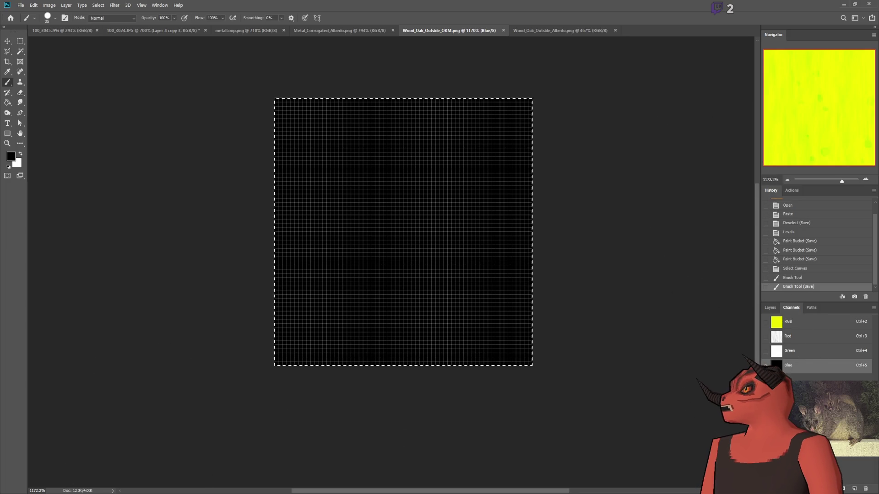
{"action": "key", "text": "alt+Tab"}
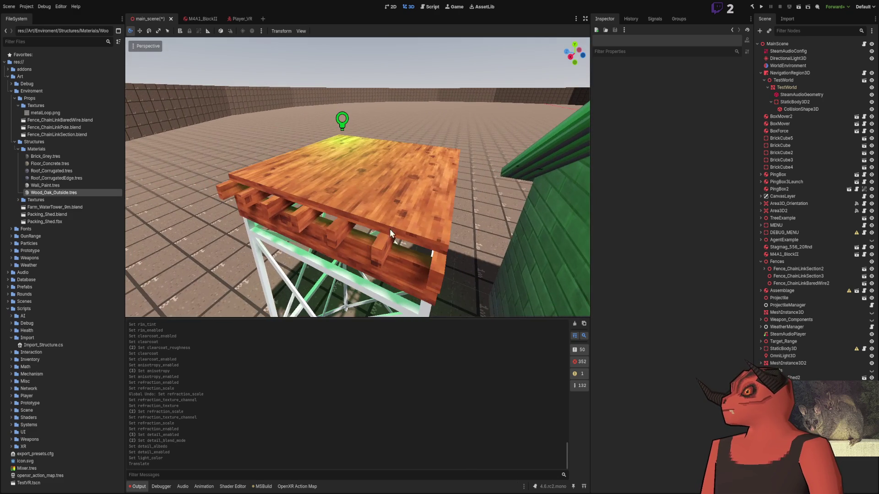
{"action": "key", "text": "alt+Tab"}
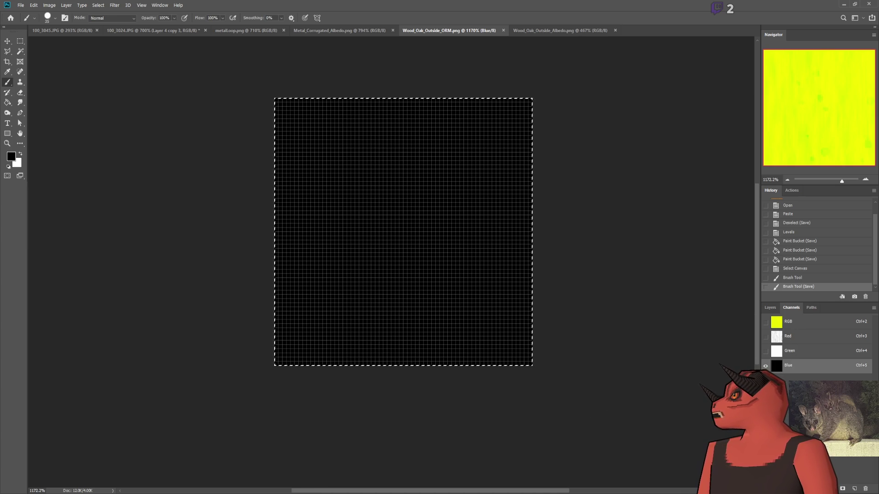
{"action": "key", "text": "ctrl+z"}
{"action": "key", "text": "ctrl+z"}
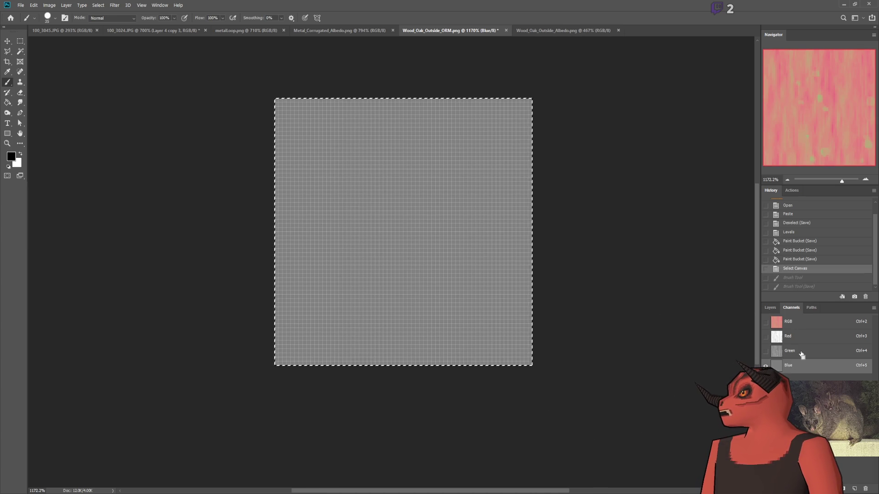
{"action": "mouse_move", "coordinate": [457, 151]}
{"action": "left_mouse_down"}
{"action": "mouse_move", "coordinate": [232, 245]}
{"action": "mouse_move", "coordinate": [475, 196]}
{"action": "mouse_move", "coordinate": [448, 220]}
{"action": "left_mouse_up"}
- After checking the platform in Godot, repaint the Blue channel black with the Brush
{"action": "key", "text": "alt+Tab"}
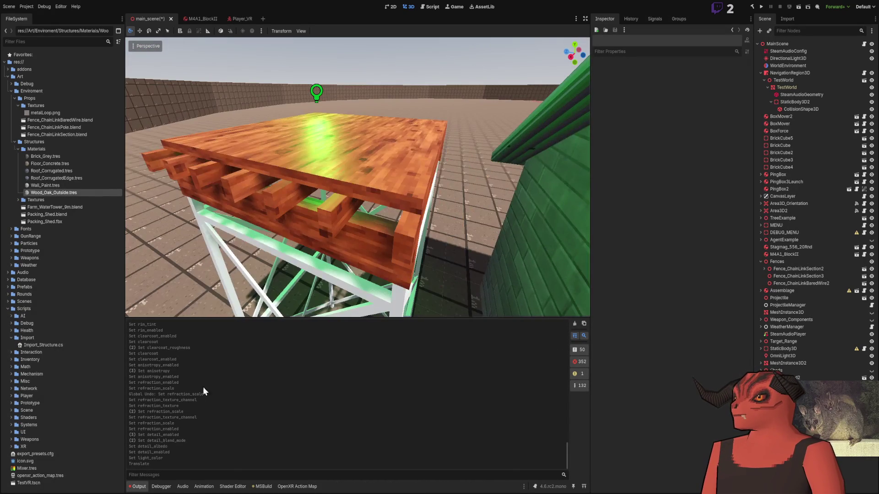
{"action": "key", "text": "alt+Tab"}
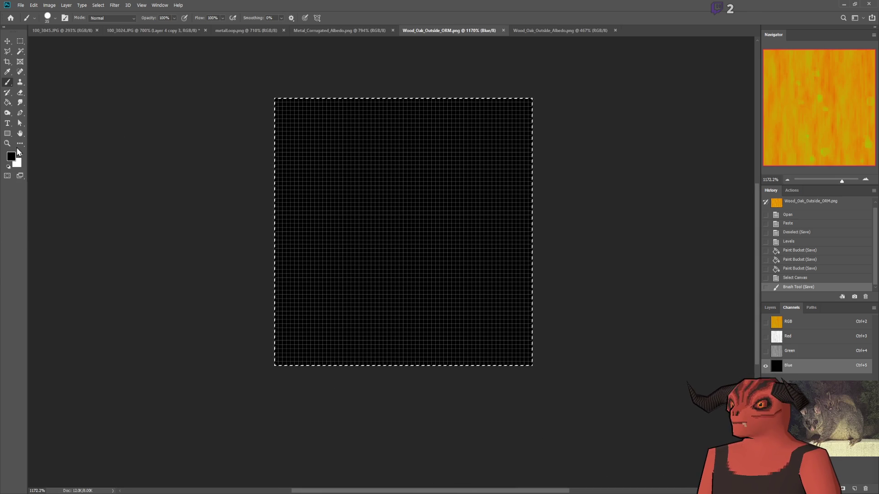
{"action": "key", "text": "i"}
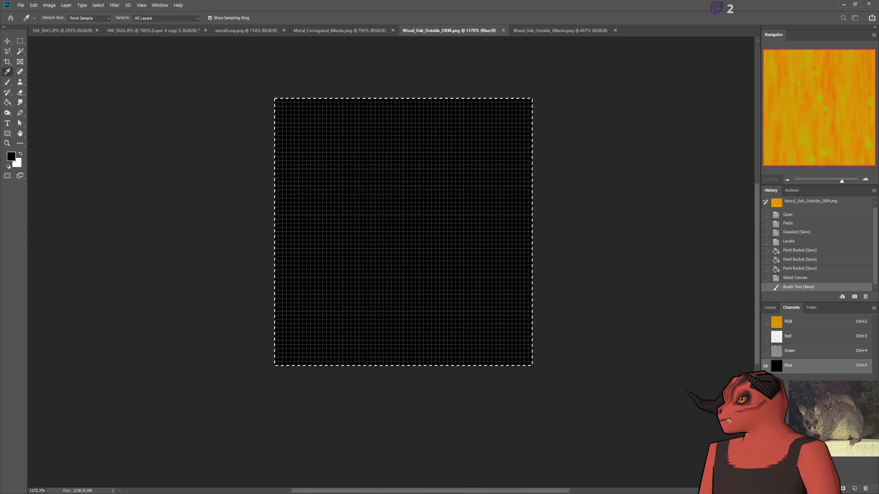
{"action": "key", "text": "b"}
{"action": "mouse_move", "coordinate": [490, 333]}
{"action": "left_mouse_down"}
{"action": "mouse_move", "coordinate": [383, 220]}
{"action": "mouse_move", "coordinate": [310, 290]}
{"action": "mouse_move", "coordinate": [396, 308]}
{"action": "left_mouse_up"}
- Compare the wood in Godot, then select the ORM texture's Green channel
{"action": "key", "text": "alt+Tab"}
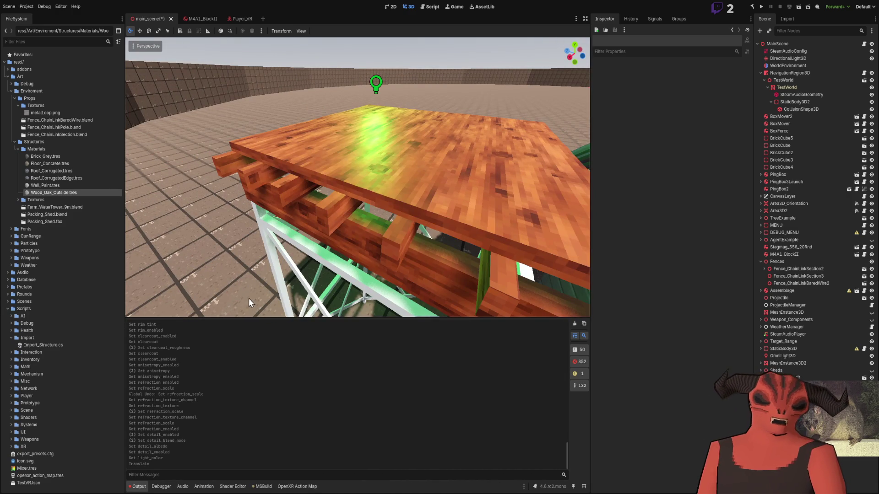
{"action": "key", "text": "alt+Tab"}
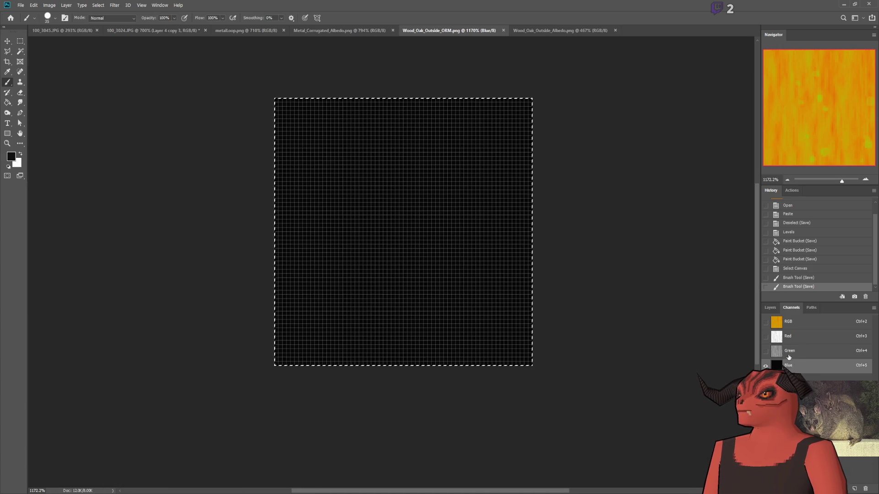
{"action": "key", "text": "ctrl+4"}
{"action": "key", "text": "alt+Tab"}
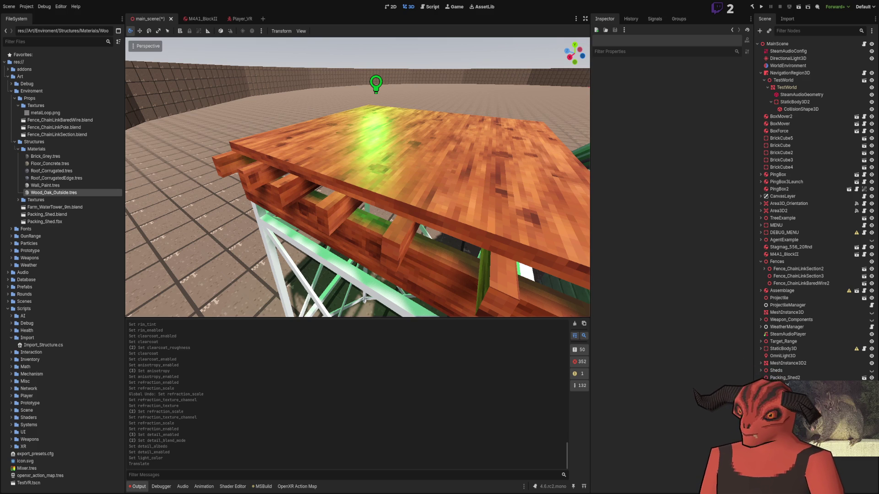
{"action": "key", "text": "alt+Tab"}
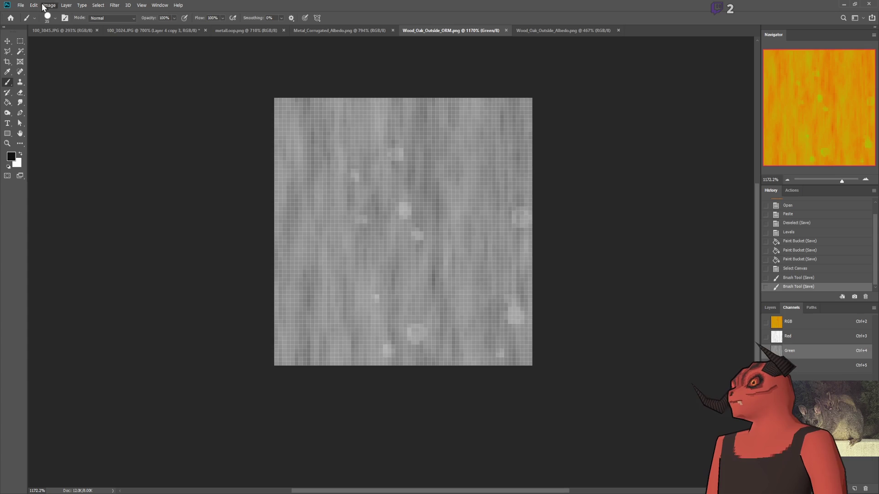
- Select the whole Green channel, brighten it with a Levels adjustment, and save
{"action": "key", "text": "i"}
{"action": "key", "text": "ctrl+a"}
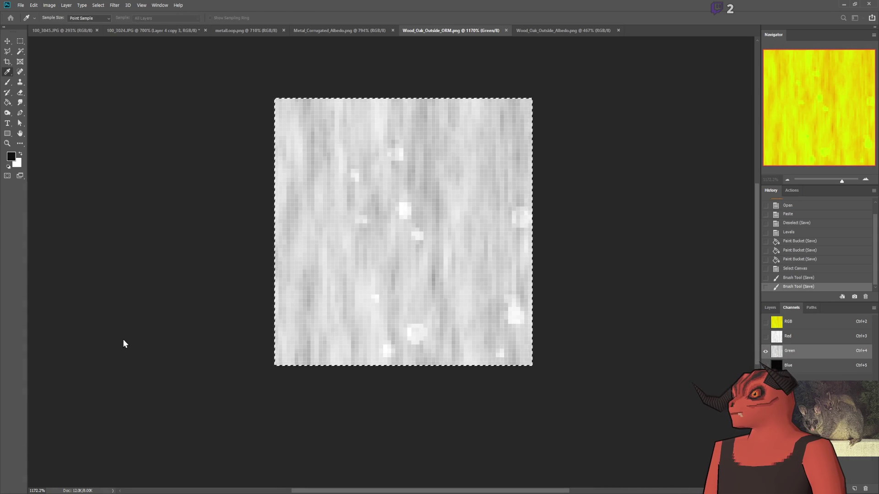
{"action": "key", "text": "Return"}
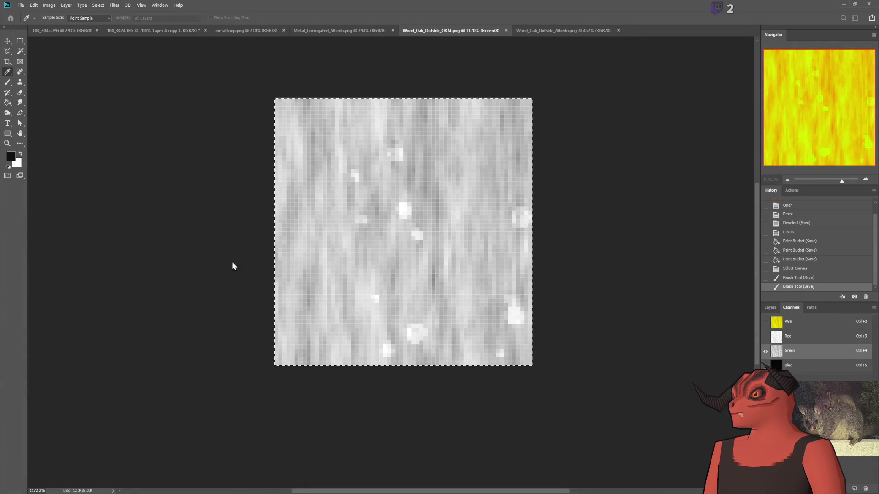
{"action": "key", "text": "b"}
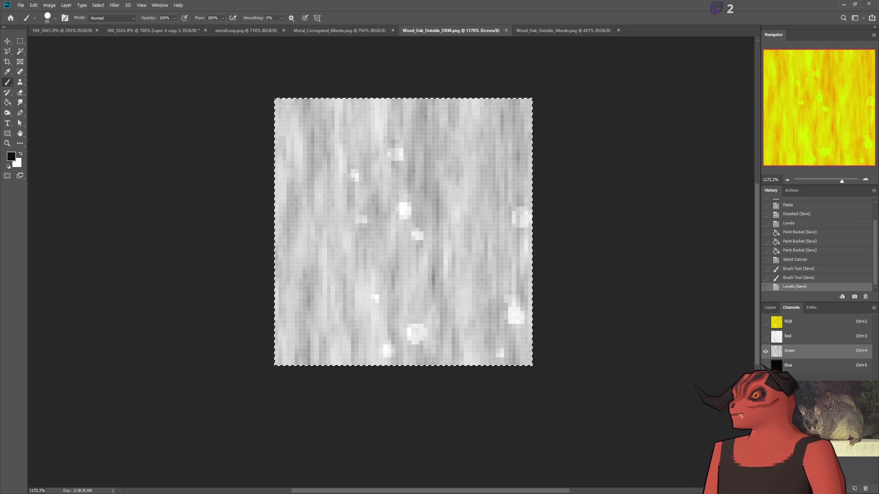
- Look around the Godot scene from the shed back to the wooden table top
{"action": "key", "text": "alt+Tab"}
{"action": "mouse_move", "coordinate": [357, 178]}
{"action": "left_mouse_down"}
{"action": "mouse_move", "coordinate": [422, 179]}
{"action": "mouse_move", "coordinate": [380, 188]}
{"action": "mouse_move", "coordinate": [403, 192]}
{"action": "mouse_move", "coordinate": [394, 183]}
{"action": "mouse_move", "coordinate": [398, 197]}
{"action": "mouse_move", "coordinate": [403, 188]}
{"action": "mouse_move", "coordinate": [394, 193]}
{"action": "mouse_move", "coordinate": [389, 183]}
{"action": "mouse_move", "coordinate": [398, 188]}
{"action": "left_mouse_up"}
{"action": "left_click_drag", "start_coordinate": [302, 208], "coordinate": [299, 212]}
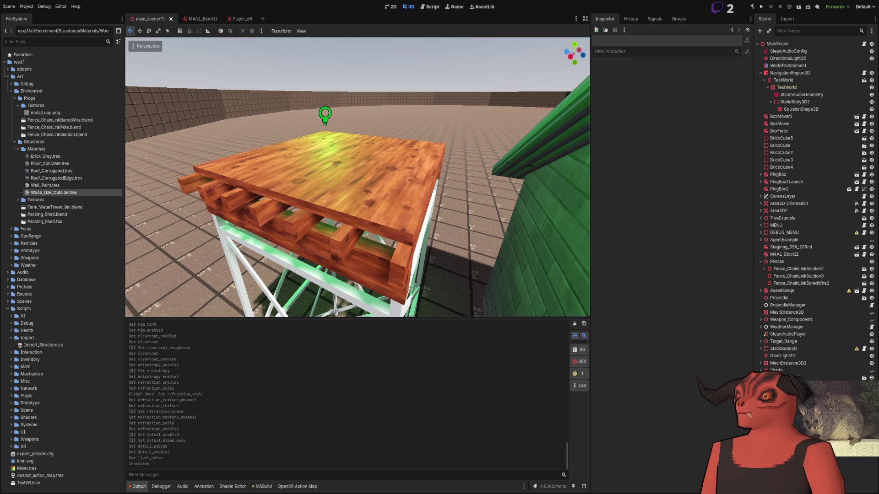
- Fly around the water tower to view the platform from the side and underneath
{"action": "key", "text": "w"}
{"action": "key", "text": "a"}
{"action": "key", "text": "s"}
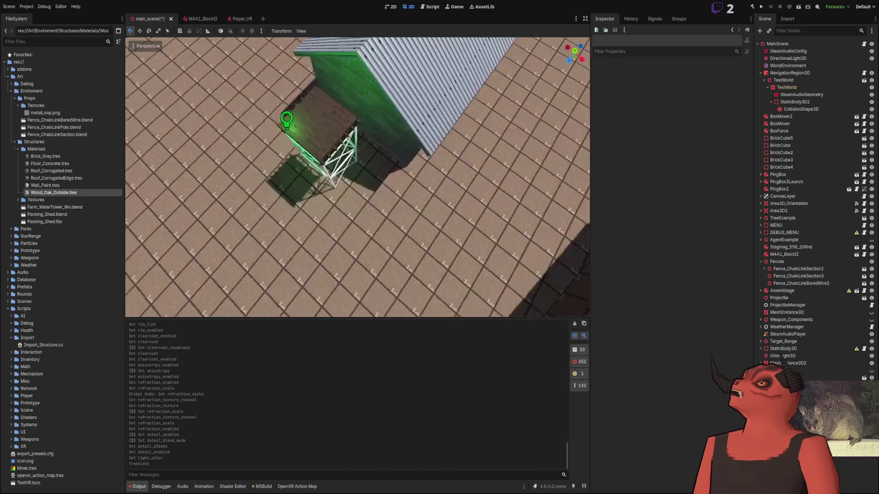
{"action": "key", "text": "w"}
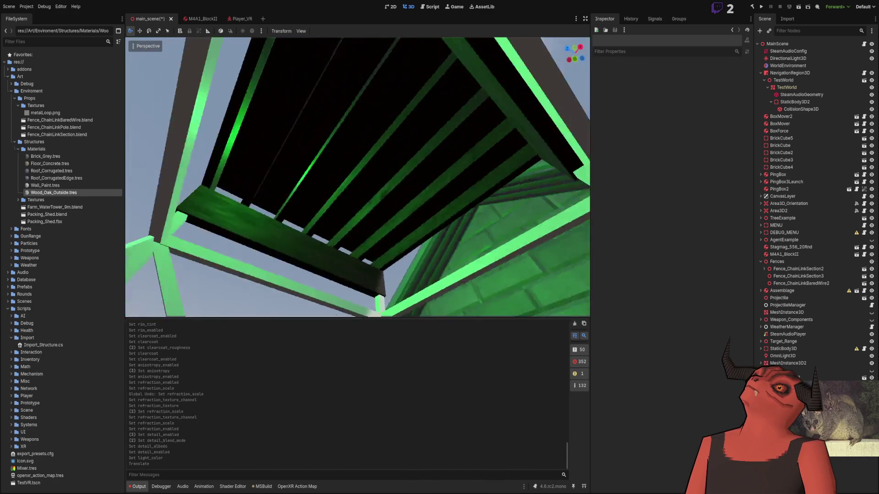
{"action": "key", "text": "s"}
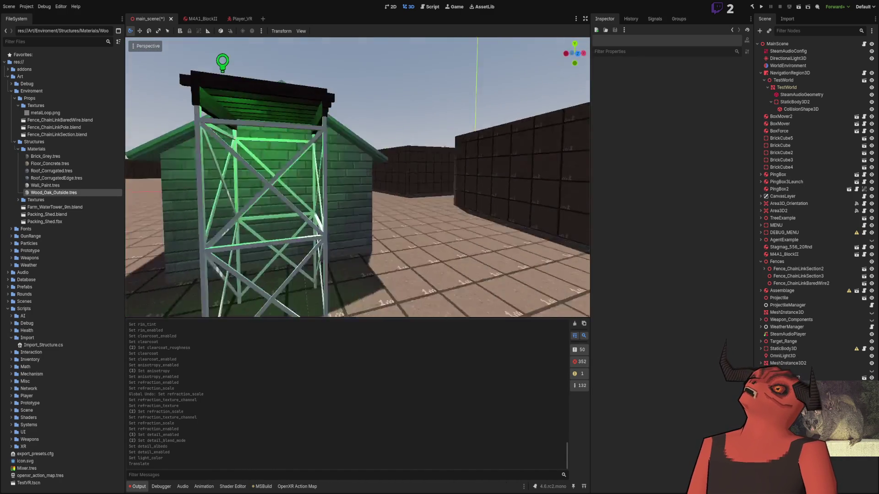
- Inspect the platform top and edges up close from above, then return to Photoshop
{"action": "key", "text": "w"}
{"action": "key", "text": "s"}
{"action": "key", "text": "w"}
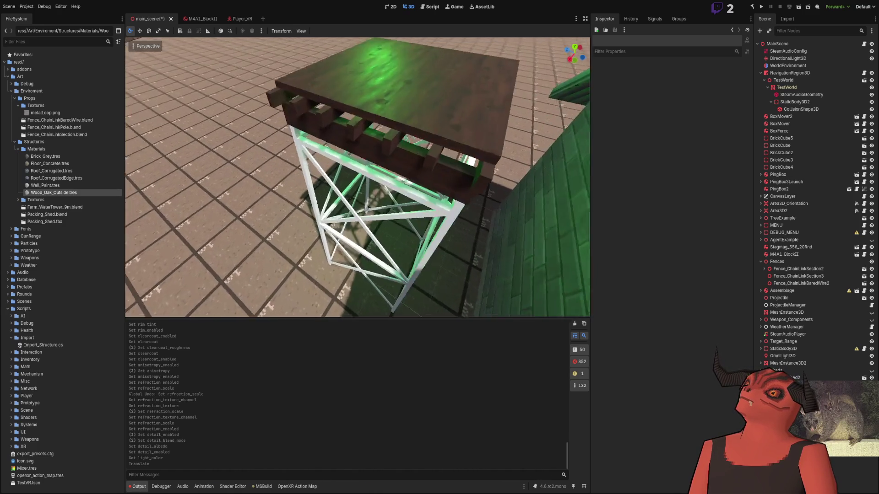
{"action": "key", "text": "s"}
{"action": "key", "text": "s"}
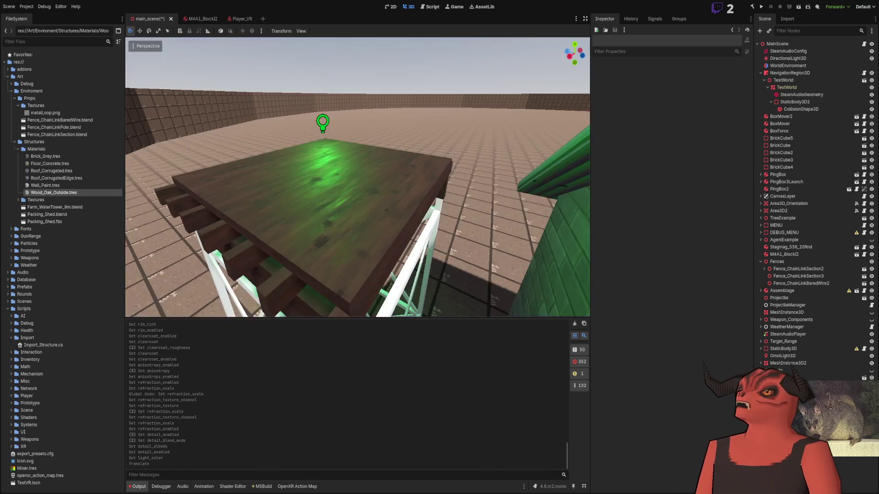
{"action": "key", "text": "w"}
{"action": "key", "text": "w"}
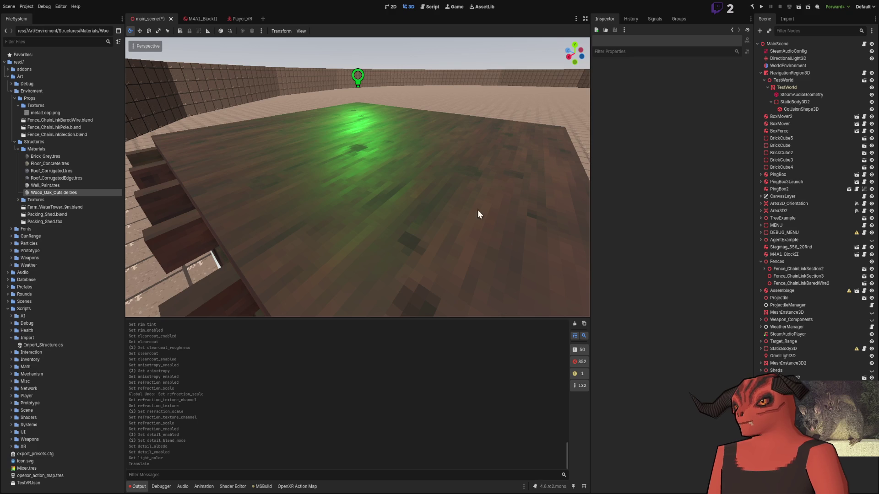
{"action": "key", "text": "w"}
{"action": "key", "text": "s"}
{"action": "key", "text": "s"}
{"action": "key", "text": "w"}
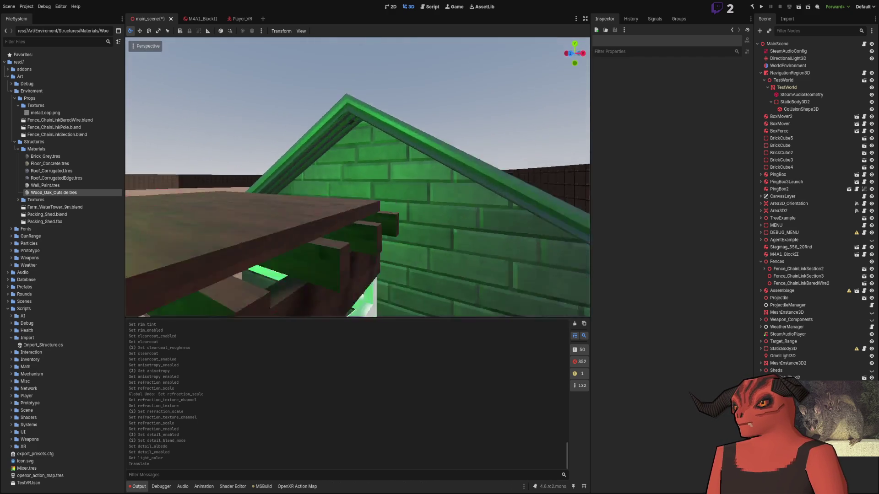
{"action": "key", "text": "alt+Tab"}
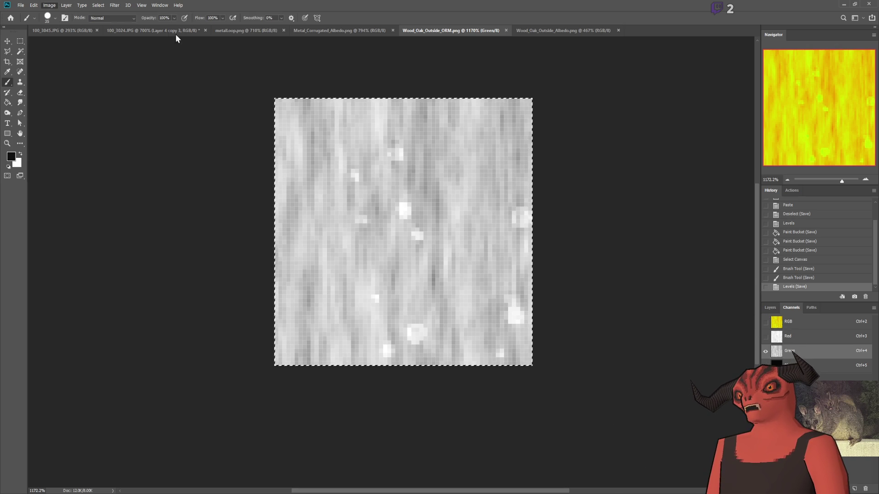
- Apply a Levels adjustment to the Green channel and check the wood in Godot
{"action": "key", "text": "ctrl+alt+l"}
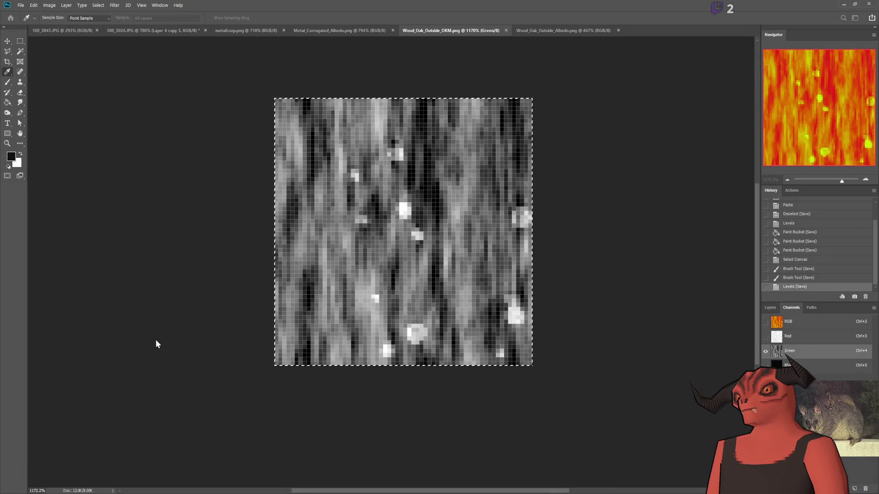
{"action": "key", "text": "Return"}
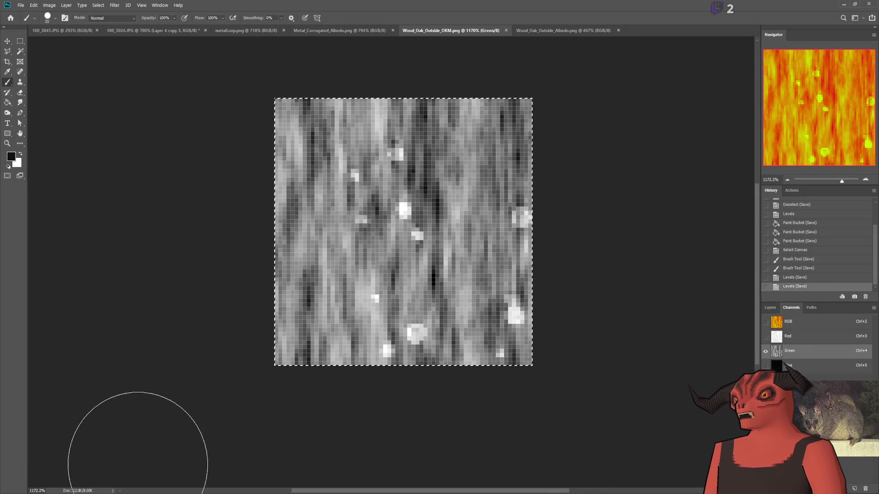
{"action": "key", "text": "alt+Tab"}
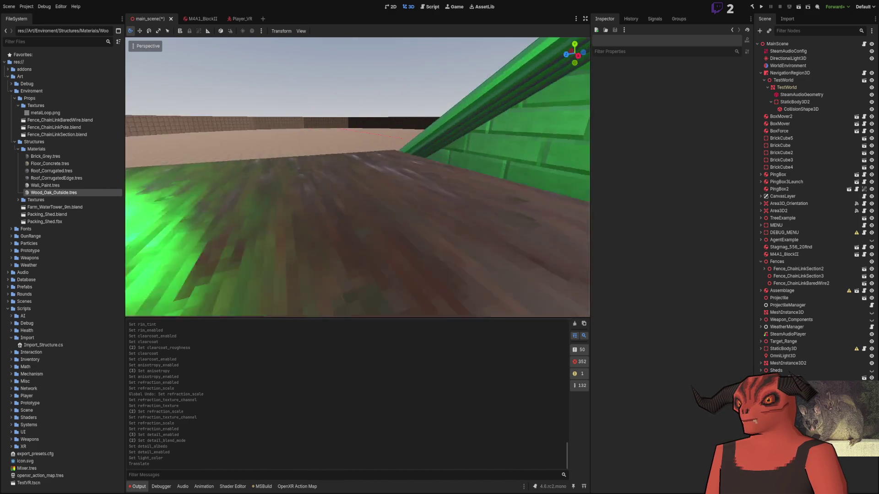
{"action": "key", "text": "alt+Tab"}
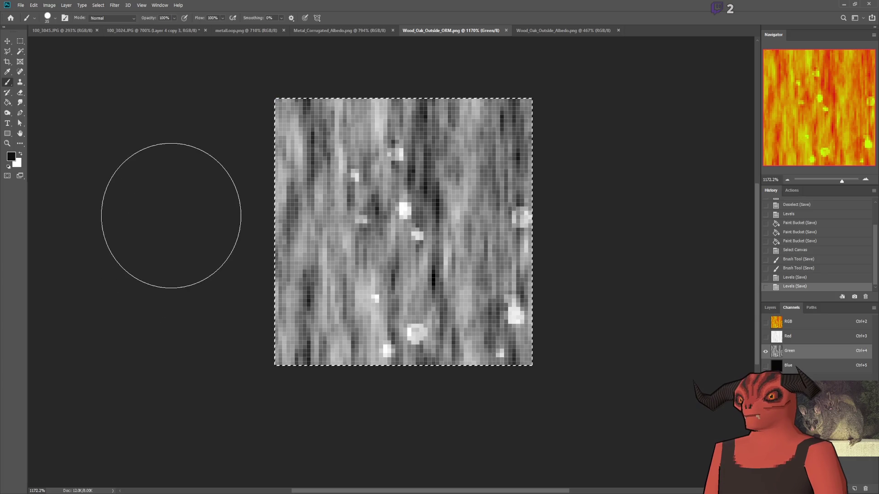
- Undo the Levels, fill the Green channel black, save, and view the table top in Godot
{"action": "key", "text": "ctrl+z"}
{"action": "key", "text": "alt+BackSpace"}
{"action": "key", "text": "ctrl+s"}
{"action": "key", "text": "alt+Tab"}
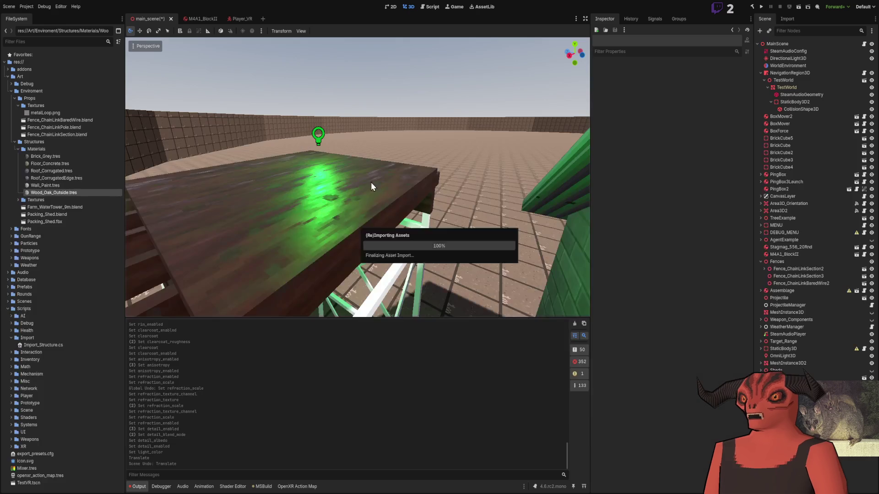
{"action": "left_click_drag", "start_coordinate": [371, 182], "coordinate": [125, 480]}
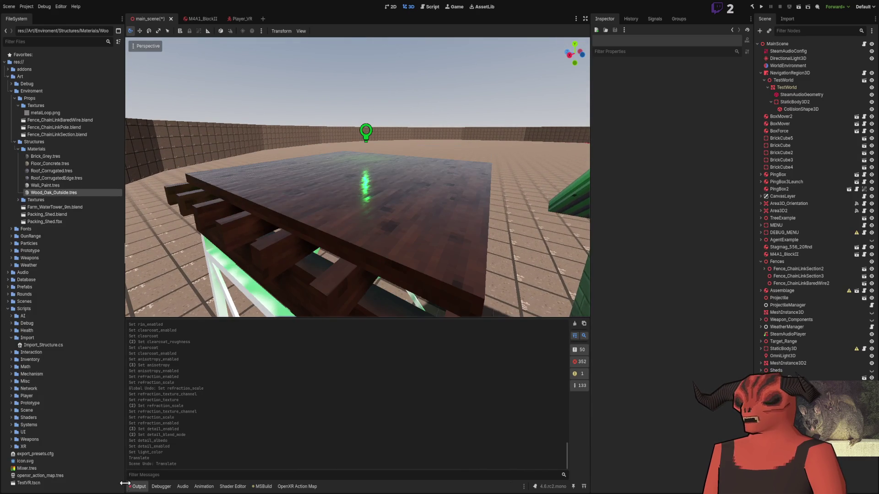
{"action": "key", "text": "alt+Tab"}
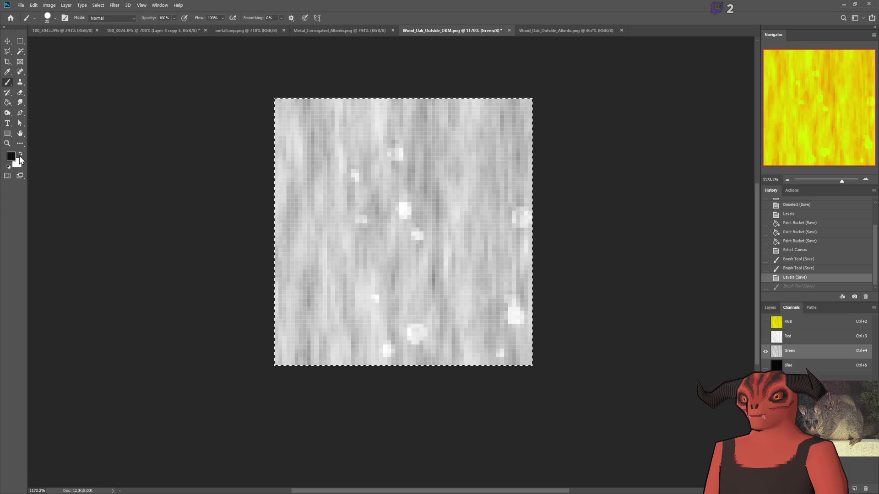
- Replace the black fill with white over the whole Green channel and check it in Godot
{"action": "key", "text": "ctrl+z"}
{"action": "mouse_move", "coordinate": [44, 163]}
{"action": "left_mouse_down"}
{"action": "mouse_move", "coordinate": [320, 371]}
{"action": "mouse_move", "coordinate": [124, 451]}
{"action": "left_mouse_up"}
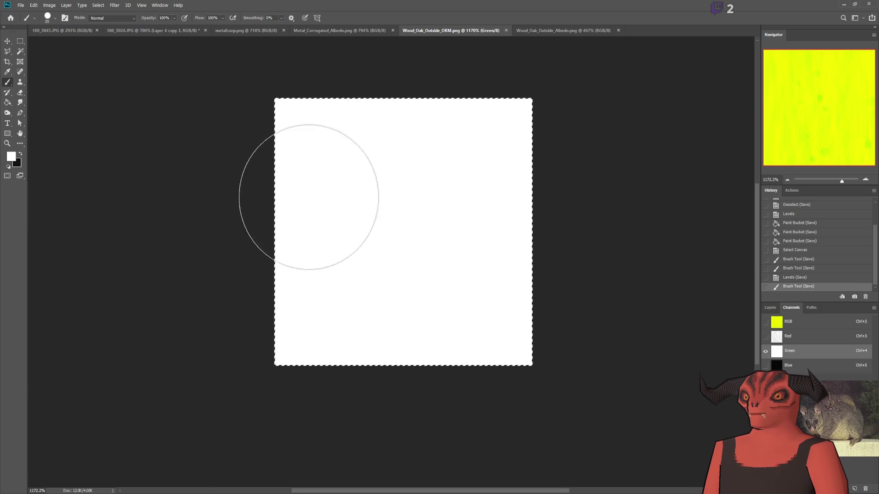
{"action": "key", "text": "alt+Tab"}
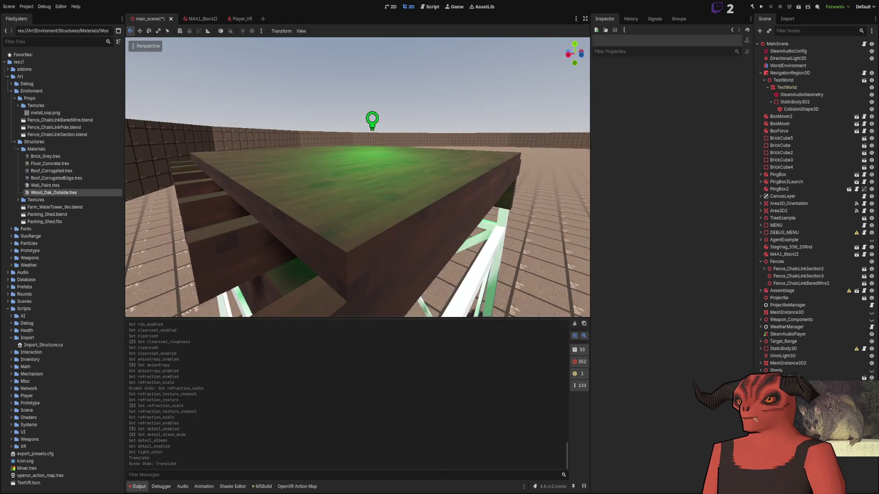
{"action": "key", "text": "alt+Tab"}
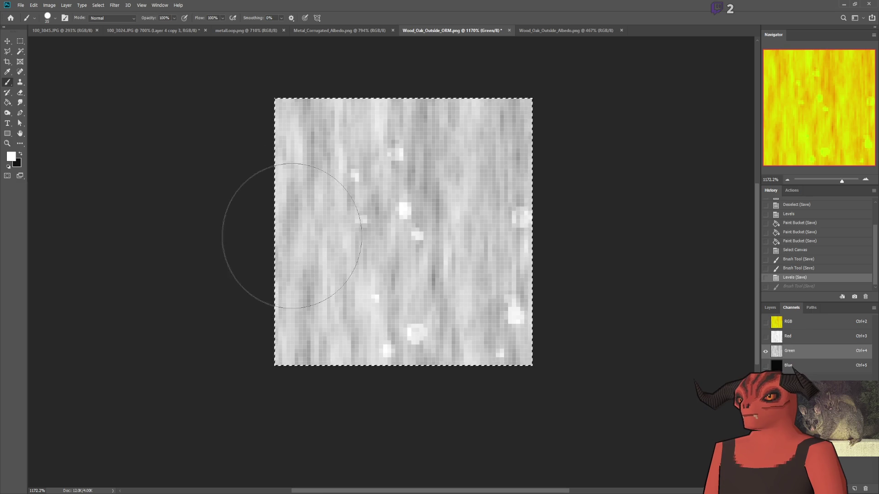
- Reapply the brightening Levels adjustment to the Green channel, save, and view the wood
{"action": "key", "text": "i"}
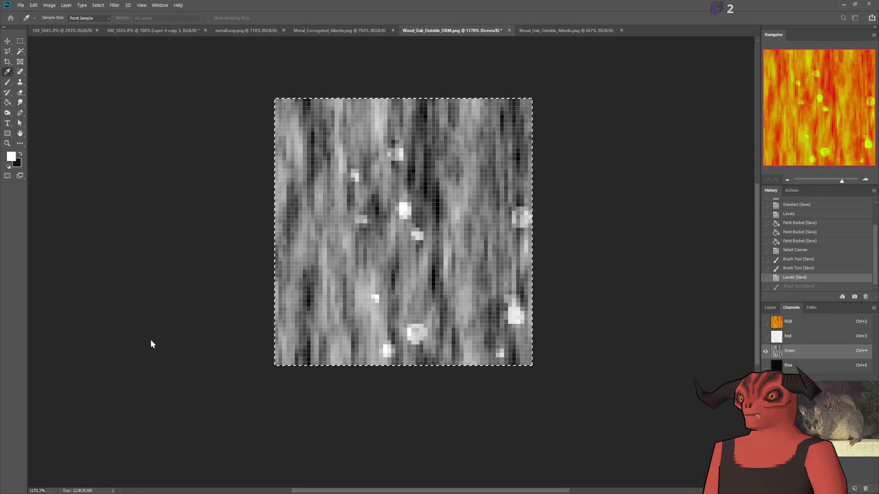
{"action": "key", "text": "b"}
{"action": "key", "text": "ctrl+alt+l"}
{"action": "key", "text": "alt+Tab"}
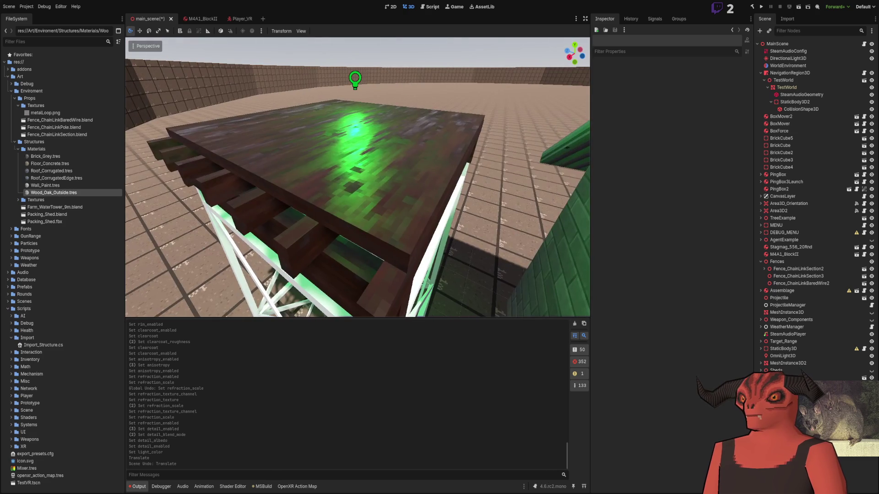
{"action": "key", "text": "alt+Tab"}
{"action": "key", "text": "ctrl+alt+l"}
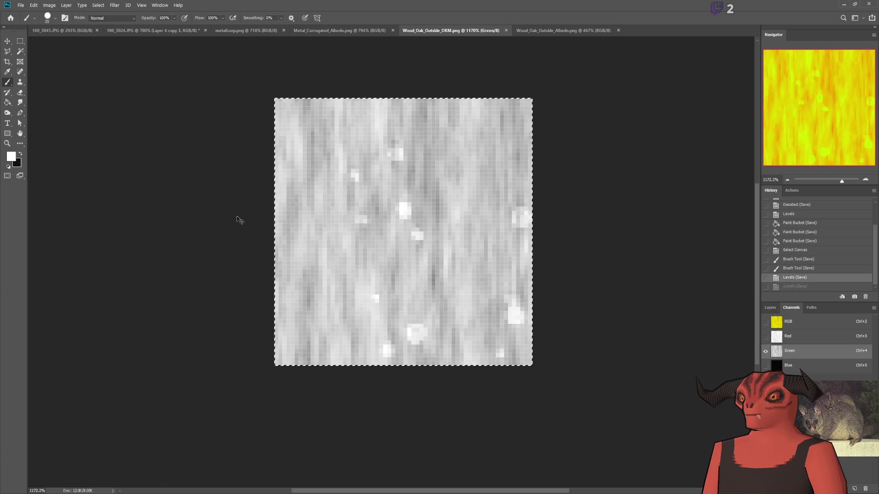
{"action": "key", "text": "alt+Tab"}
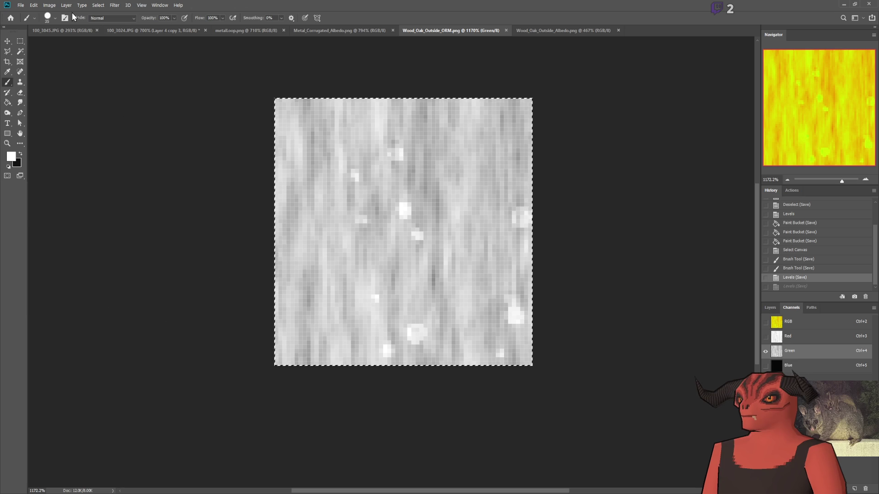
- Compare the darker and brightened Green channel versions in Godot, keeping and saving the lighter one
{"action": "key", "text": "i"}
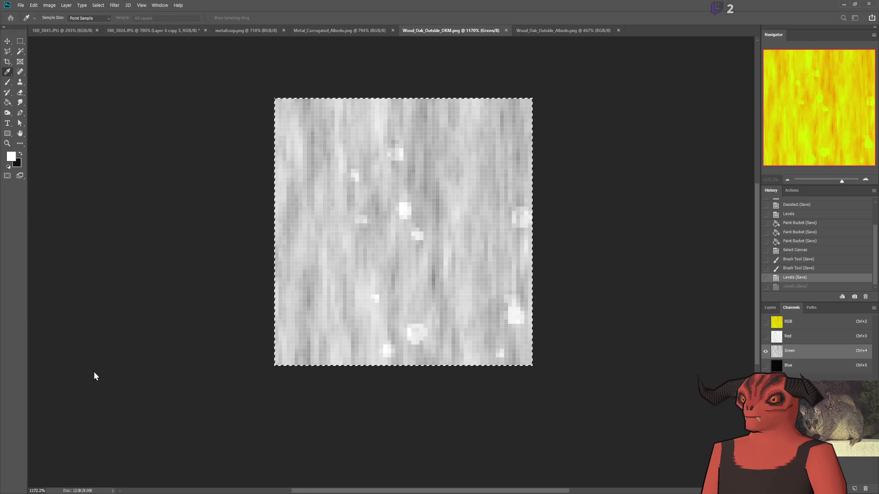
{"action": "key", "text": "ctrl+z"}
{"action": "key", "text": "ctrl+shift+z"}
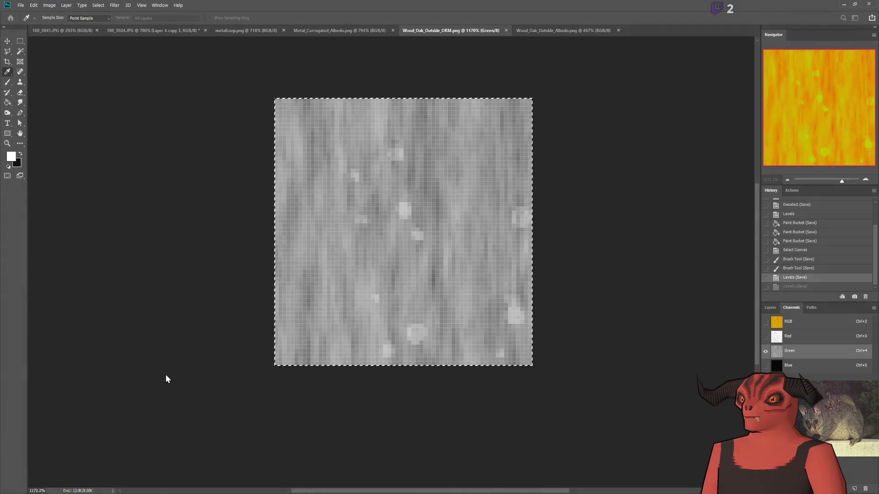
{"action": "key", "text": "b"}
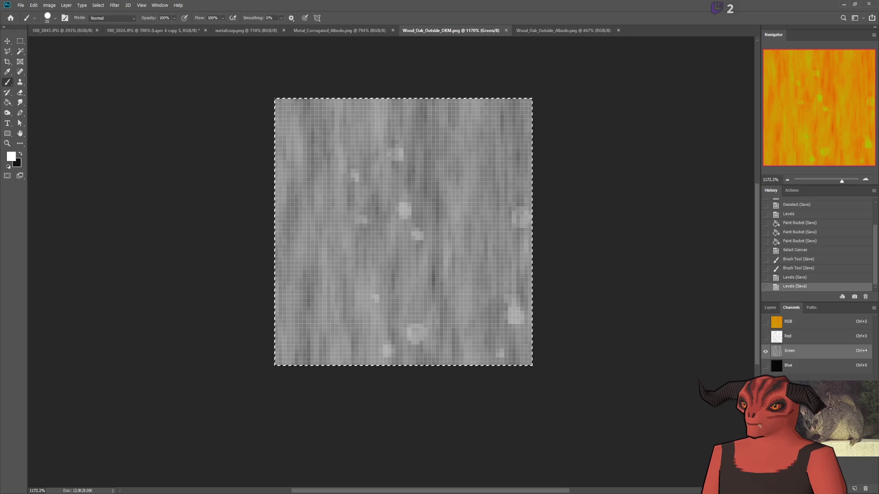
{"action": "key", "text": "alt+Tab"}
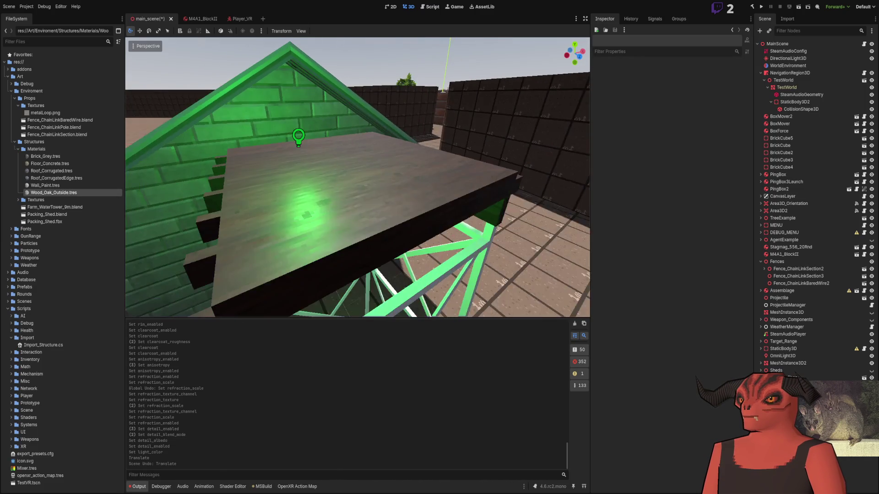
{"action": "key", "text": "alt+Tab"}
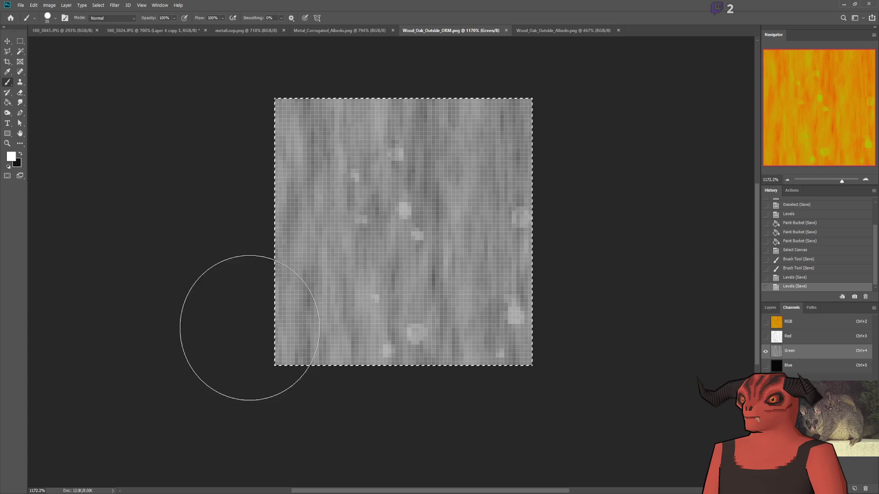
{"action": "key", "text": "ctrl+z"}
{"action": "key", "text": "ctrl+s"}
{"action": "key", "text": "alt+Tab"}
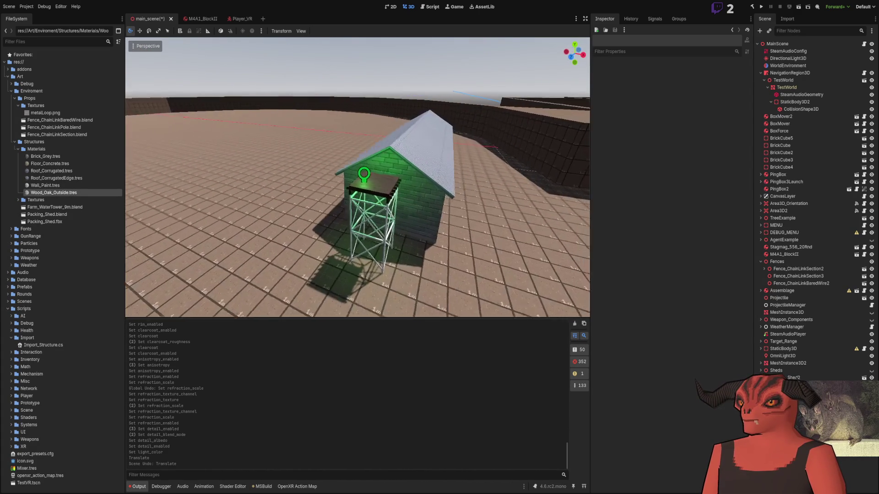
- Move OmniLight3D2 up away from the roof and open the Wood_Oak_Outside.tres material
{"action": "left_click", "coordinate": [301, 147]}
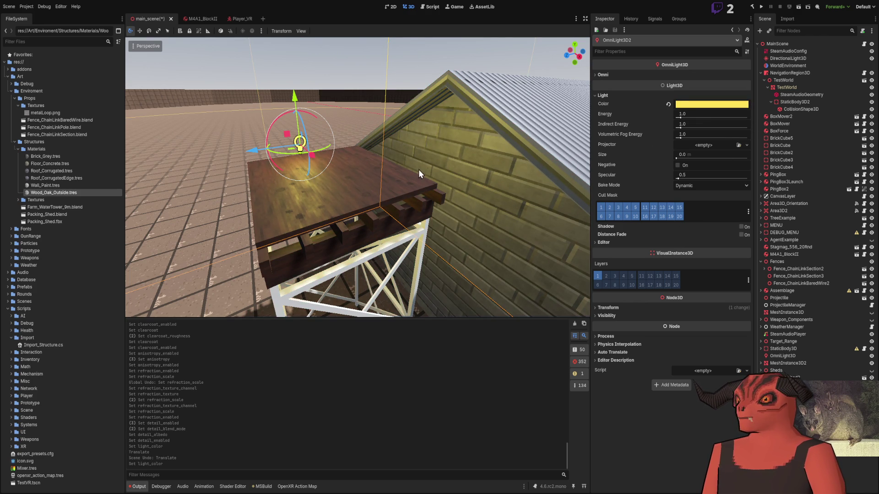
{"action": "left_click", "coordinate": [280, 54]}
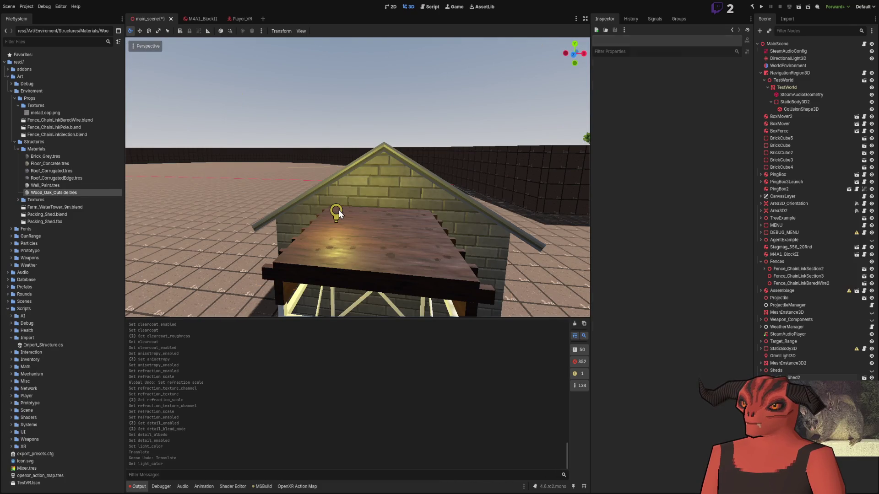
{"action": "left_click", "coordinate": [338, 213]}
{"action": "mouse_move", "coordinate": [389, 191]}
{"action": "left_mouse_down"}
{"action": "mouse_move", "coordinate": [476, 75]}
{"action": "mouse_move", "coordinate": [196, 94]}
{"action": "mouse_move", "coordinate": [203, 29]}
{"action": "mouse_move", "coordinate": [170, 32]}
{"action": "left_mouse_up"}
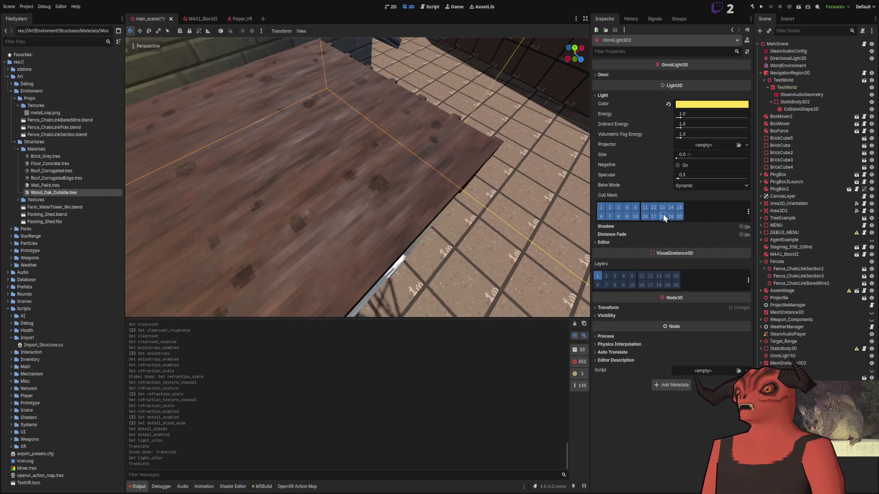
{"action": "left_click", "coordinate": [67, 192]}
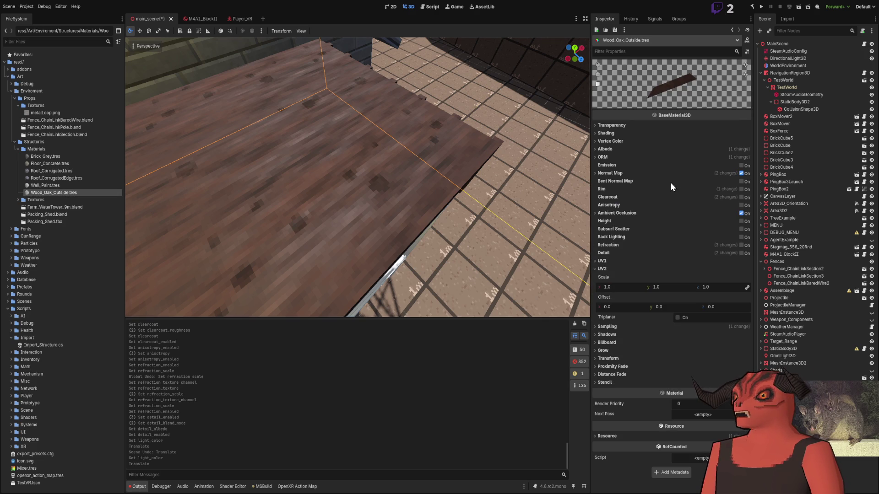
- Toggle Ambient Occlusion off and back on in the Wood_Oak_Outside material
{"action": "left_click", "coordinate": [625, 215]}
{"action": "left_click", "coordinate": [739, 214]}
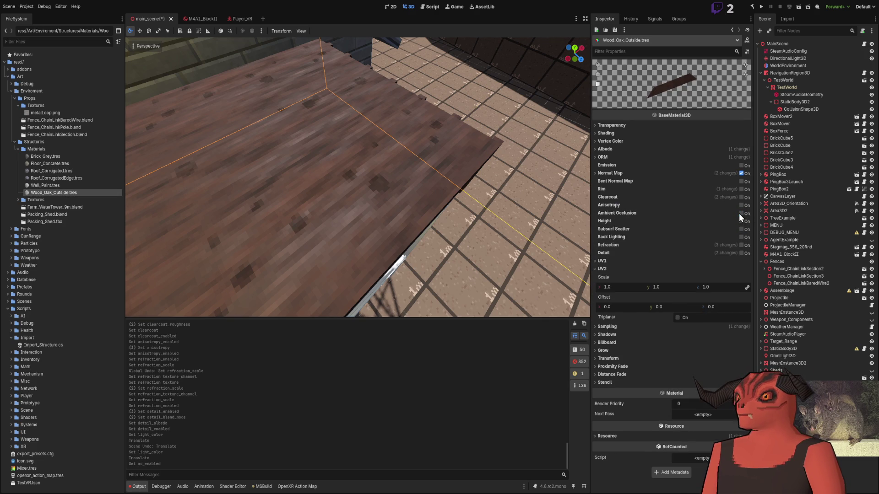
{"action": "left_click", "coordinate": [739, 213]}
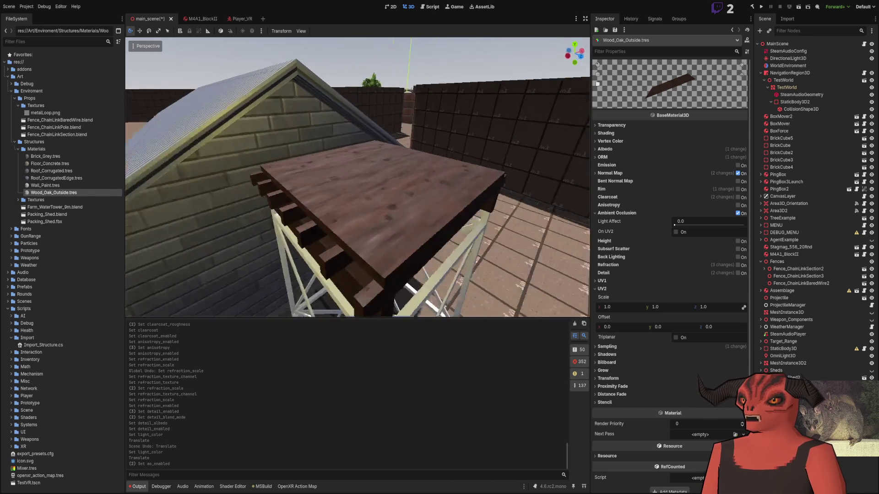
- Glance at the ORM texture in Photoshop, then bring up Wood_Oak_Outside_Albedo.png there
{"action": "key", "text": "alt+Tab"}
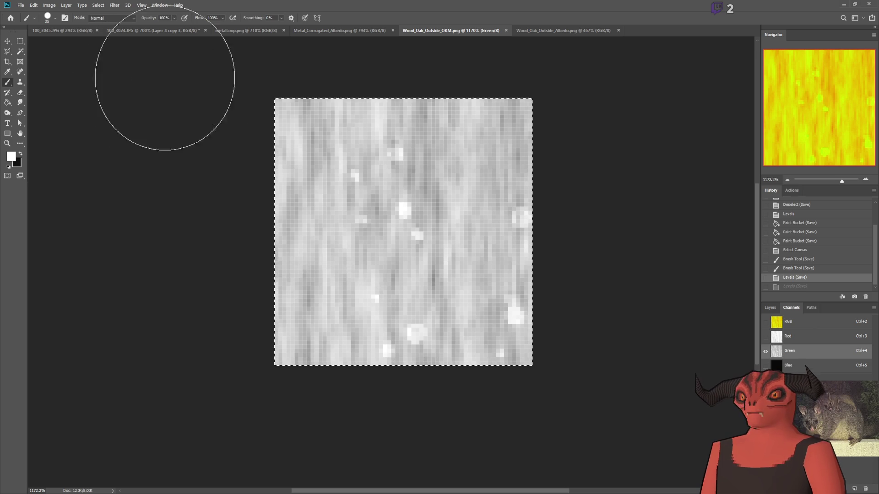
{"action": "key", "text": "alt+Tab"}
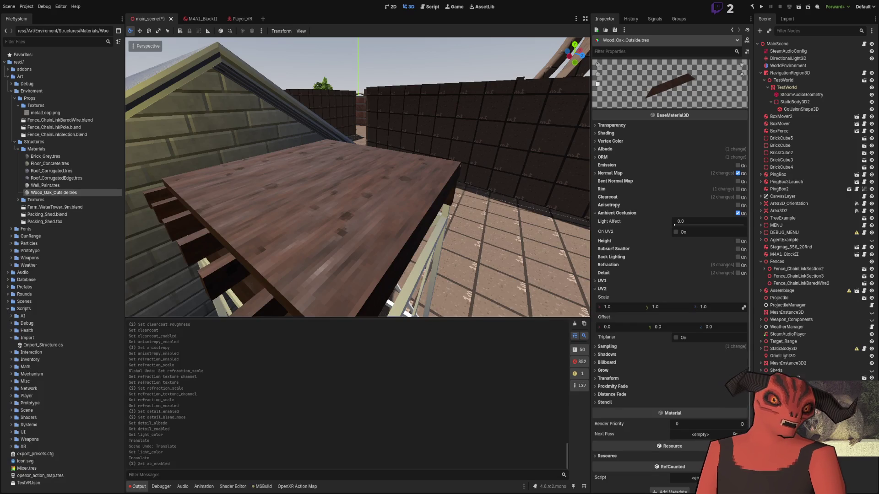
{"action": "key", "text": "alt+Tab"}
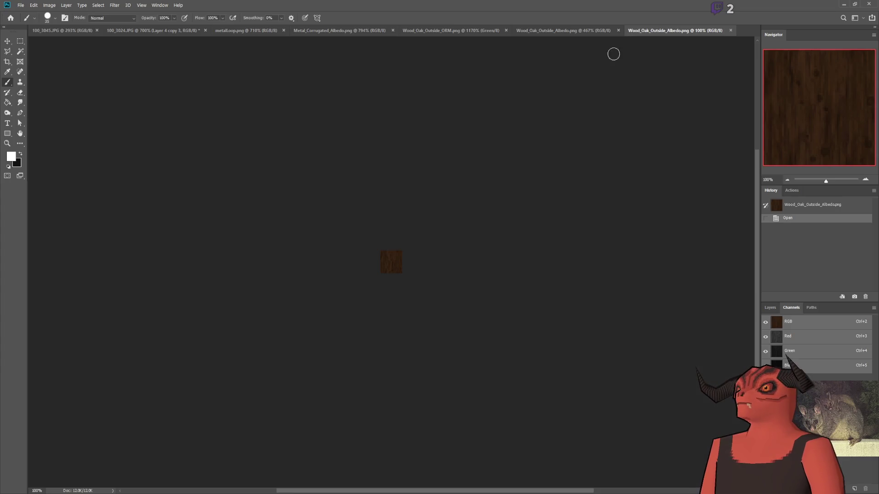
- Undo the Levels adjustment on the albedo and close the two duplicate albedo documents
{"action": "scroll", "coordinate": [371, 303], "scroll_direction": "up", "scroll_amount": 3}
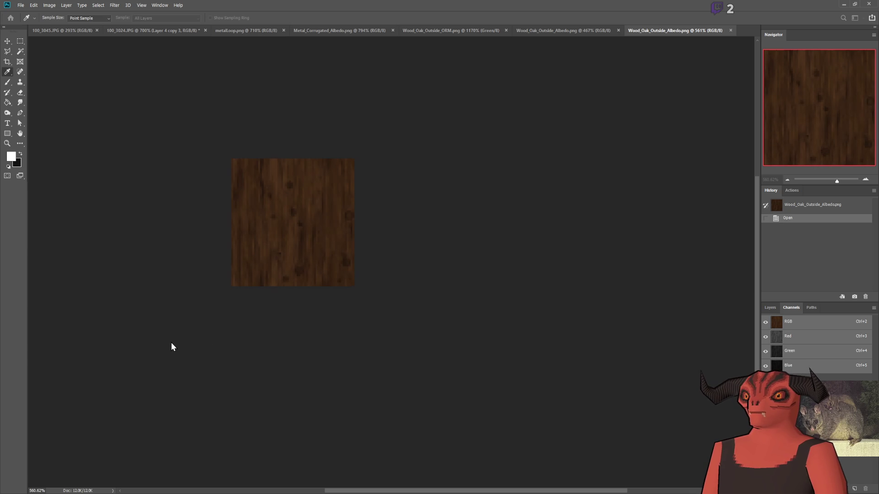
{"action": "key", "text": "alt+Tab"}
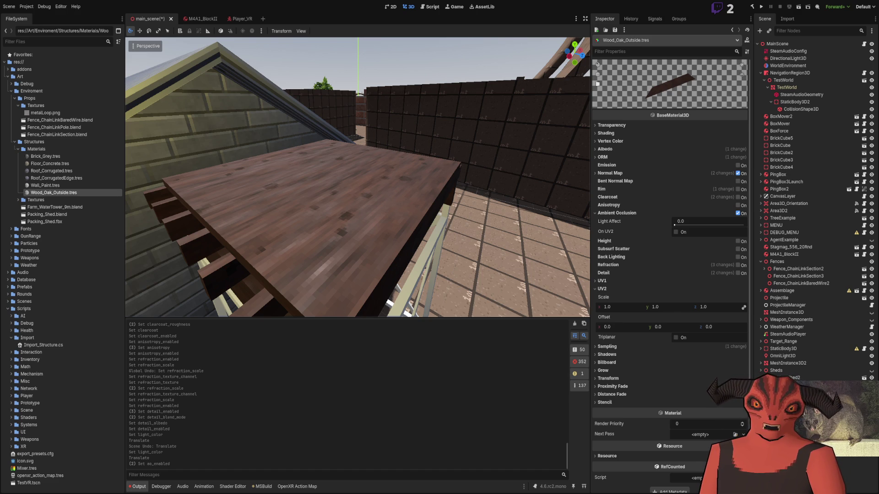
{"action": "key", "text": "alt+Tab"}
{"action": "key", "text": "ctrl+z"}
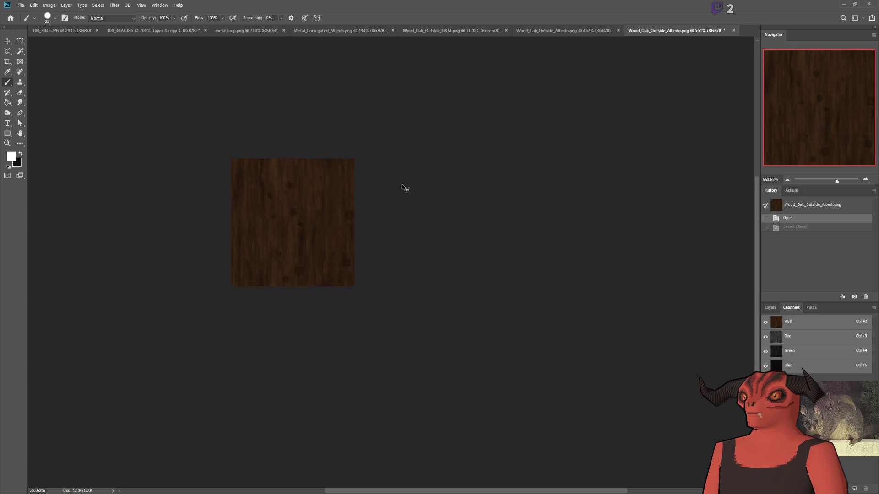
{"action": "left_click", "coordinate": [731, 30]}
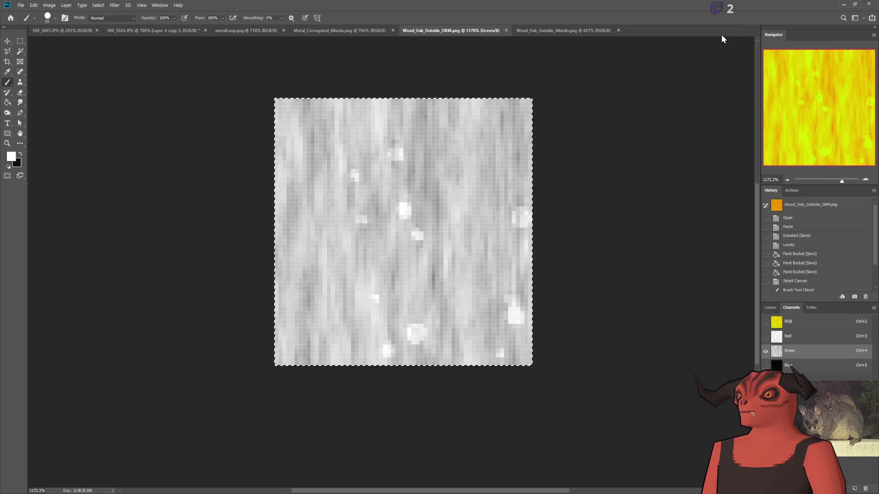
{"action": "left_click", "coordinate": [616, 30]}
- Compare the oak albedo texture against the deck, then select DirectionalLight3D in Godot
{"action": "key", "text": "alt+Tab"}
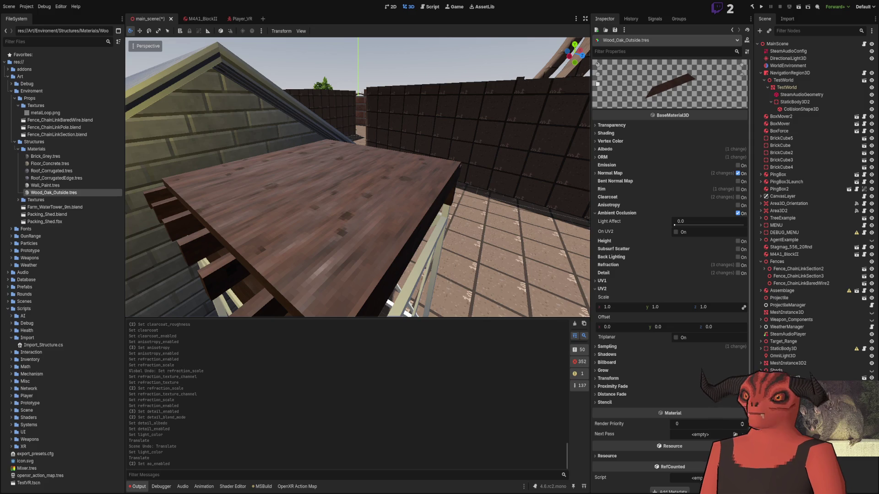
{"action": "key", "text": "alt+Tab"}
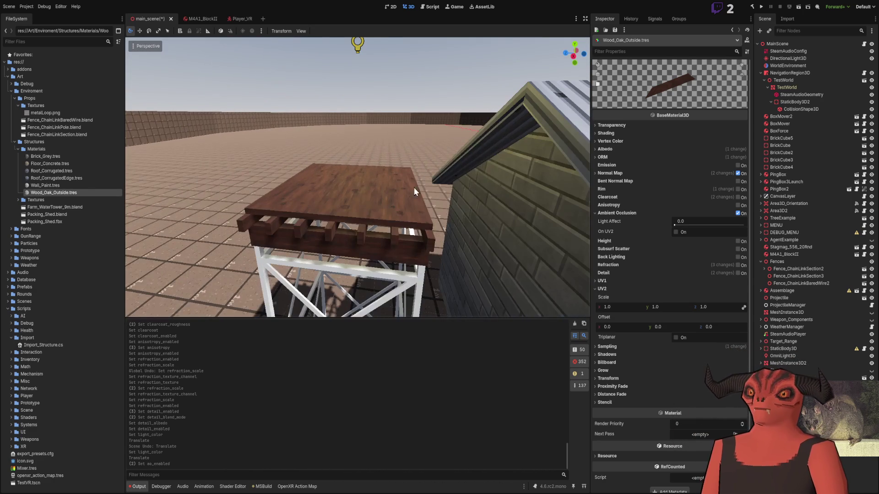
{"action": "key", "text": "alt+Tab"}
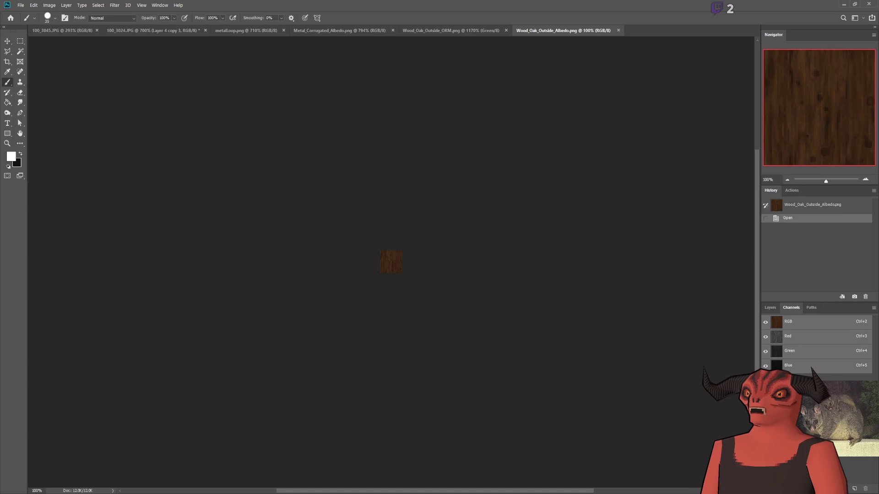
{"action": "key", "text": "alt+Tab"}
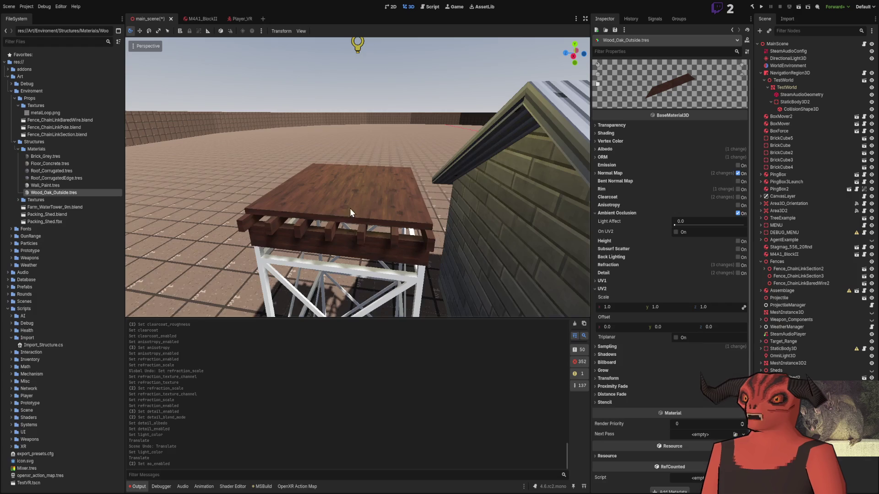
{"action": "left_click", "coordinate": [778, 59]}
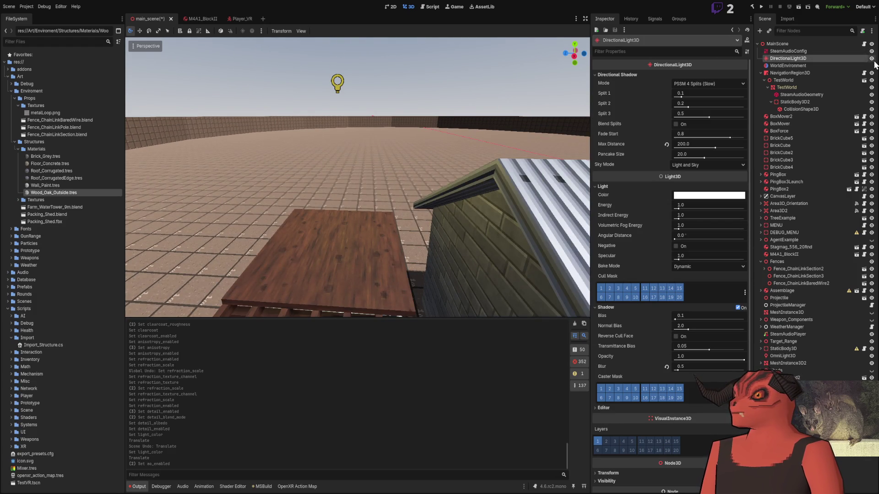
- Hide DirectionalLight3D and fly around the deck to see it under dim lighting
{"action": "left_click", "coordinate": [871, 59]}
{"action": "left_click", "coordinate": [366, 176]}
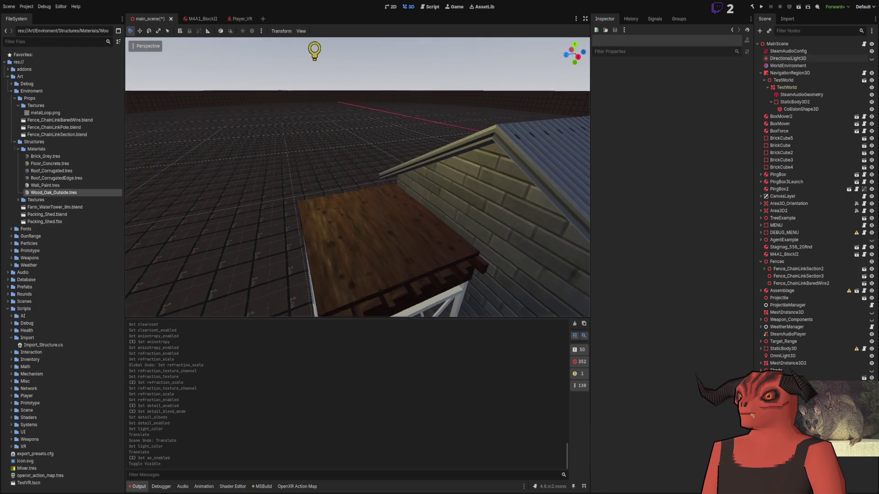
{"action": "key", "text": "w"}
{"action": "key", "text": "w"}
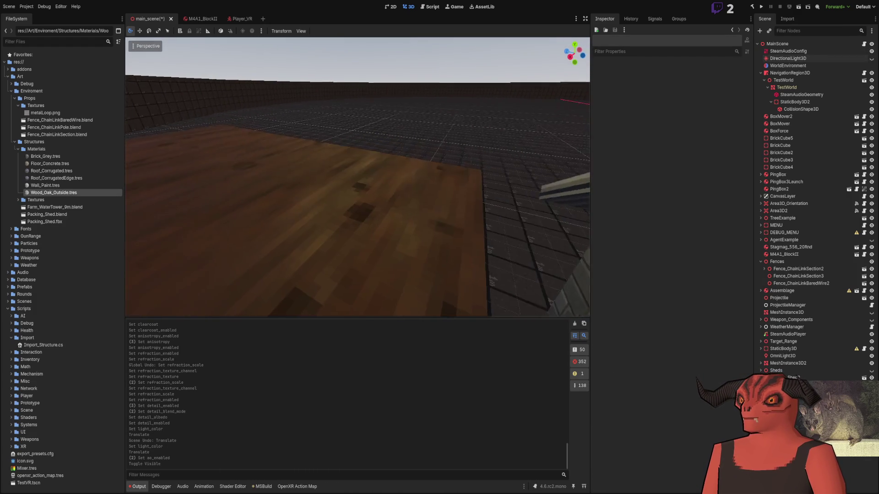
{"action": "key", "text": "s"}
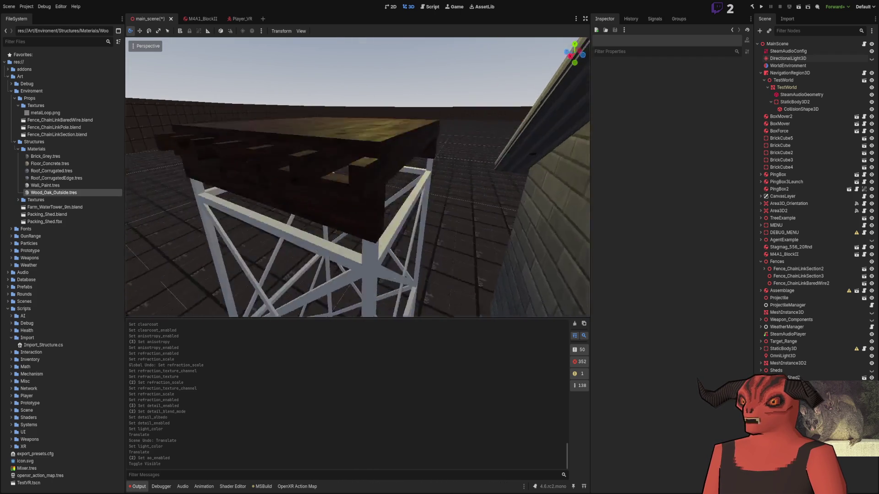
{"action": "key", "text": "e"}
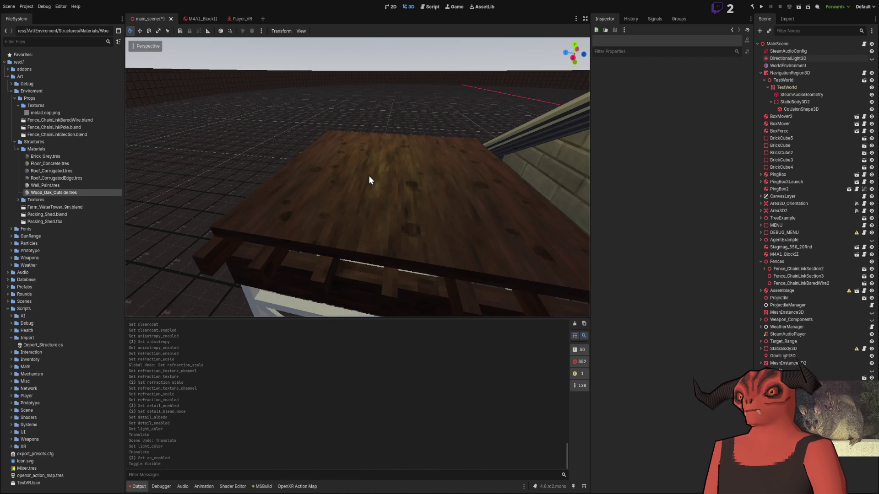
- Desaturate the wood albedo texture and check the grey wood in Godot
{"action": "key", "text": "alt+Tab"}
{"action": "scroll", "coordinate": [348, 179], "scroll_direction": "up", "scroll_amount": 1}
{"action": "scroll", "coordinate": [401, 206], "scroll_direction": "up", "scroll_amount": 2}
{"action": "scroll", "coordinate": [552, 145], "scroll_direction": "down", "scroll_amount": 1}
{"action": "scroll", "coordinate": [598, 145], "scroll_direction": "down", "scroll_amount": 3}
{"action": "scroll", "coordinate": [608, 184], "scroll_direction": "up", "scroll_amount": 3}
{"action": "scroll", "coordinate": [598, 186], "scroll_direction": "down", "scroll_amount": 2}
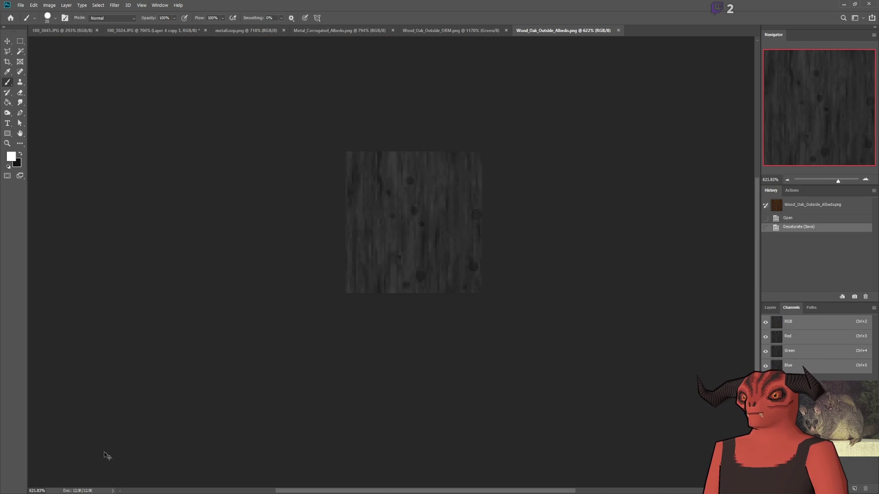
{"action": "key", "text": "alt+Tab"}
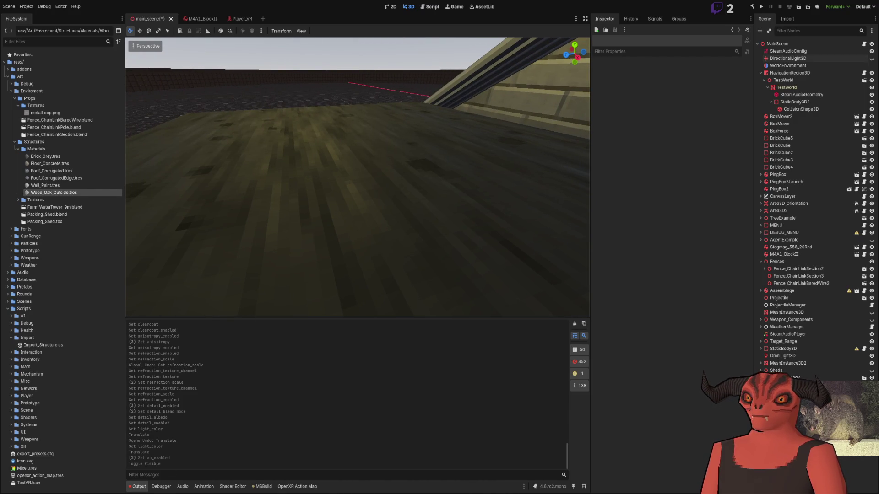
- Undo the albedo desaturation and return to the Wood_Oak_Outside_ORM document
{"action": "key", "text": "alt+Tab"}
{"action": "key", "text": "ctrl+z"}
{"action": "left_click", "coordinate": [475, 30]}
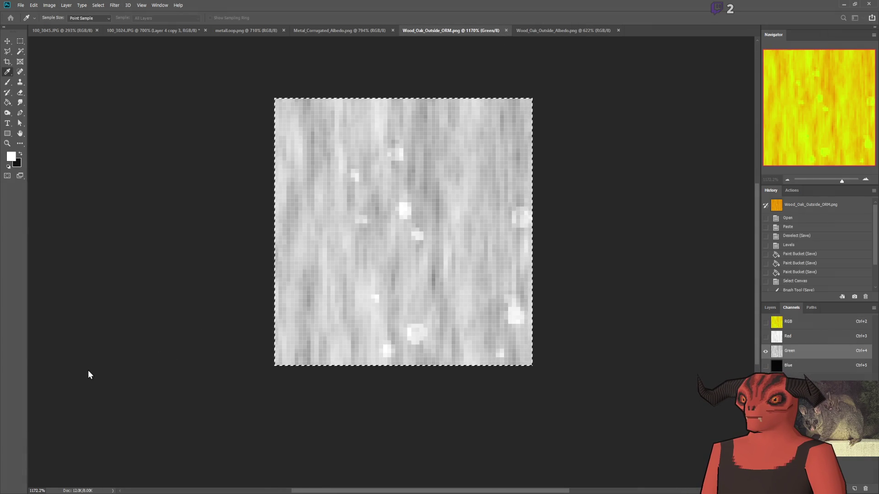
- Adjust the ORM Green channel levels to a lighter grey and preview the deck in Godot
{"action": "key", "text": "ctrl+z"}
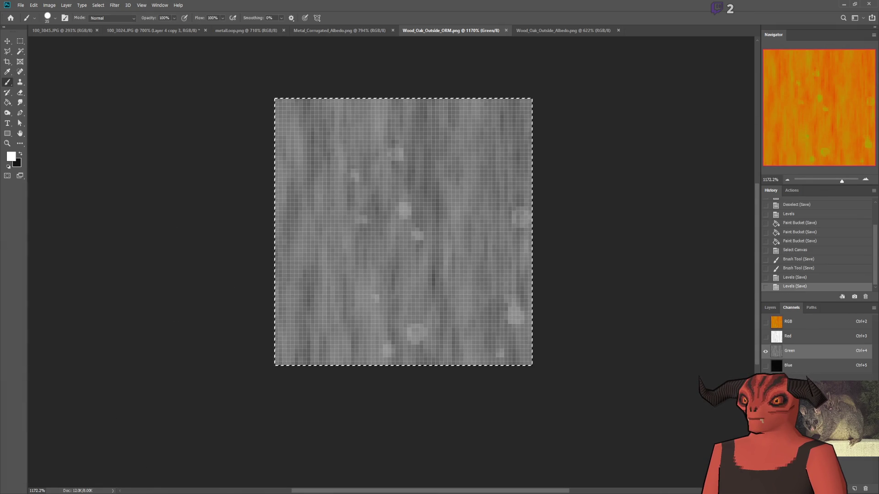
{"action": "key", "text": "alt+Tab"}
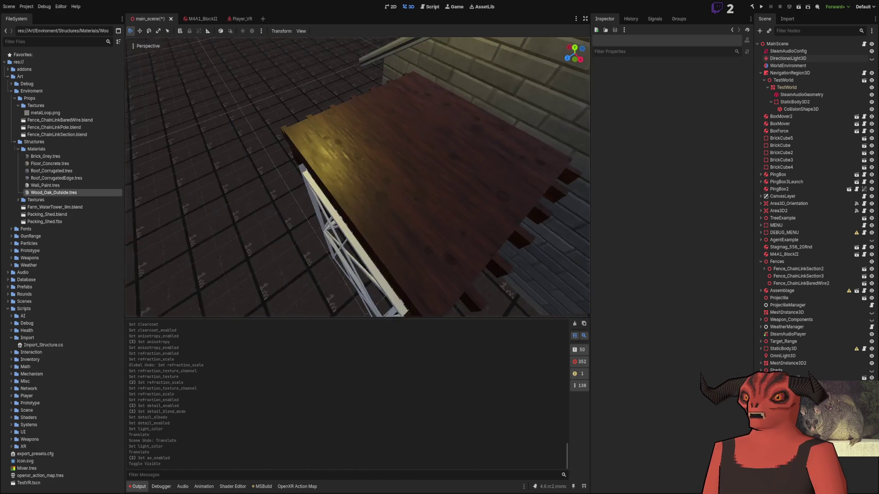
{"action": "key", "text": "alt+Tab"}
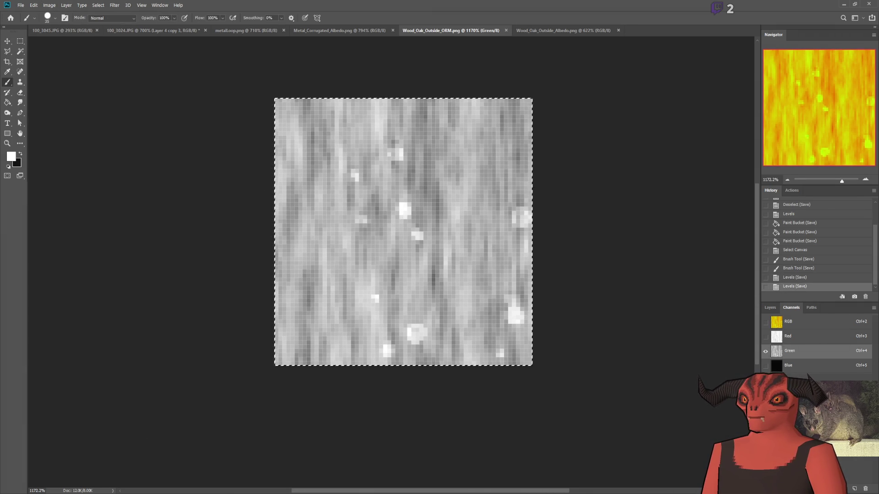
{"action": "key", "text": "alt+Tab"}
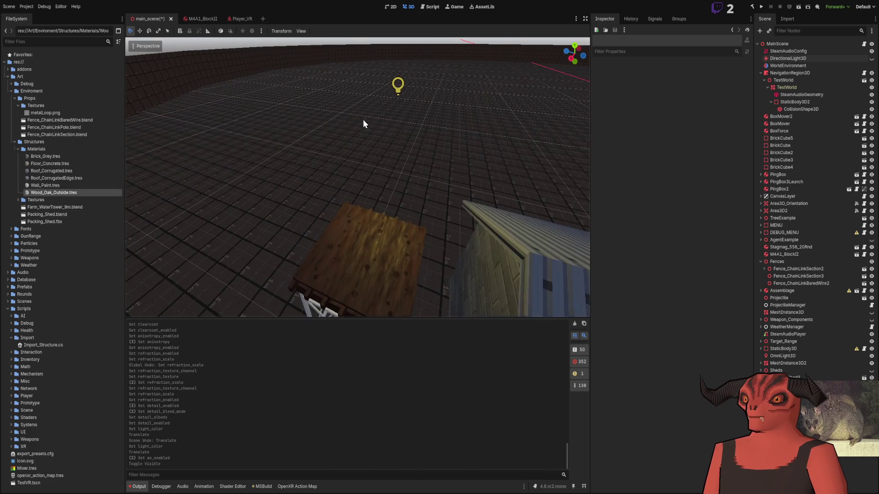
- Place OmniLight3D2 just above the deck planks, then open Wood_Oak_Outside.tres
{"action": "left_click", "coordinate": [398, 86]}
{"action": "left_click_drag", "start_coordinate": [399, 101], "coordinate": [308, 144]}
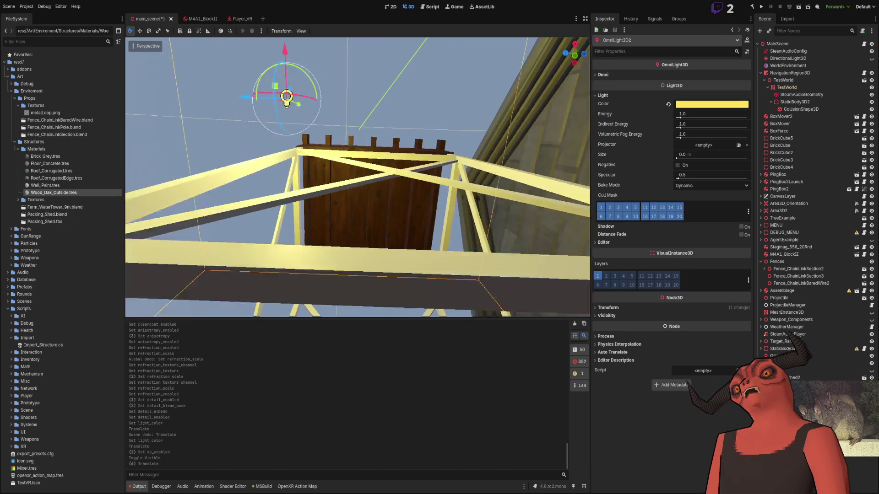
{"action": "left_click_drag", "start_coordinate": [293, 121], "coordinate": [314, 122]}
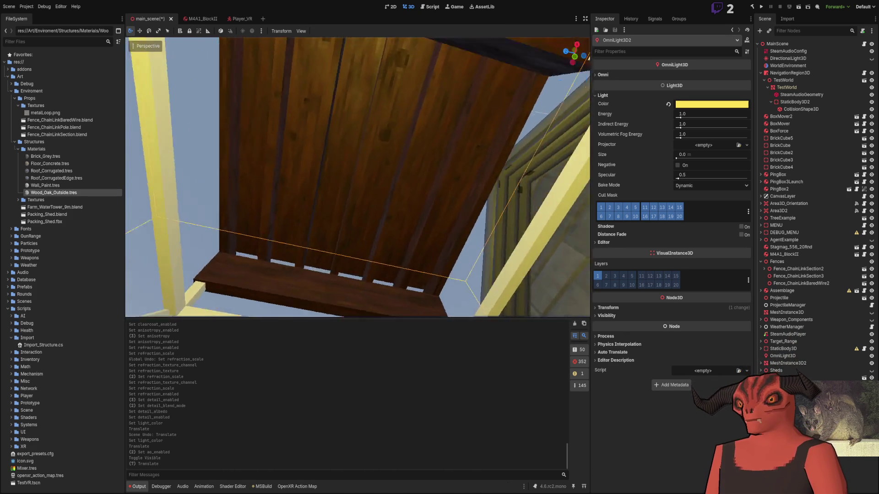
{"action": "mouse_move", "coordinate": [433, 271]}
{"action": "left_mouse_down"}
{"action": "mouse_move", "coordinate": [449, 170]}
{"action": "mouse_move", "coordinate": [565, 216]}
{"action": "left_mouse_up"}
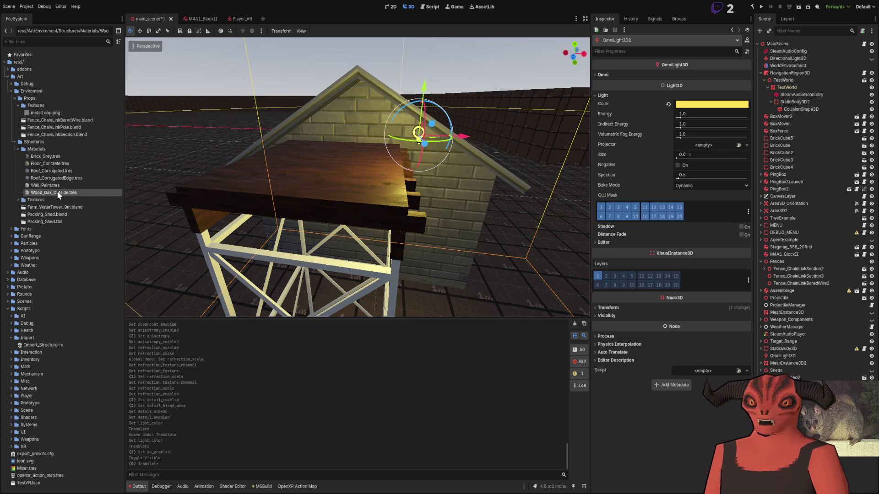
{"action": "left_click", "coordinate": [57, 193]}
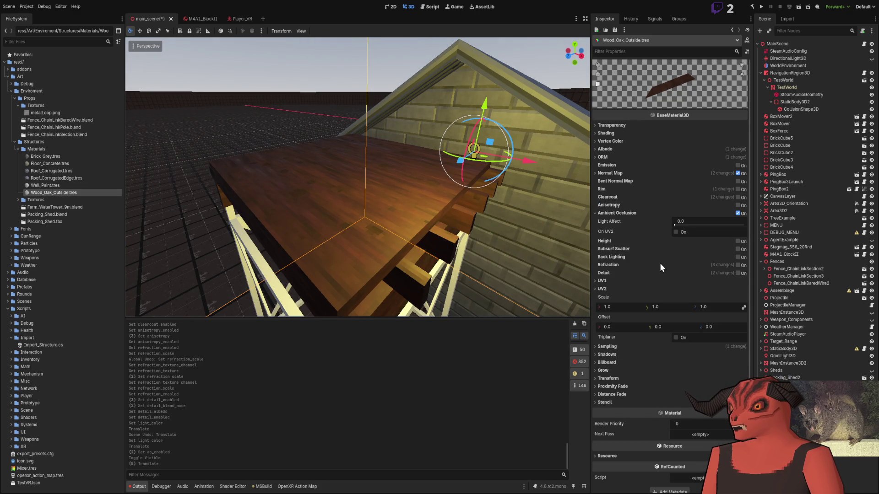
- Collapse Ambient Occlusion and set the wood material's Normal Map scale to 4.0
{"action": "left_click", "coordinate": [631, 213]}
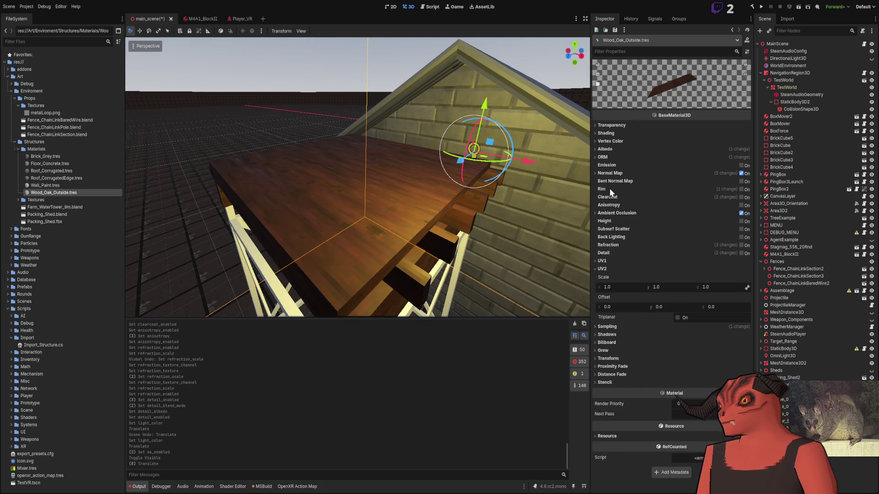
{"action": "left_click", "coordinate": [638, 174]}
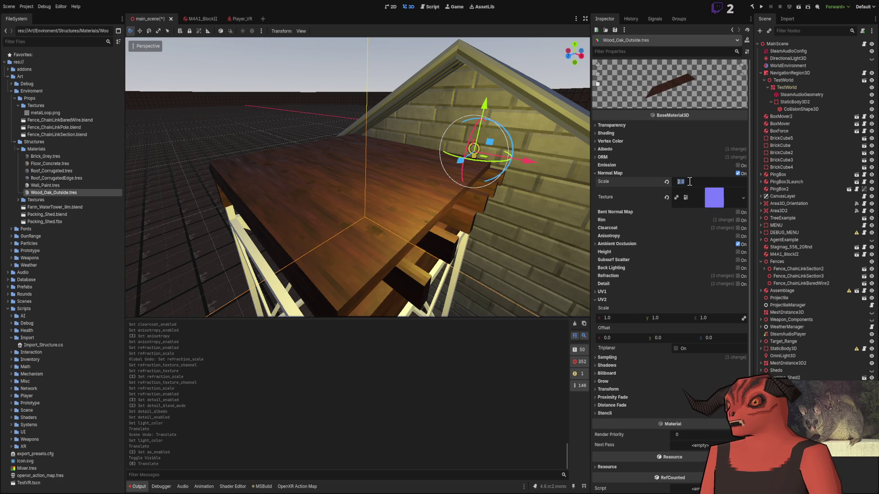
{"action": "key", "text": "w"}
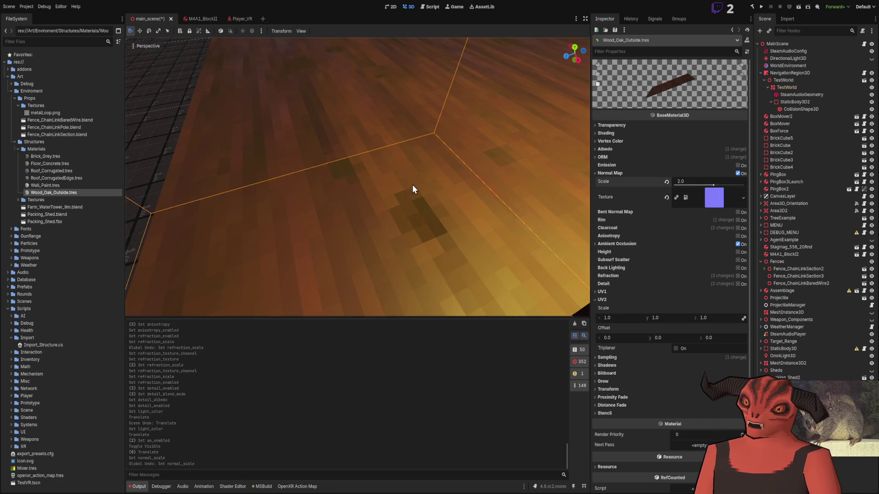
{"action": "key", "text": "ctrl+shift+z"}
{"action": "scroll", "coordinate": [410, 185], "scroll_direction": "down", "scroll_amount": 6}
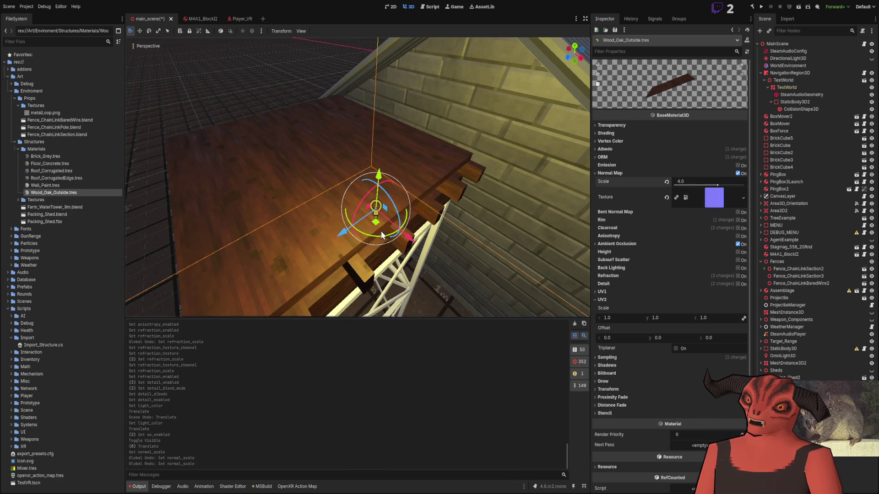
- Reposition the light across the deck and view the tower from a low angle
{"action": "mouse_move", "coordinate": [376, 225]}
{"action": "left_mouse_down"}
{"action": "mouse_move", "coordinate": [354, 99]}
{"action": "mouse_move", "coordinate": [160, 96]}
{"action": "mouse_move", "coordinate": [165, 64]}
{"action": "mouse_move", "coordinate": [325, 56]}
{"action": "mouse_move", "coordinate": [463, 114]}
{"action": "mouse_move", "coordinate": [443, 186]}
{"action": "mouse_move", "coordinate": [179, 195]}
{"action": "left_mouse_up"}
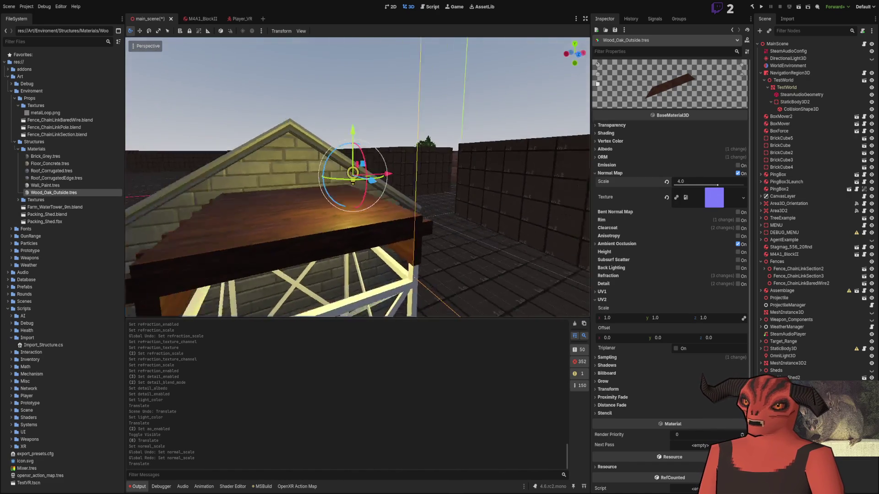
{"action": "left_click_drag", "start_coordinate": [437, 201], "coordinate": [386, 238]}
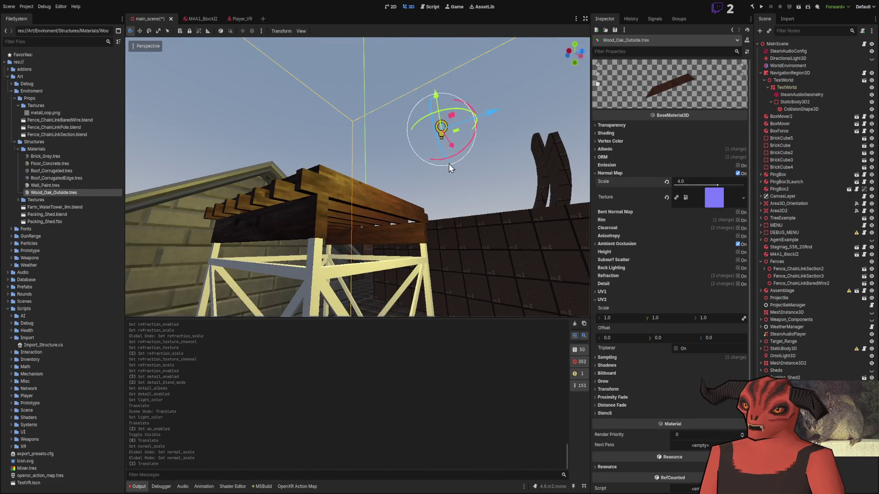
{"action": "left_click_drag", "start_coordinate": [437, 115], "coordinate": [504, 201]}
- Copy the whole wood texture from the other Photoshop document
{"action": "left_click_drag", "start_coordinate": [316, 223], "coordinate": [316, 223]}
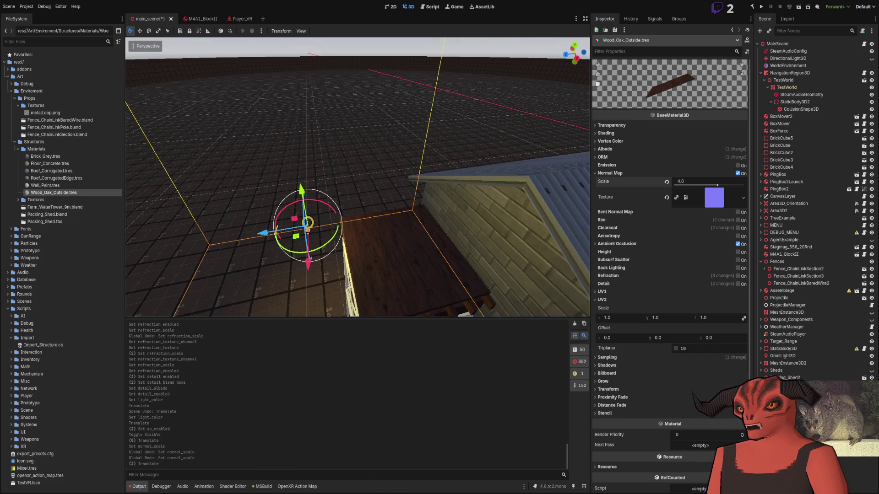
{"action": "key", "text": "alt+Tab"}
{"action": "left_click", "coordinate": [531, 31]}
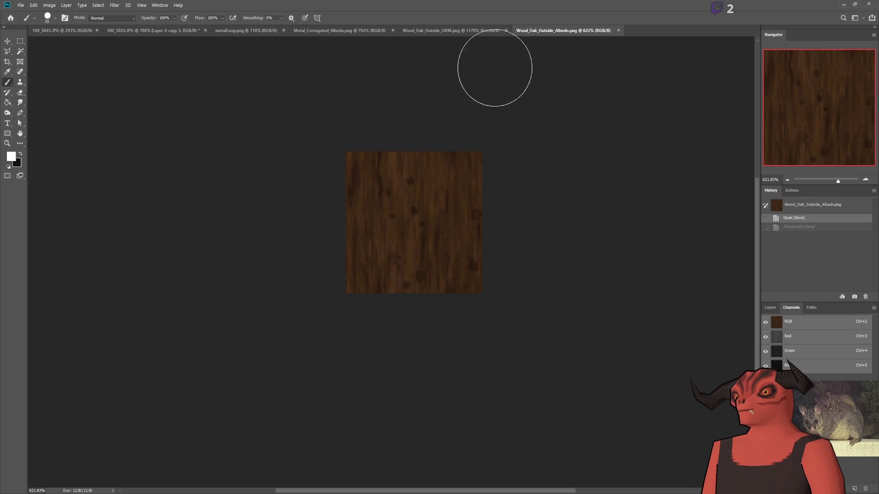
{"action": "key", "text": "alt+Tab"}
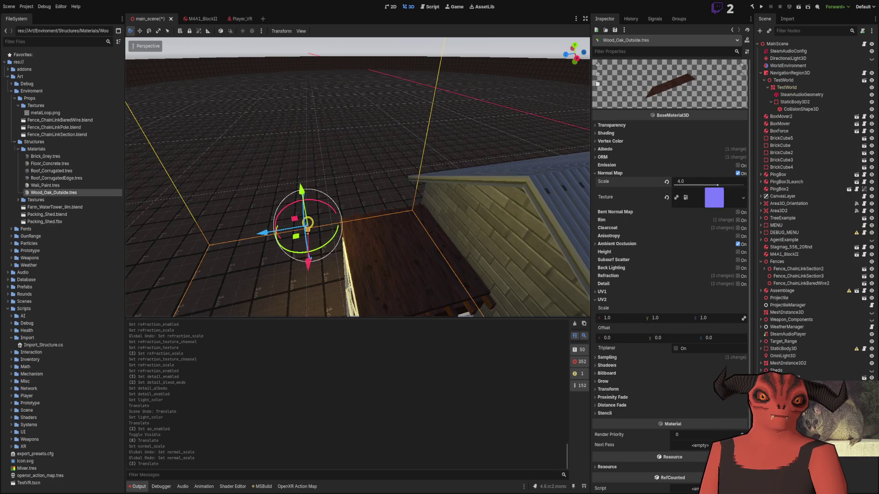
{"action": "key", "text": "alt+Tab"}
{"action": "key", "text": "ctrl+a"}
{"action": "key", "text": "ctrl+c"}
- Paste it into Wood_Oak_Outside_Albedo.png, merge the layers, save, and close the spare copy
{"action": "left_click", "coordinate": [587, 29]}
{"action": "key", "text": "ctrl+v"}
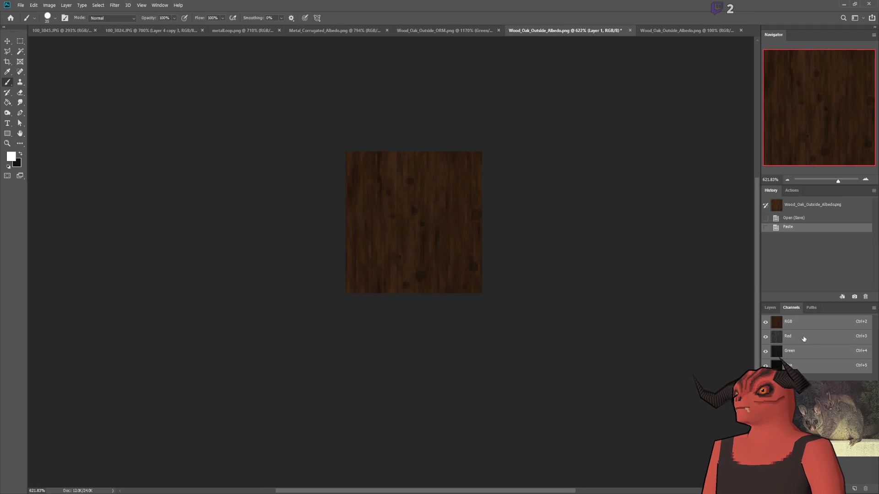
{"action": "left_click", "coordinate": [771, 308]}
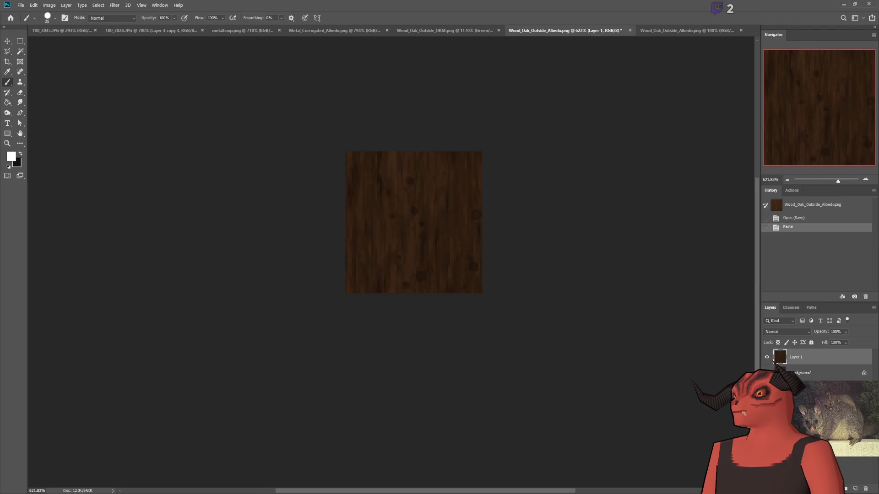
{"action": "key", "text": "ctrl+e"}
{"action": "key", "text": "ctrl+s"}
{"action": "left_click", "coordinate": [733, 31]}
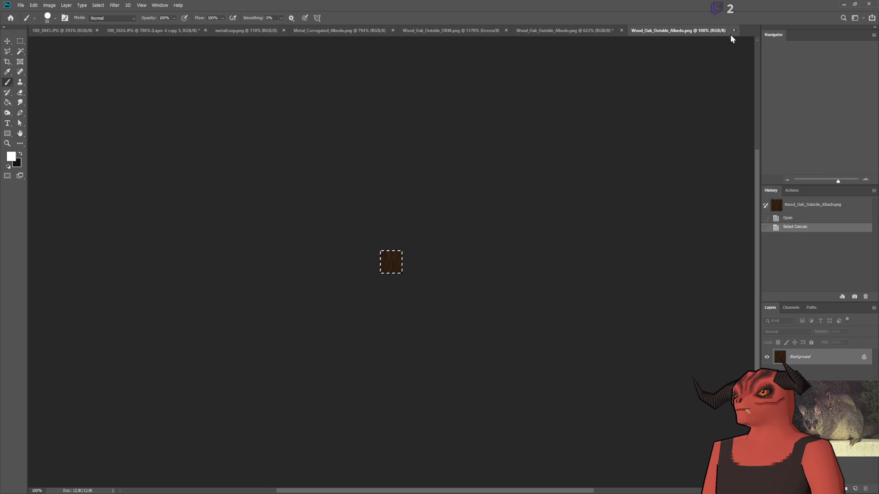
{"action": "key", "text": "alt+Tab"}
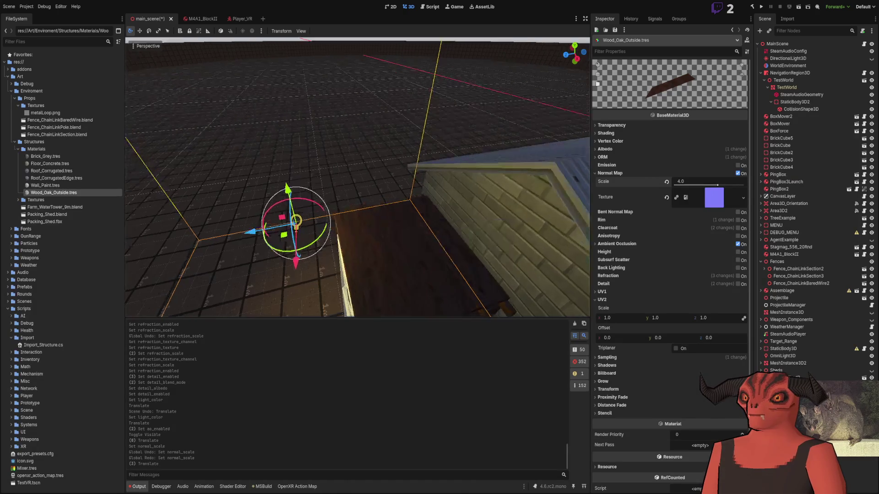
- Move OmniLight3D2 higher above the wooden deck so the planks are lit evenly
{"action": "left_click", "coordinate": [454, 243]}
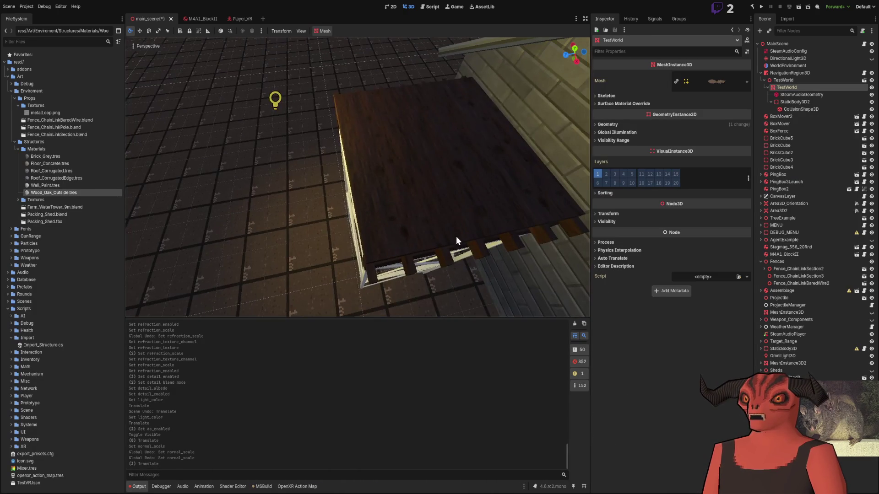
{"action": "left_click", "coordinate": [275, 99]}
{"action": "mouse_move", "coordinate": [284, 99]}
{"action": "left_mouse_down"}
{"action": "mouse_move", "coordinate": [389, 165]}
{"action": "mouse_move", "coordinate": [463, 151]}
{"action": "left_mouse_up"}
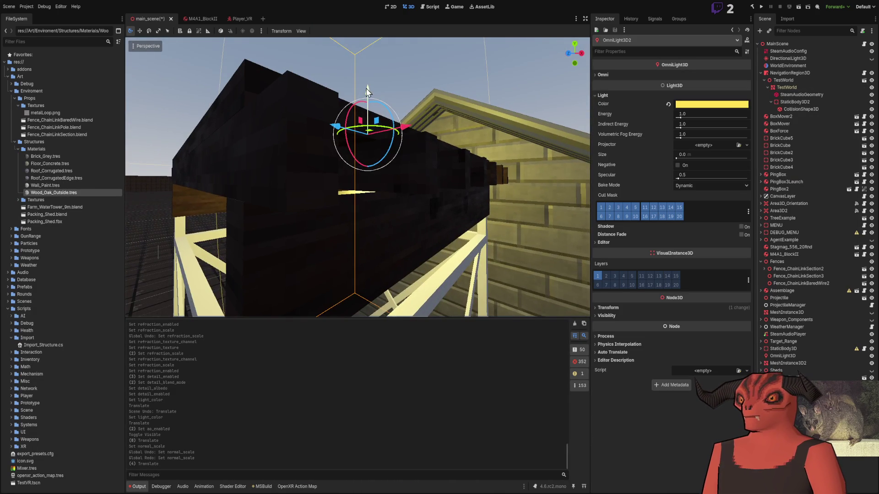
{"action": "left_click_drag", "start_coordinate": [367, 91], "coordinate": [366, 82]}
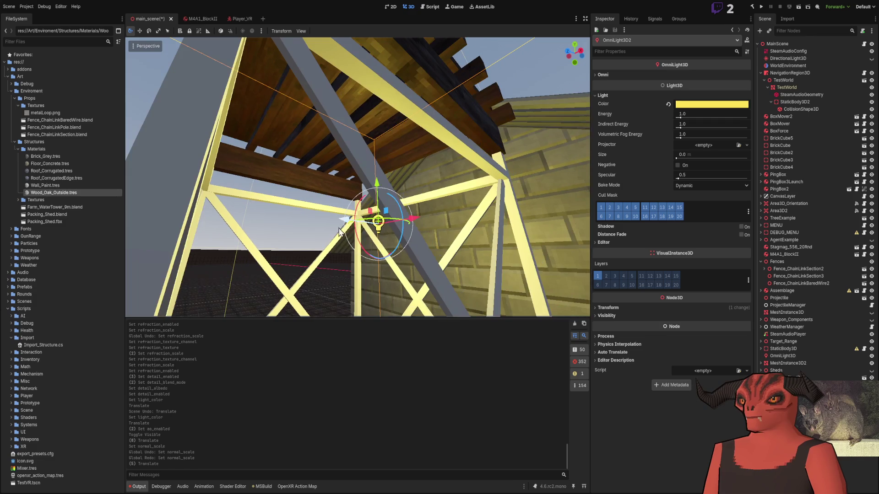
{"action": "left_click_drag", "start_coordinate": [371, 218], "coordinate": [222, 334]}
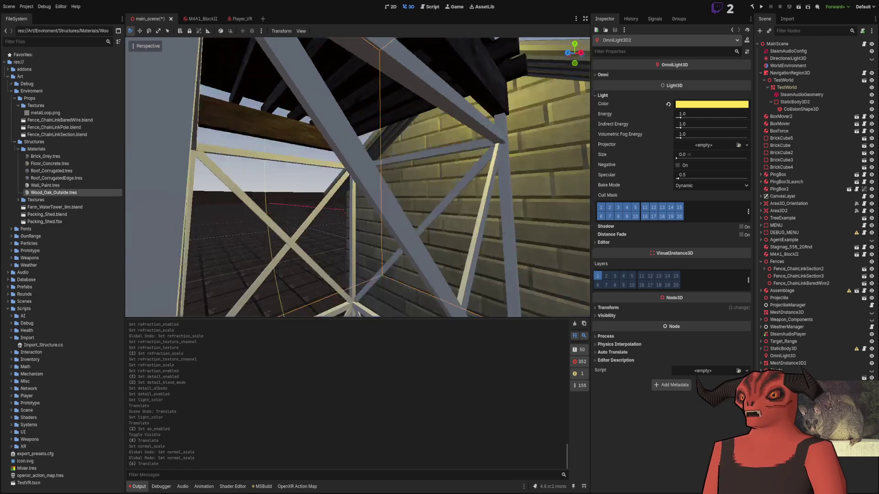
{"action": "mouse_move", "coordinate": [526, 64]}
{"action": "left_mouse_down"}
{"action": "mouse_move", "coordinate": [500, 50]}
{"action": "mouse_move", "coordinate": [410, 73]}
{"action": "left_mouse_up"}
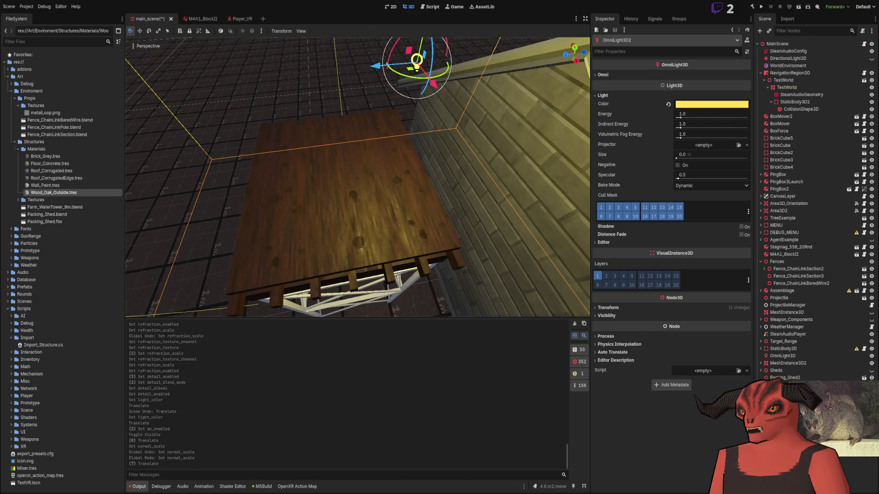
{"action": "key", "text": "alt+Tab"}
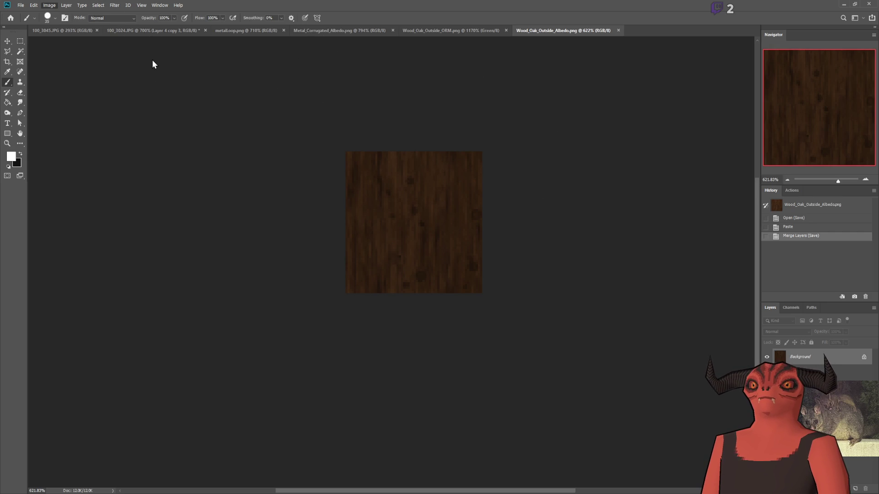
- Apply a Hue/Saturation adjustment to make the oak albedo texture lighter and warmer
{"action": "key", "text": "i"}
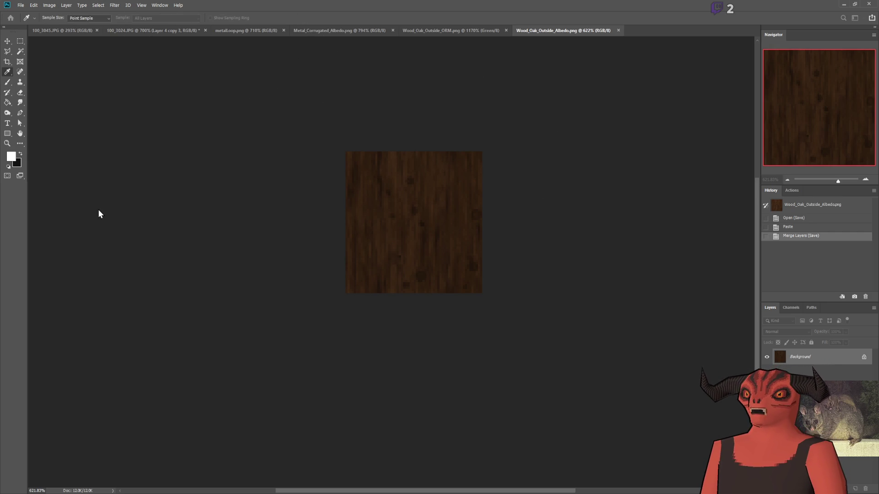
{"action": "key", "text": "Return"}
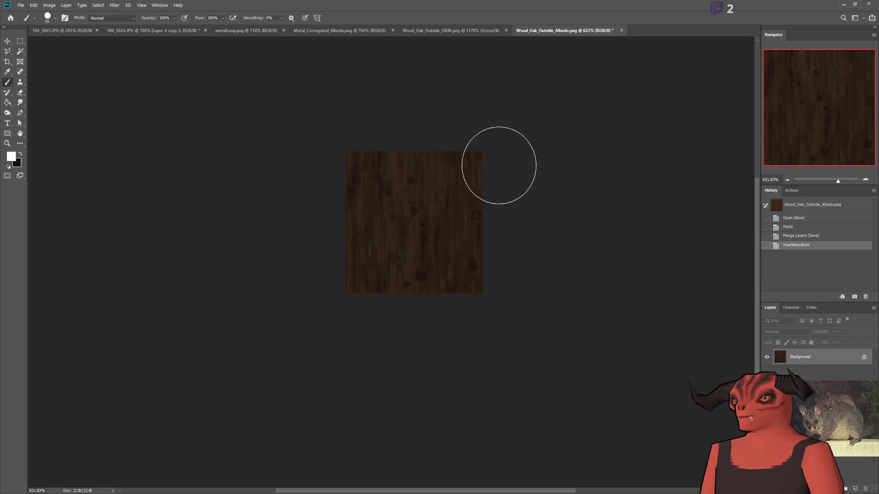
{"action": "scroll", "coordinate": [451, 188], "scroll_direction": "up", "scroll_amount": 3}
{"action": "scroll", "coordinate": [288, 188], "scroll_direction": "down", "scroll_amount": 3}
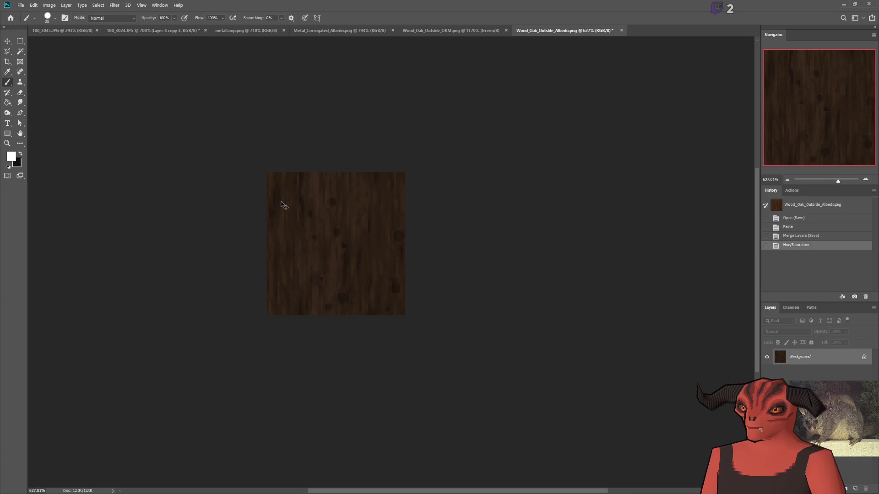
{"action": "key", "text": "alt+Tab"}
{"action": "scroll", "coordinate": [357, 177], "scroll_direction": "up", "scroll_amount": 5}
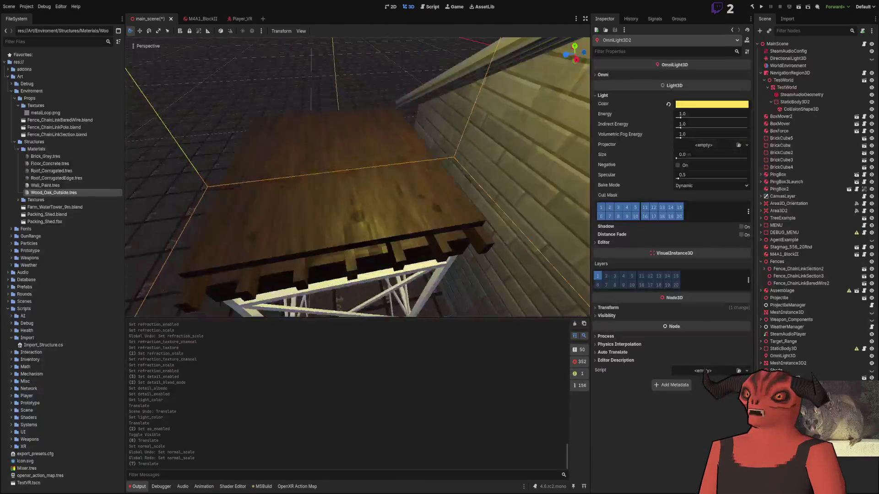
- Make DirectionalLight3D visible again
{"action": "scroll", "coordinate": [367, 145], "scroll_direction": "down", "scroll_amount": 5}
{"action": "mouse_move", "coordinate": [424, 185]}
{"action": "left_mouse_down"}
{"action": "mouse_move", "coordinate": [304, 188]}
{"action": "mouse_move", "coordinate": [298, 177]}
{"action": "left_mouse_up"}
{"action": "left_click", "coordinate": [830, 60]}
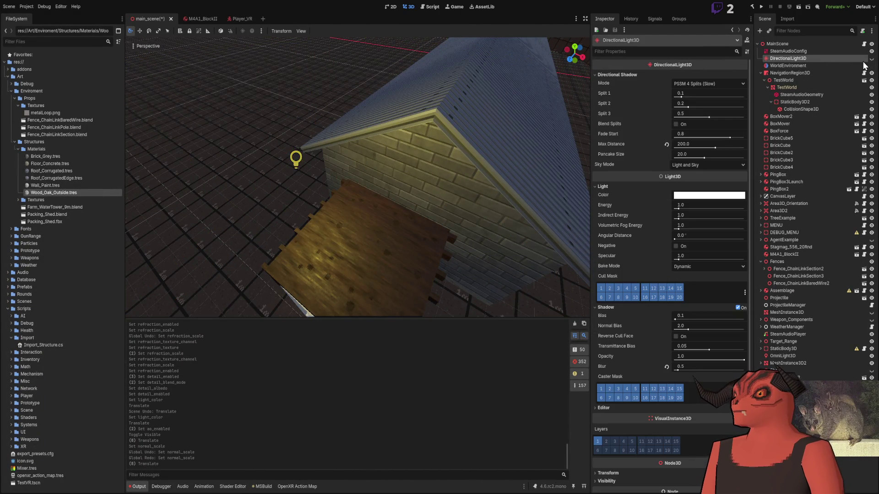
{"action": "left_click", "coordinate": [871, 58]}
- Delete the temporary OmniLight3D2 light
{"action": "left_click", "coordinate": [296, 158]}
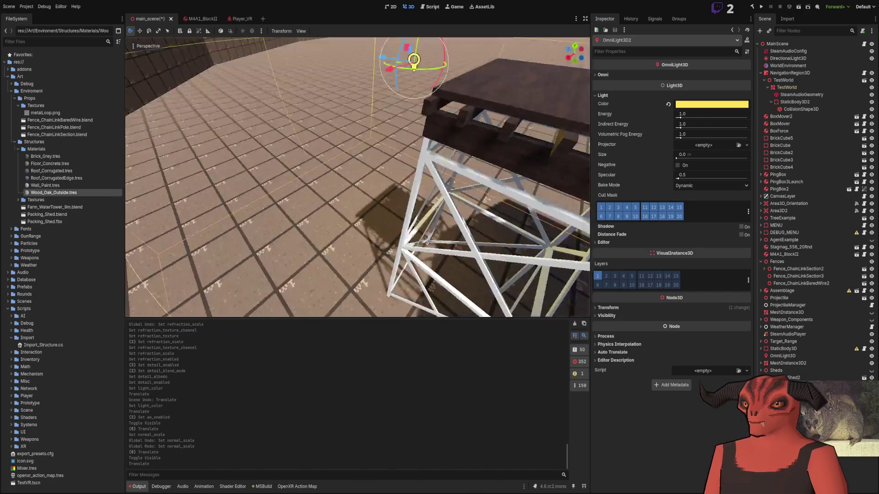
{"action": "left_click_drag", "start_coordinate": [345, 192], "coordinate": [594, 111]}
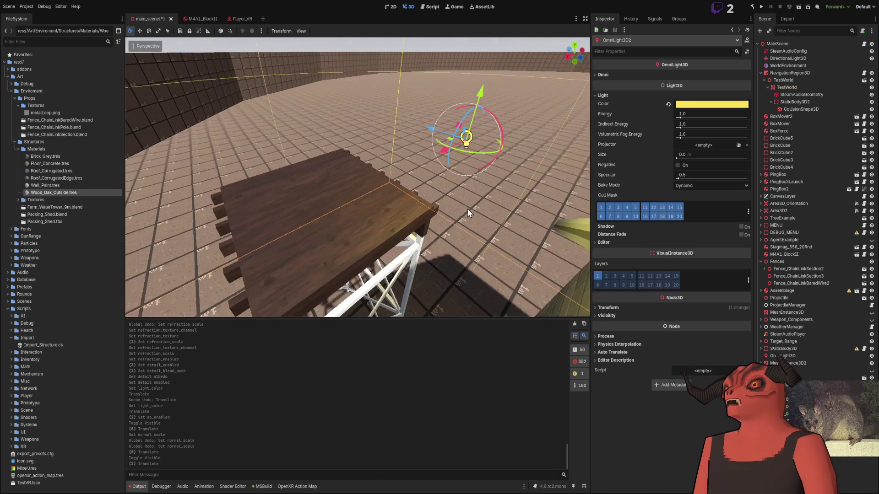
{"action": "mouse_move", "coordinate": [454, 146]}
{"action": "left_mouse_down"}
{"action": "mouse_move", "coordinate": [433, 155]}
{"action": "mouse_move", "coordinate": [182, 169]}
{"action": "mouse_move", "coordinate": [288, 117]}
{"action": "mouse_move", "coordinate": [255, 161]}
{"action": "mouse_move", "coordinate": [263, 146]}
{"action": "left_mouse_up"}
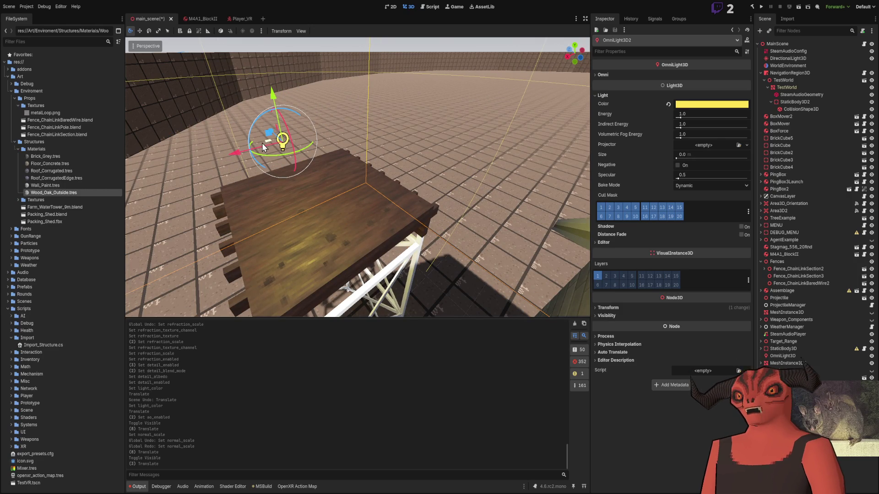
{"action": "left_click", "coordinate": [267, 146]}
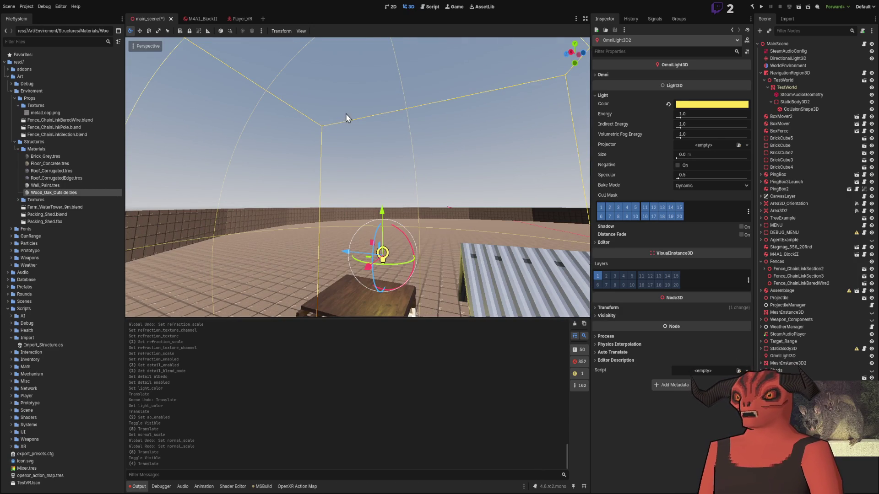
{"action": "key", "text": "Delete"}
- Save the scene and unhide the water tower tank
{"action": "key", "text": "ctrl+s"}
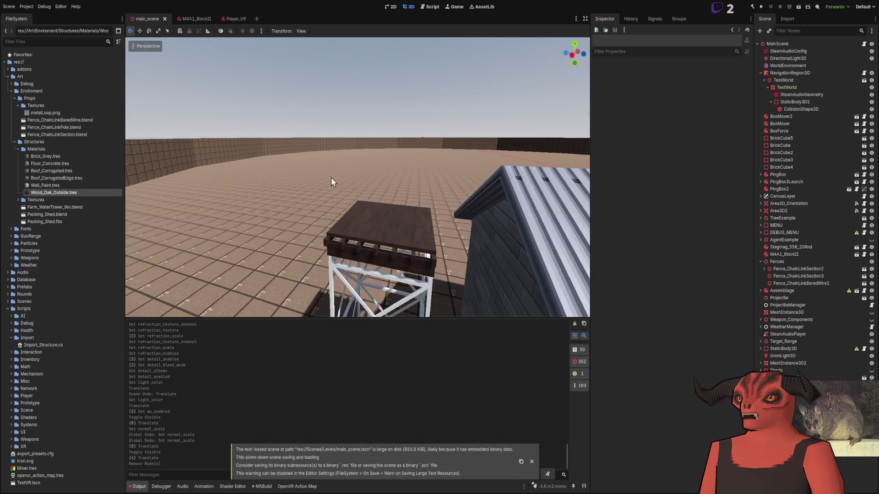
{"action": "key", "text": "h"}
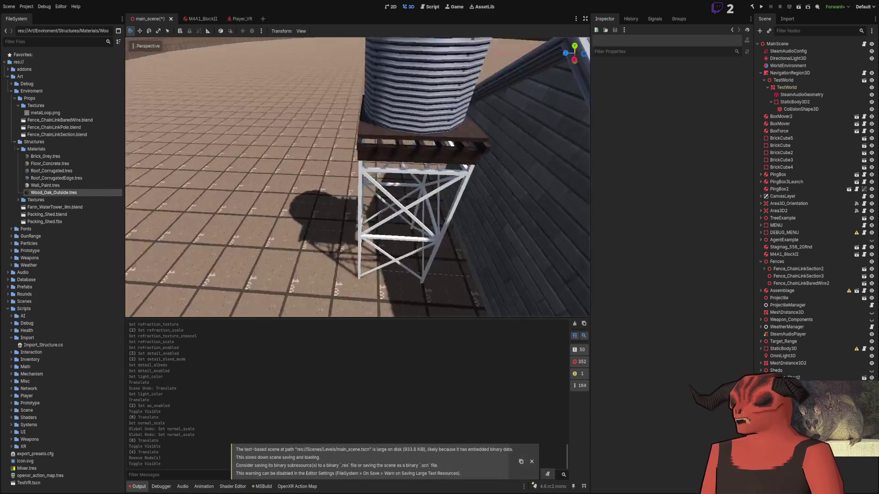
{"action": "key", "text": "alt+Tab"}
{"action": "scroll", "coordinate": [463, 250], "scroll_direction": "down", "scroll_amount": 5}
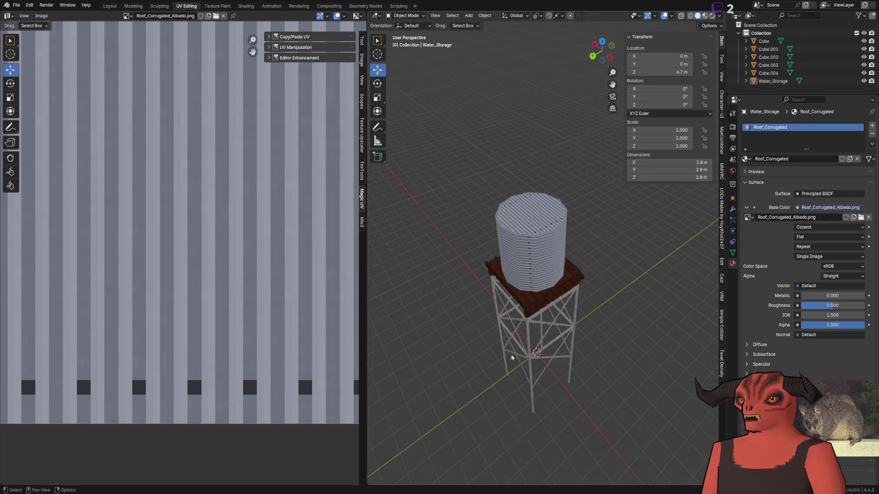
- Rename object Cube.006 and its mesh data Cube.003 to Water_Tower_Legs
{"action": "left_click", "coordinate": [471, 272]}
{"action": "scroll", "coordinate": [554, 287], "scroll_direction": "up", "scroll_amount": 5}
{"action": "scroll", "coordinate": [555, 286], "scroll_direction": "down", "scroll_amount": 5}
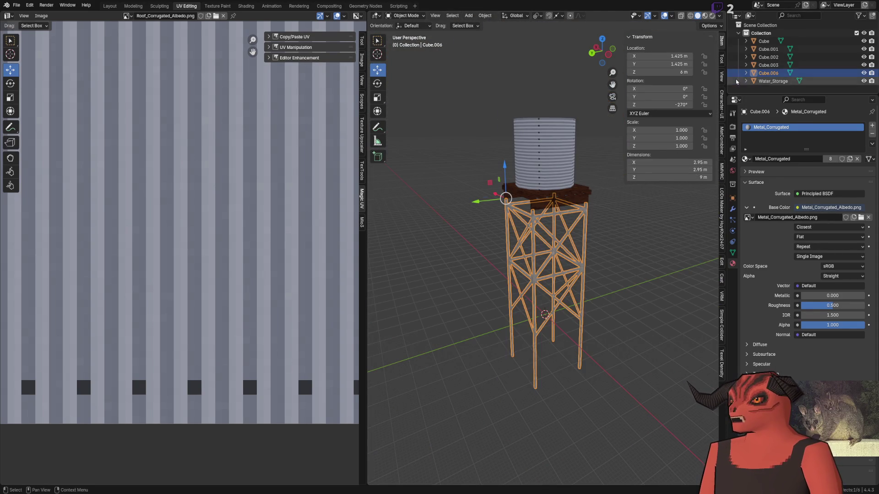
{"action": "double_click", "coordinate": [772, 74]}
{"action": "type", "text": "Water_Tower"}
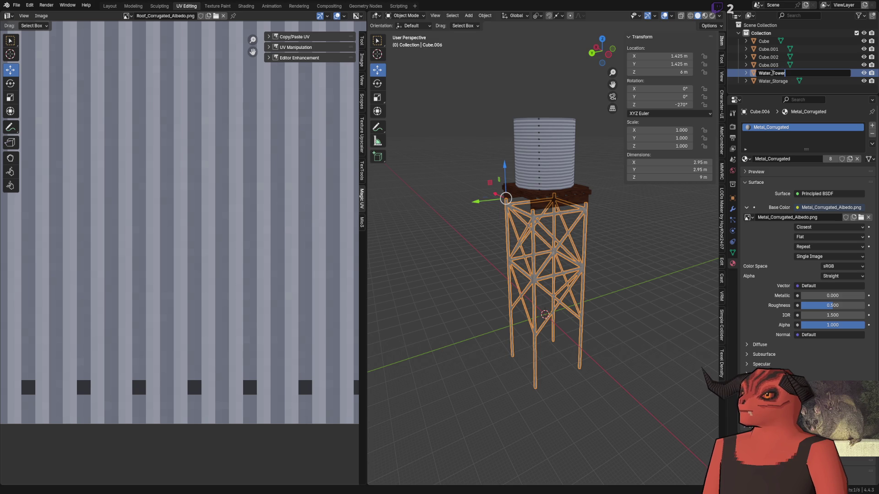
{"action": "type", "text": "_Legs"}
{"action": "key", "text": "Return"}
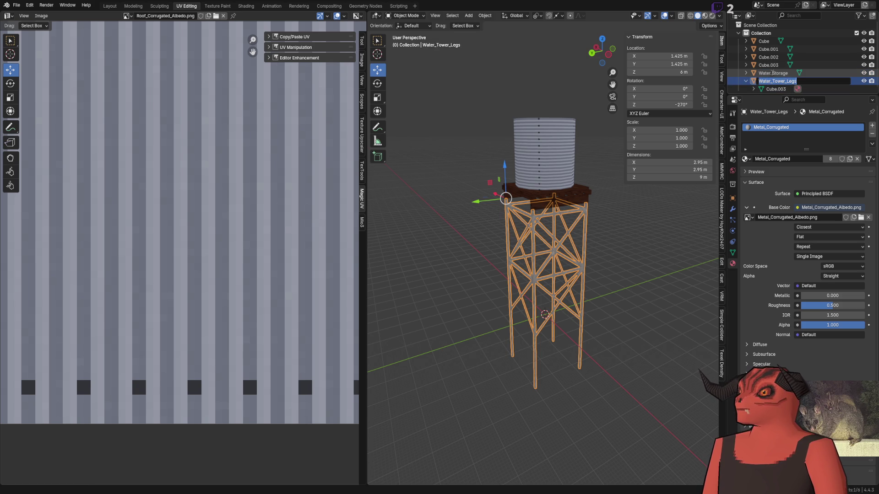
{"action": "key", "text": "F2"}
{"action": "type", "text": "Water_Tower_Legs_Mesh"}
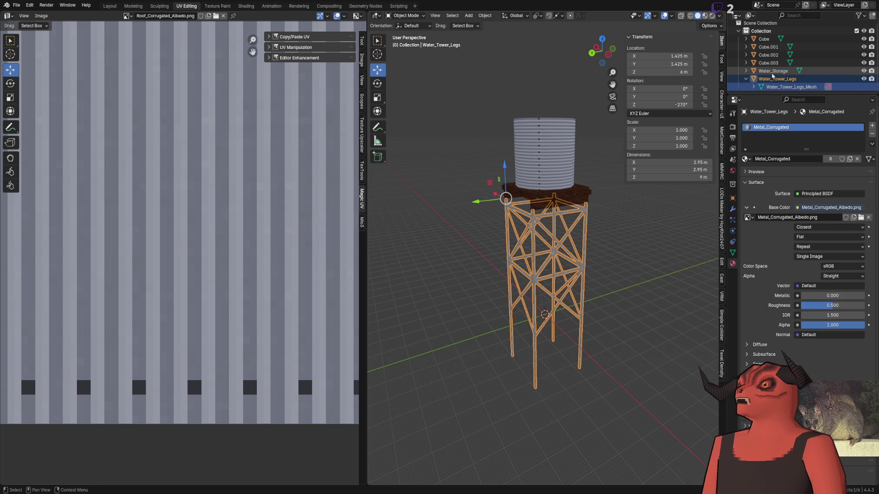
{"action": "key", "text": "Left"}
{"action": "key", "text": "Up"}
{"action": "key", "text": "Up"}
{"action": "key", "text": "Up"}
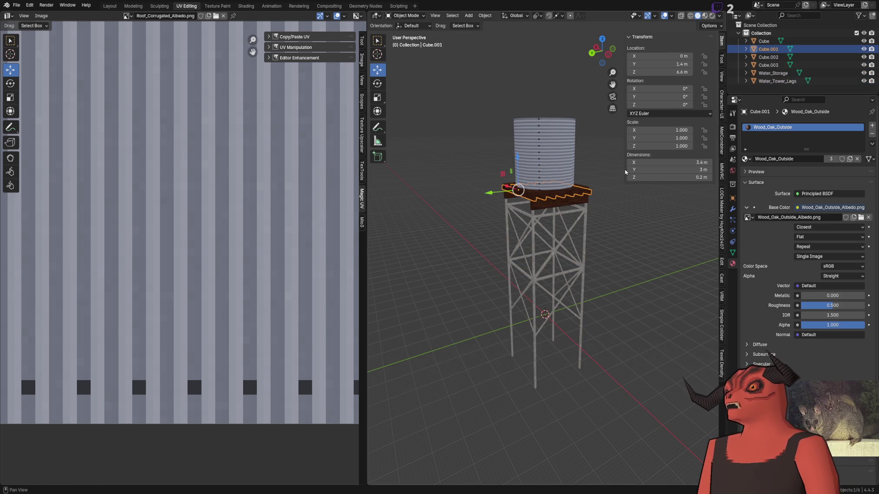
- Join the platform planks Cube.002, Cube.001 and Cube into one object named Water_Platform
{"action": "scroll", "coordinate": [520, 257], "scroll_direction": "up", "scroll_amount": 5}
{"action": "left_click", "coordinate": [520, 256]}
{"action": "left_click", "coordinate": [545, 238], "text": "shift"}
{"action": "left_click", "coordinate": [572, 231], "text": "shift"}
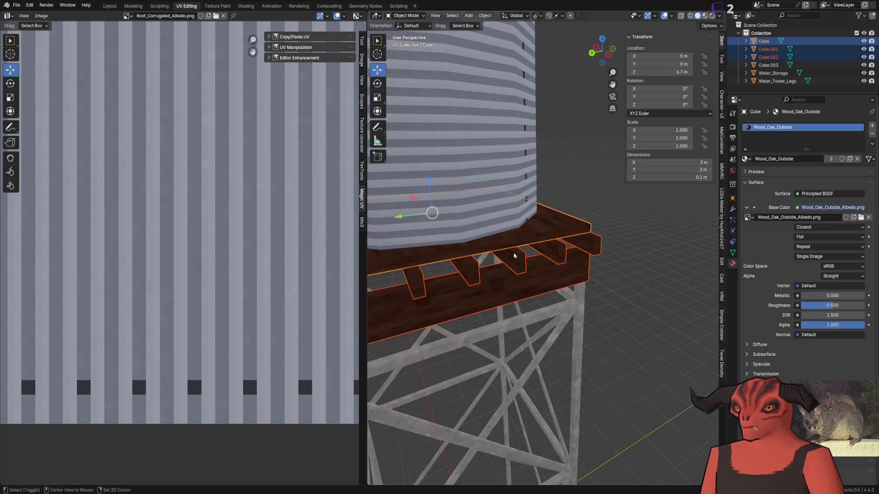
{"action": "key", "text": "KP_Decimal"}
{"action": "key", "text": "ctrl+j"}
{"action": "double_click", "coordinate": [764, 41]}
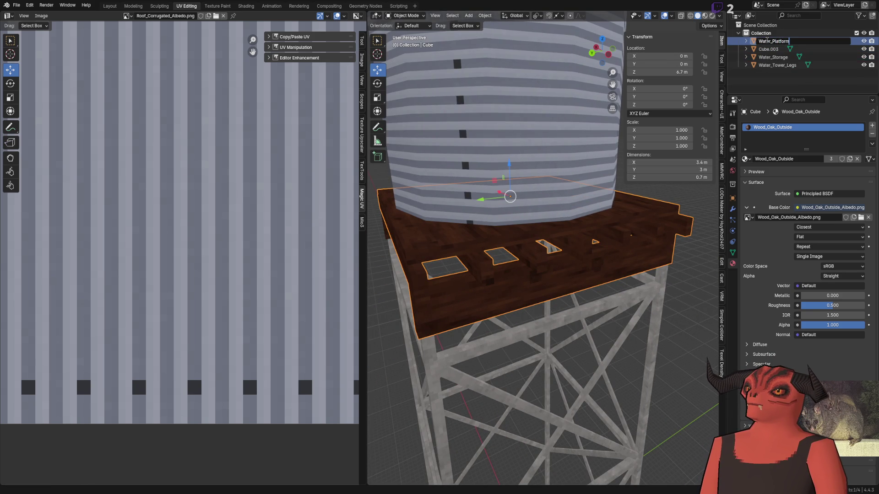
{"action": "key", "text": "Return"}
- Rename the Water_Storage tank object and its mesh to Water_Tower_Storage
{"action": "key", "text": "Down"}
{"action": "key", "text": "F2"}
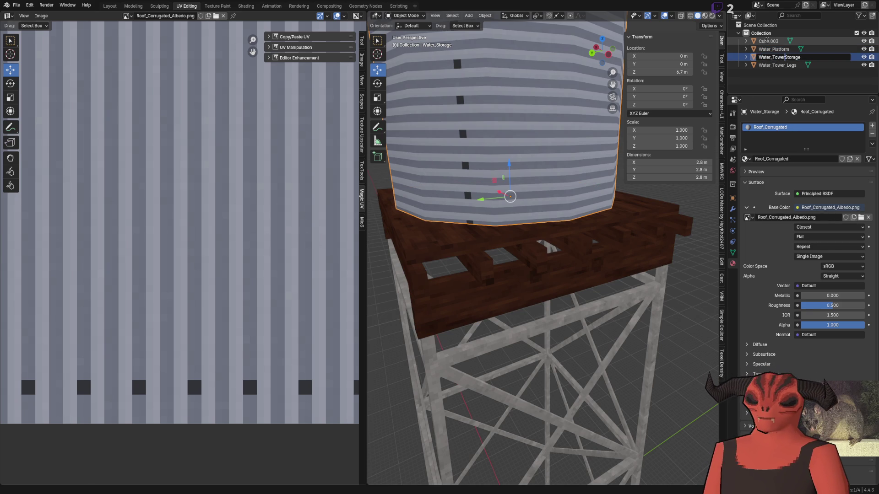
{"action": "key", "text": "Return"}
{"action": "key", "text": "Right"}
{"action": "key", "text": "Down"}
{"action": "key", "text": "F2"}
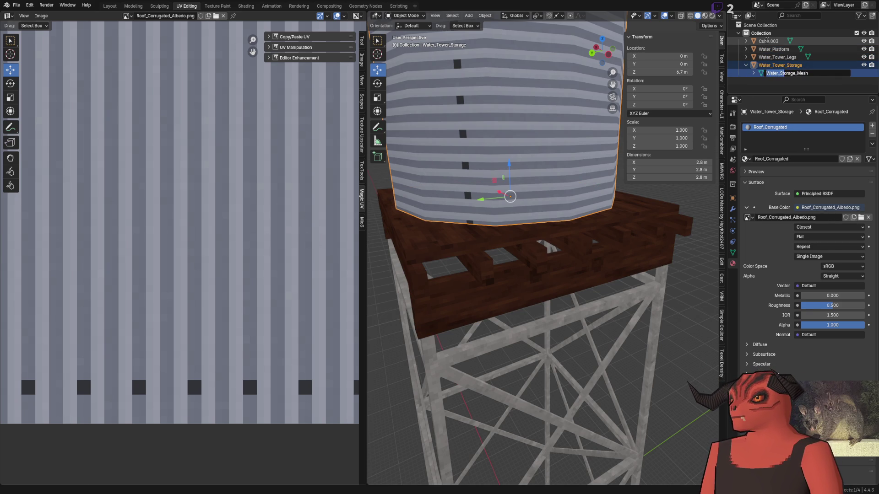
{"action": "key", "text": "Return"}
{"action": "key", "text": "Left"}
{"action": "key", "text": "Left"}
- Merge the loose Cube.003 board into Water_Platform
{"action": "key", "text": "Up"}
{"action": "key", "text": "Up"}
{"action": "key", "text": "Up"}
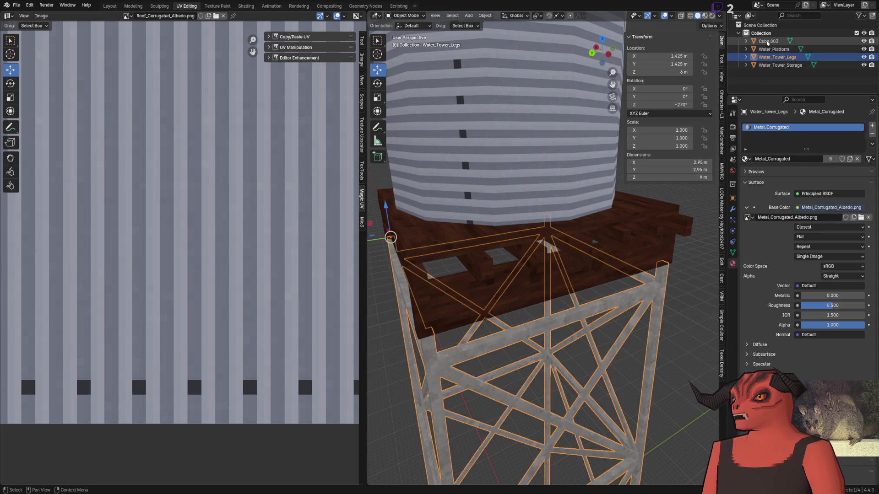
{"action": "left_click", "coordinate": [773, 49], "text": "ctrl"}
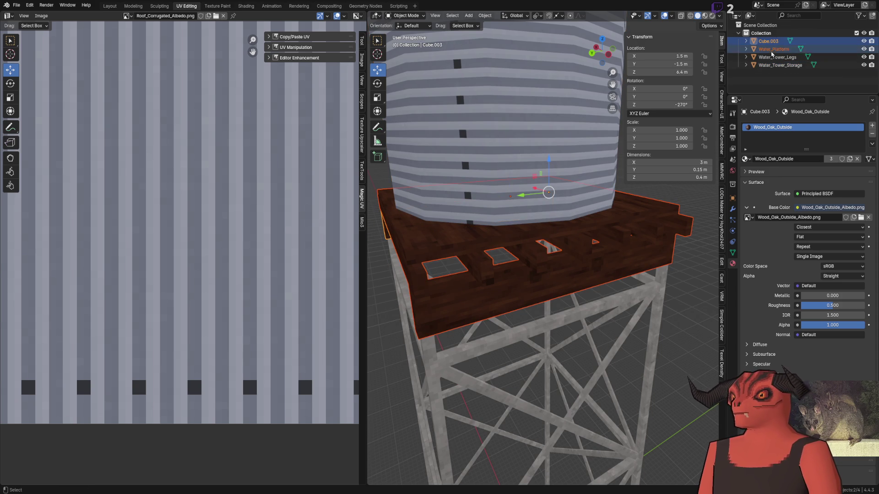
{"action": "key", "text": "ctrl+j"}
{"action": "key", "text": "KP_Decimal"}
{"action": "scroll", "coordinate": [493, 212], "scroll_direction": "up", "scroll_amount": 4}
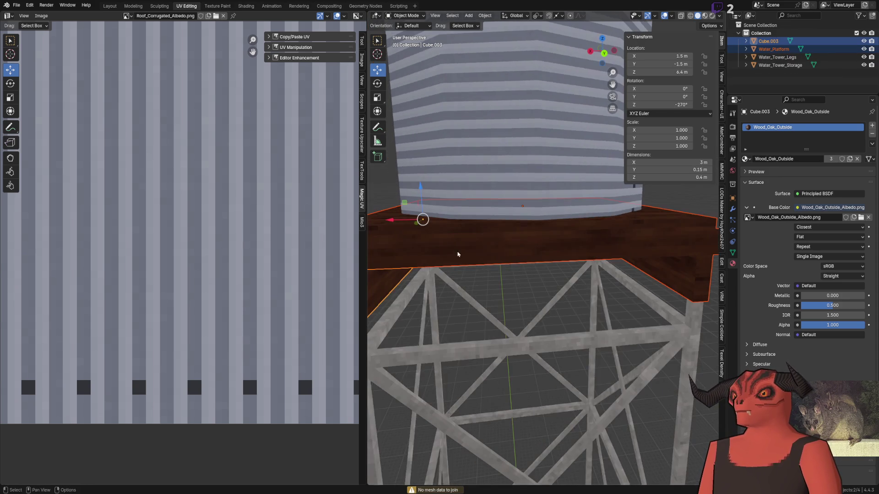
{"action": "left_click", "coordinate": [766, 46], "text": "ctrl"}
{"action": "key", "text": "ctrl+j"}
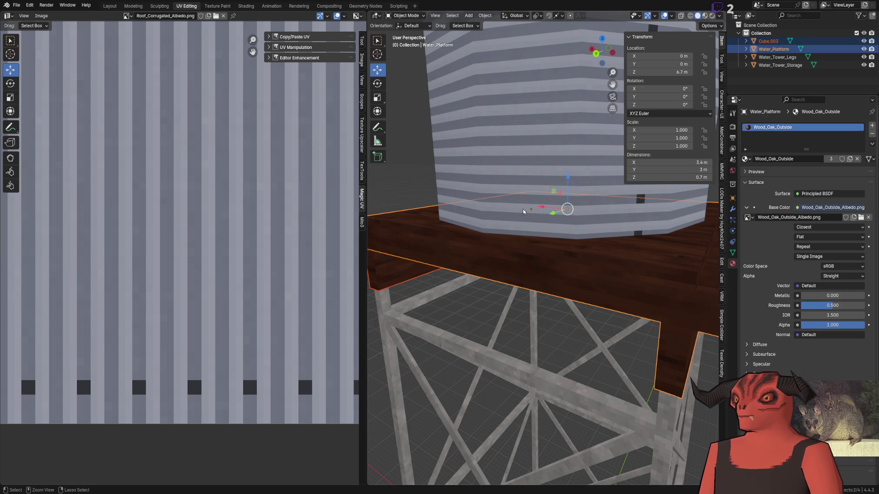
{"action": "scroll", "coordinate": [523, 208], "scroll_direction": "down", "scroll_amount": 5}
- Check the tower from a low side view, toggling the legs and tank visibility
{"action": "key", "text": "KP_2"}
{"action": "key", "text": "KP_2"}
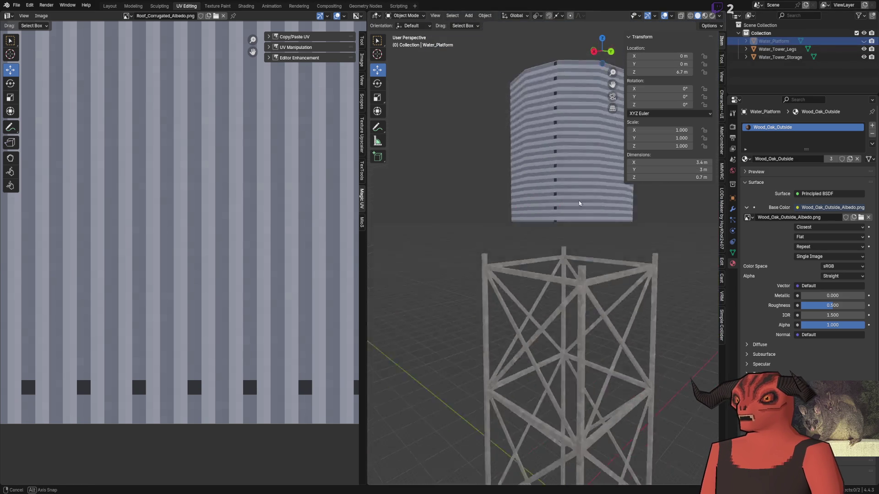
{"action": "key", "text": "alt+a"}
{"action": "left_click", "coordinate": [863, 49]}
{"action": "left_click", "coordinate": [864, 49]}
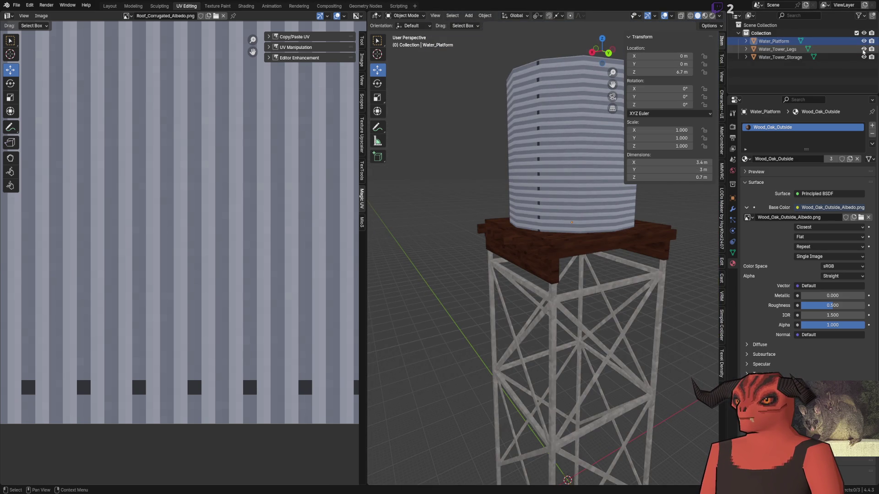
{"action": "left_click", "coordinate": [864, 57]}
{"action": "left_click", "coordinate": [864, 58]}
- Look down on the tank in Blender and return to the Layout workspace
{"action": "mouse_move", "coordinate": [449, 143]}
{"action": "left_mouse_down"}
{"action": "mouse_move", "coordinate": [472, 216]}
{"action": "mouse_move", "coordinate": [474, 194]}
{"action": "mouse_move", "coordinate": [432, 147]}
{"action": "mouse_move", "coordinate": [206, 386]}
{"action": "left_mouse_up"}
{"action": "left_click", "coordinate": [110, 6]}
{"action": "scroll", "coordinate": [458, 206], "scroll_direction": "down", "scroll_amount": 3}
- Select the old water tower in Godot's main scene and delete it
{"action": "key", "text": "alt+Tab"}
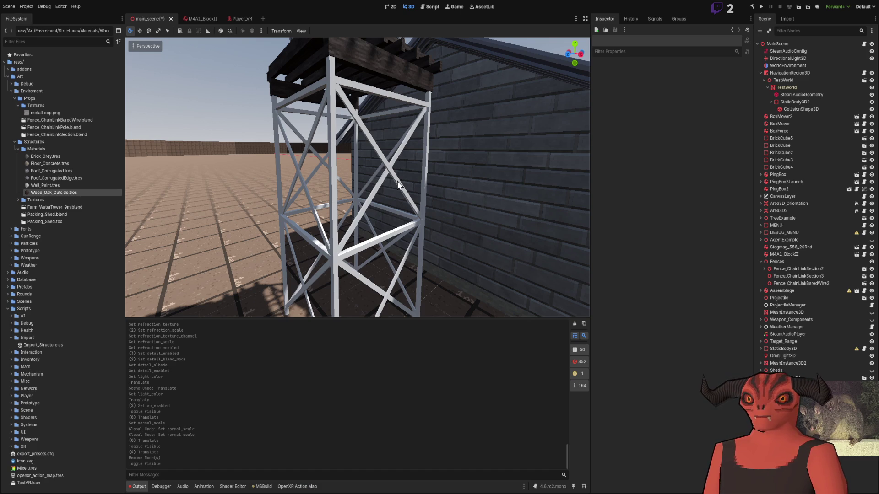
{"action": "left_click", "coordinate": [456, 190]}
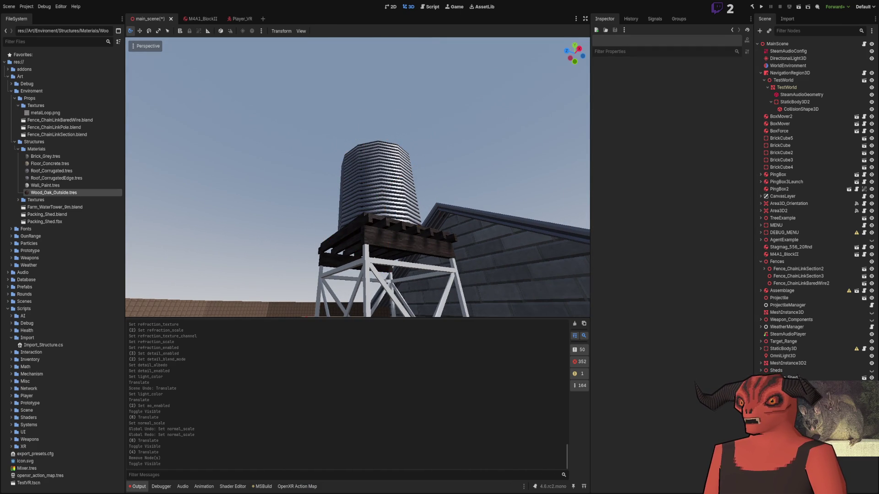
{"action": "left_click", "coordinate": [366, 183]}
{"action": "key", "text": "Delete"}
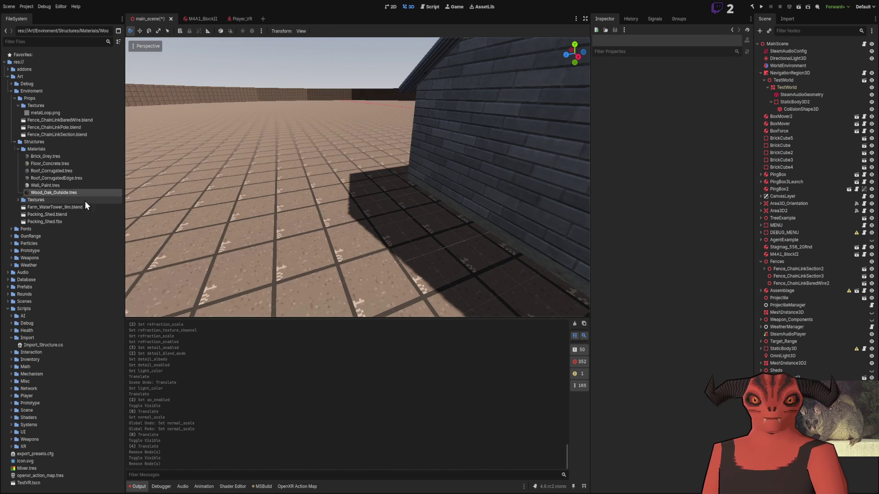
- Drop Farm_WaterTower_9m.blend beside the shed and set its Position Y to 3
{"action": "mouse_move", "coordinate": [52, 208]}
{"action": "left_mouse_down"}
{"action": "mouse_move", "coordinate": [285, 231]}
{"action": "mouse_move", "coordinate": [313, 242]}
{"action": "mouse_move", "coordinate": [338, 231]}
{"action": "left_mouse_up"}
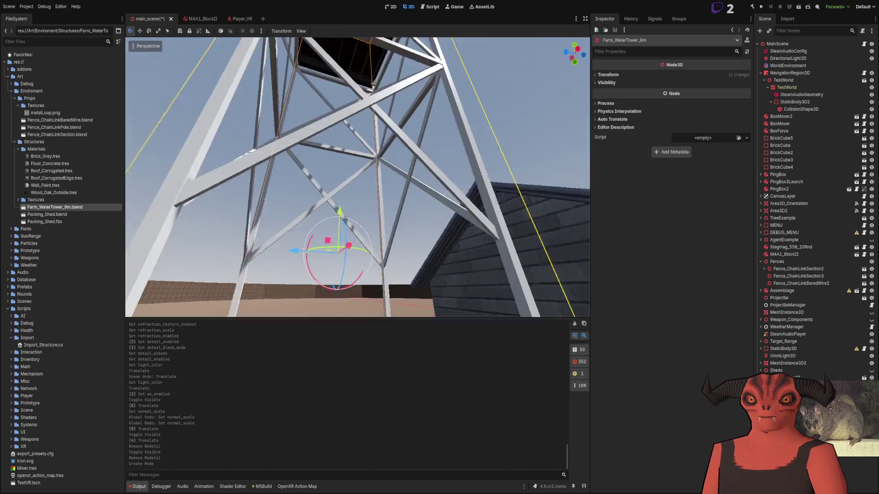
{"action": "left_click", "coordinate": [609, 75]}
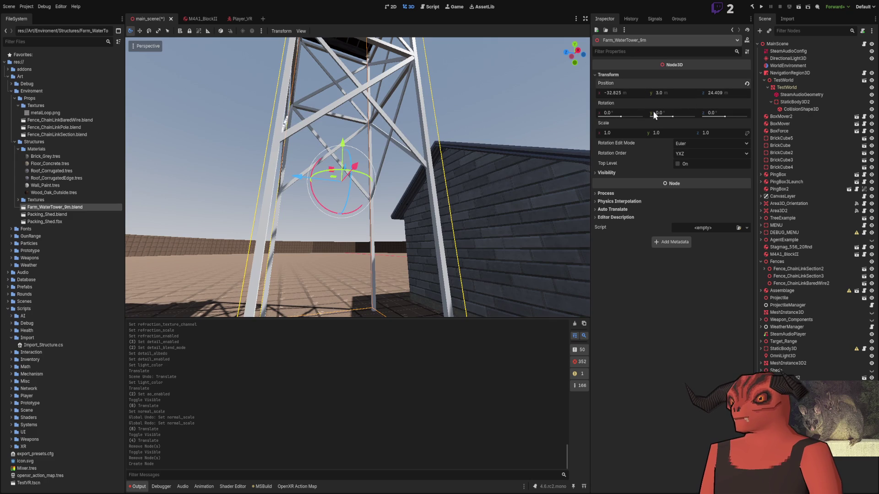
{"action": "left_click_drag", "start_coordinate": [655, 91], "coordinate": [668, 91]}
{"action": "left_click", "coordinate": [459, 94]}
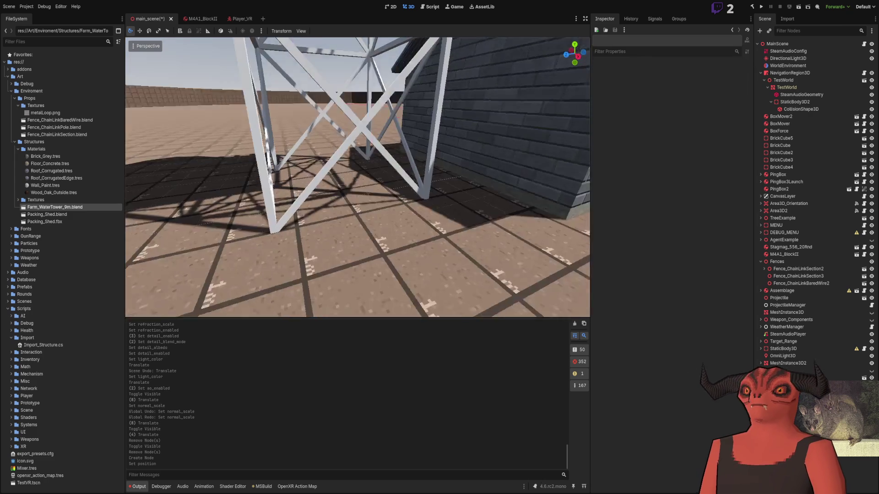
- Fly around the placed water tower to inspect it from below, above and afar
{"action": "key", "text": "w"}
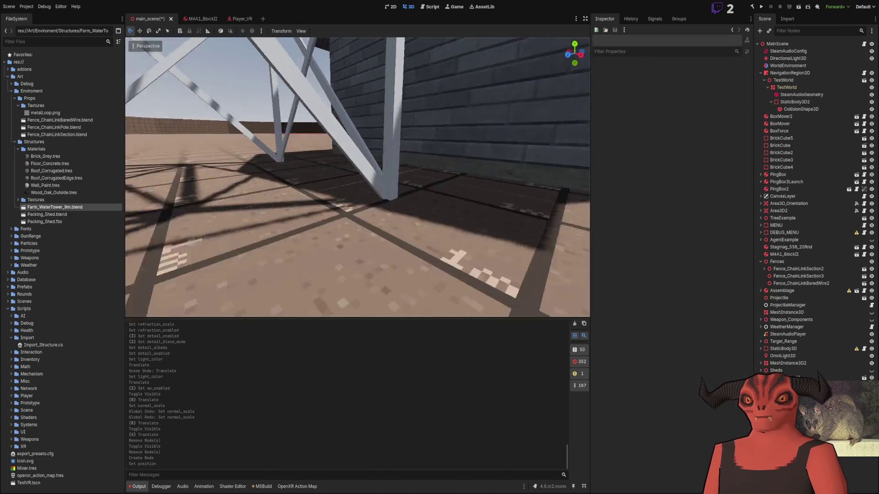
{"action": "key", "text": "s"}
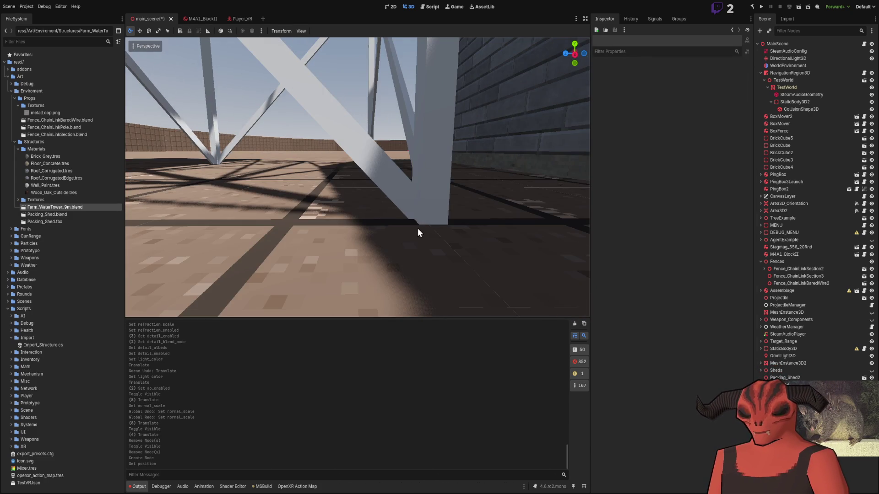
{"action": "key", "text": "s"}
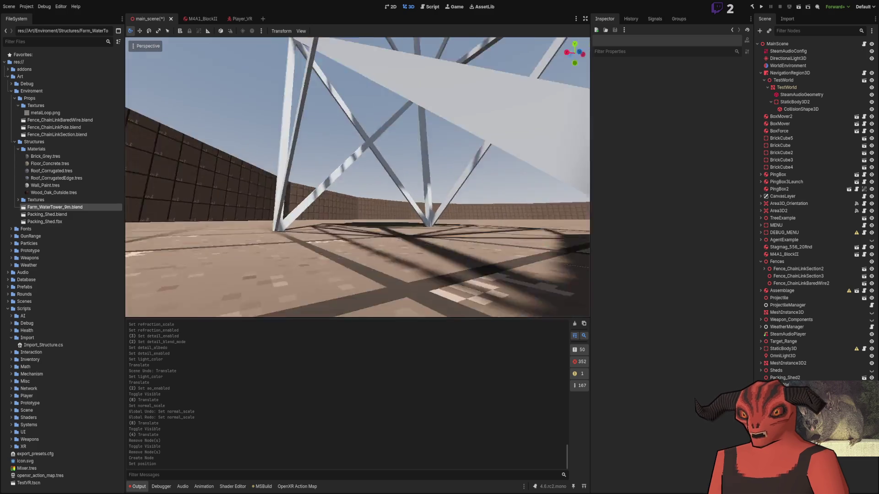
{"action": "key", "text": "e"}
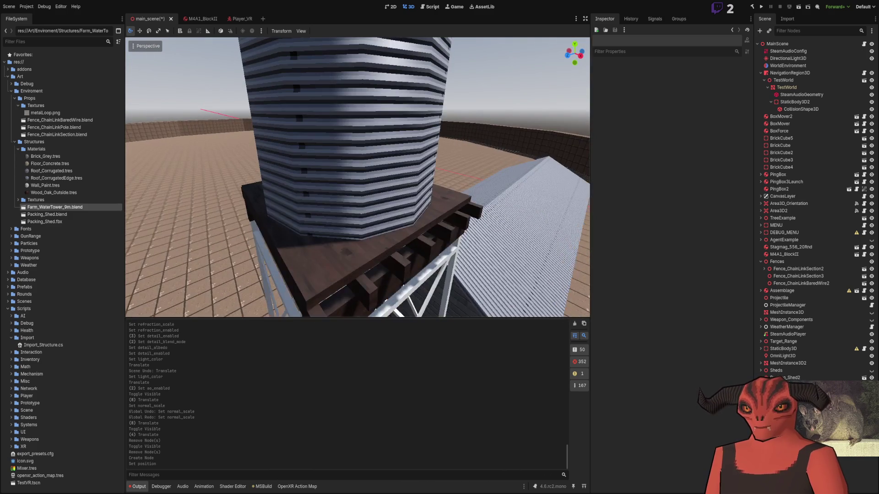
{"action": "key", "text": "s"}
{"action": "key", "text": "w"}
{"action": "key", "text": "w"}
{"action": "key", "text": "q"}
{"action": "key", "text": "s"}
{"action": "key", "text": "q"}
{"action": "key", "text": "e"}
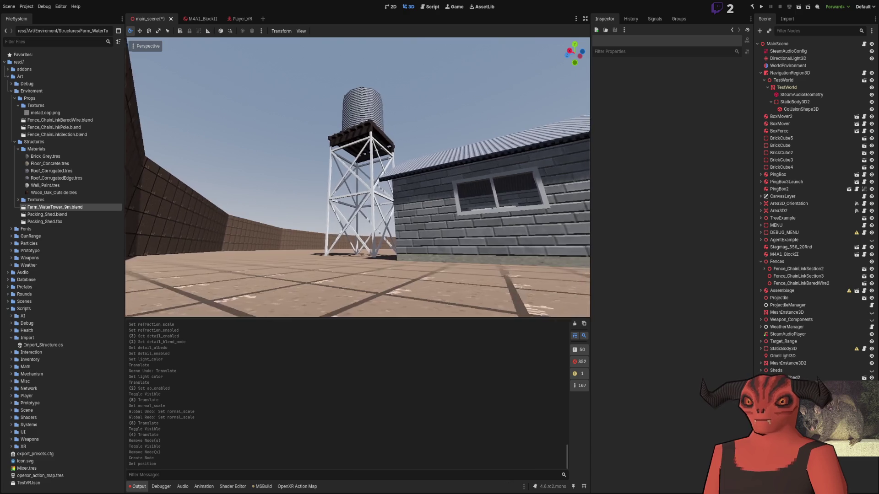
{"action": "key", "text": "w"}
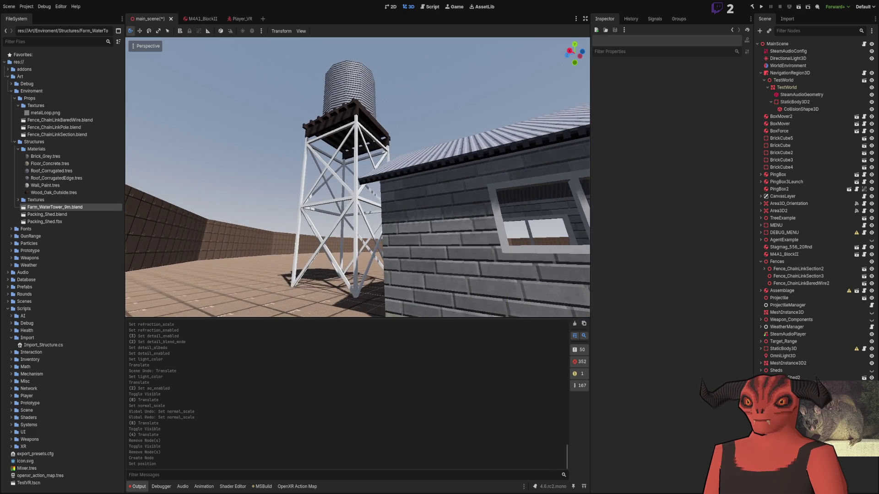
{"action": "key", "text": "w"}
{"action": "key", "text": "e"}
{"action": "key", "text": "s"}
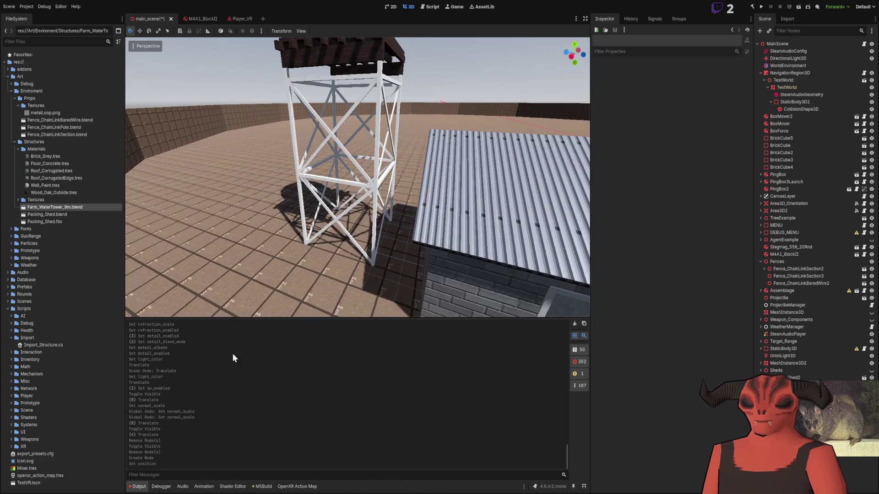
{"action": "key", "text": "alt+Tab"}
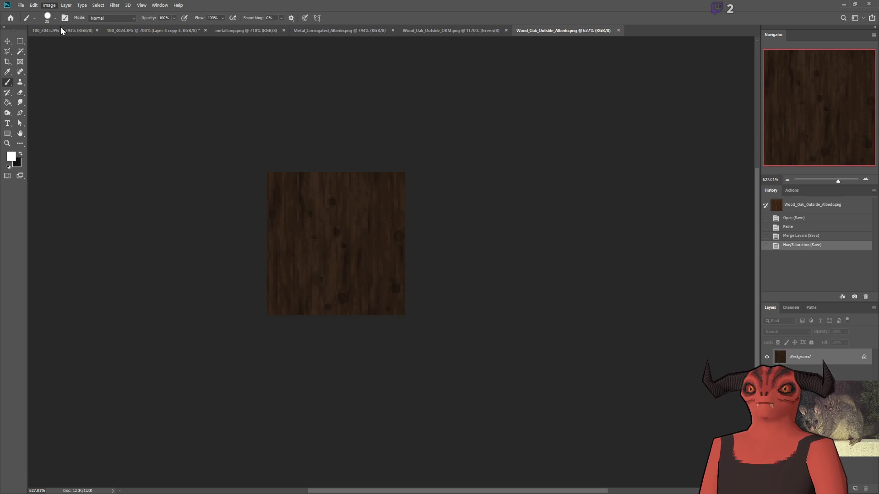
- Apply a Levels adjustment to Wood_Oak_Outside_Albedo.png and save it
{"action": "key", "text": "i"}
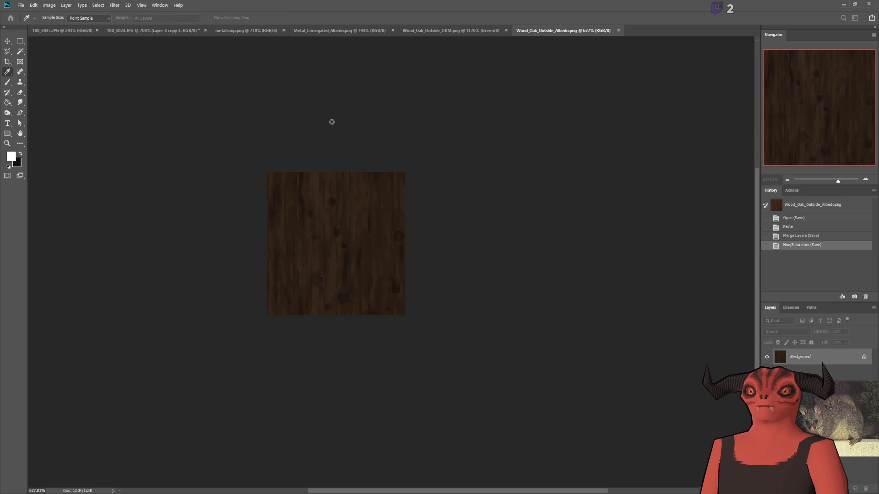
{"action": "key", "text": "ctrl+z"}
{"action": "key", "text": "ctrl+shift+z"}
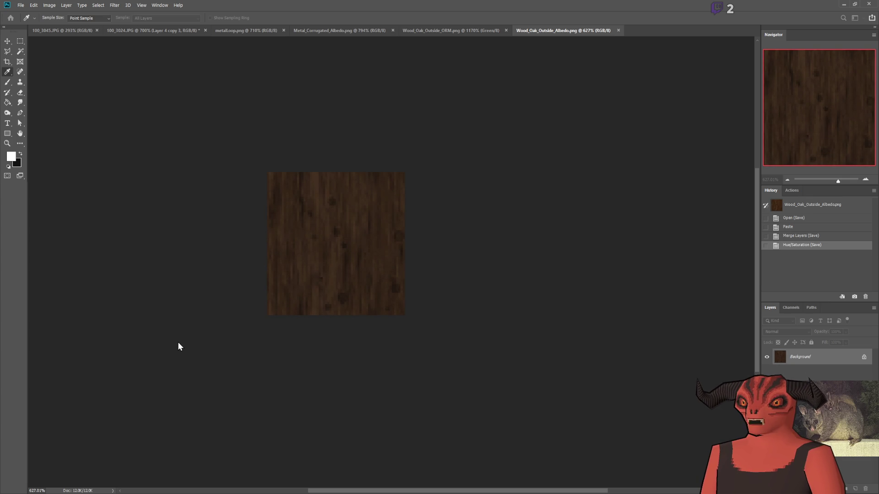
{"action": "key", "text": "ctrl+s"}
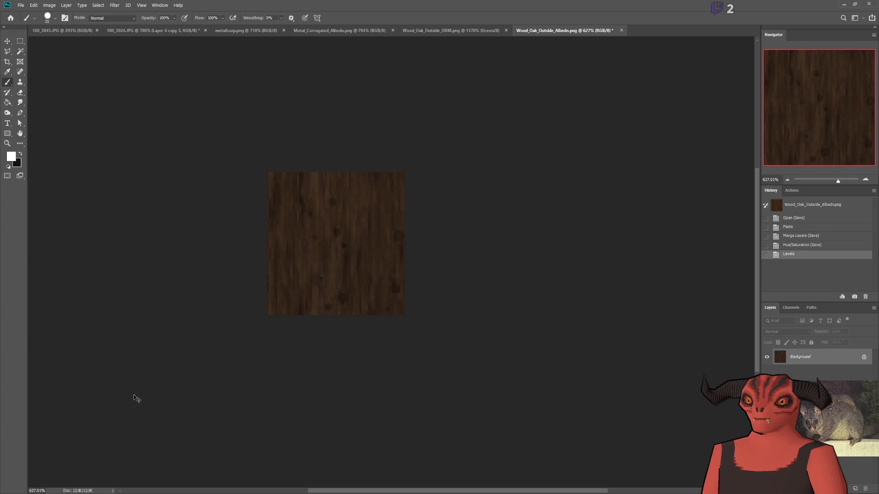
{"action": "key", "text": "alt+Tab"}
- Fly the camera up to the tower's wooden platform and select the structures' Materials folder
{"action": "key", "text": "w"}
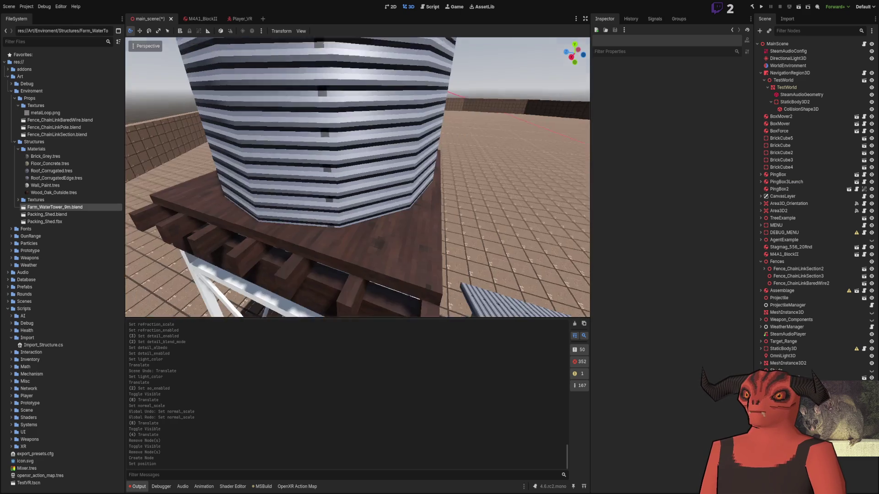
{"action": "key", "text": "s"}
{"action": "key", "text": "w"}
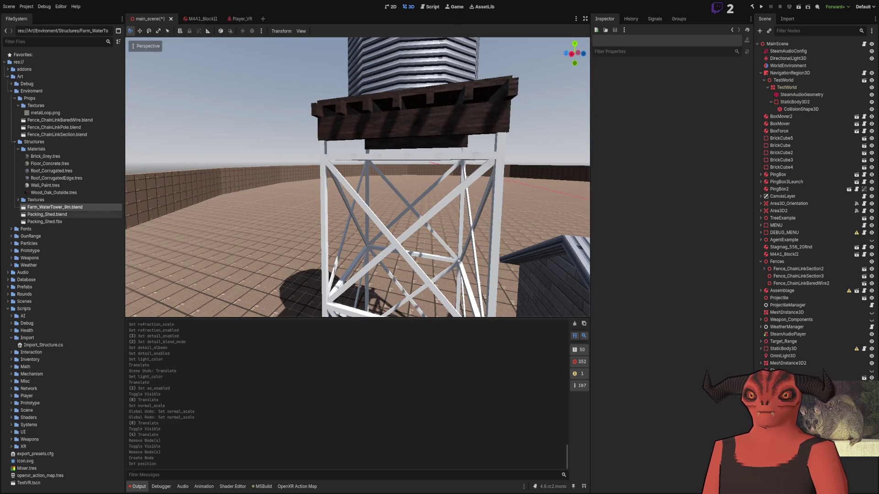
{"action": "left_click", "coordinate": [43, 156]}
{"action": "left_click", "coordinate": [59, 150]}
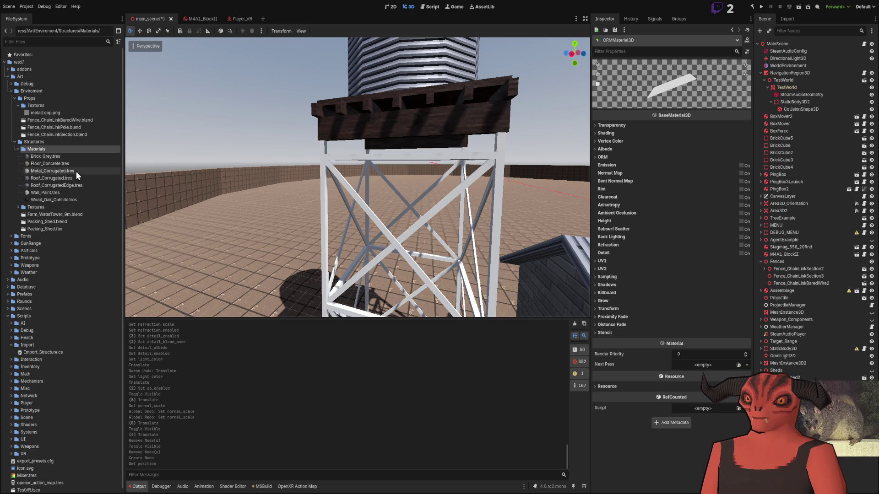
- Open Metal_Corrugated's Albedo settings, then select the Farm_WaterTower_9m.blend file
{"action": "left_click", "coordinate": [76, 171]}
{"action": "left_click", "coordinate": [594, 149]}
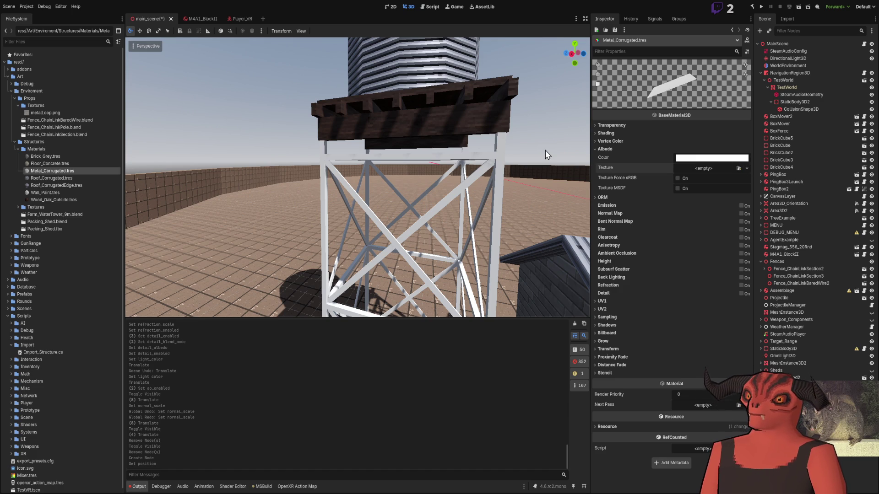
{"action": "left_click", "coordinate": [371, 185]}
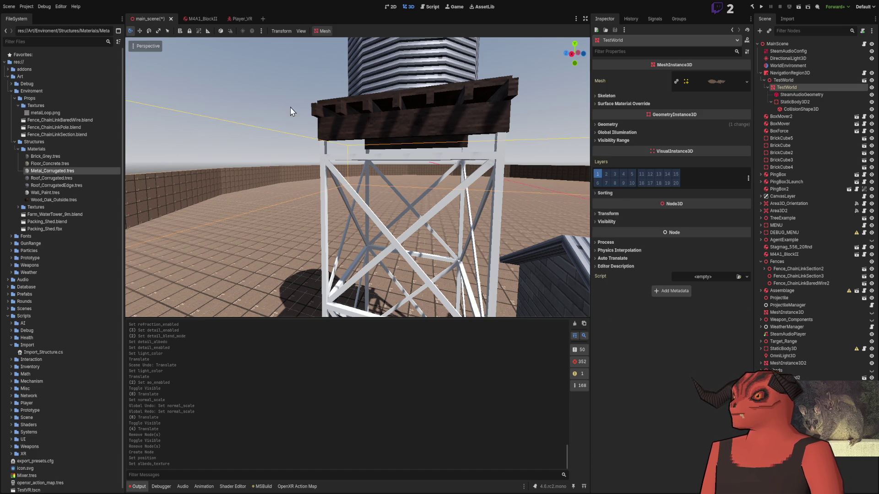
{"action": "left_click", "coordinate": [246, 125]}
{"action": "left_click", "coordinate": [58, 214]}
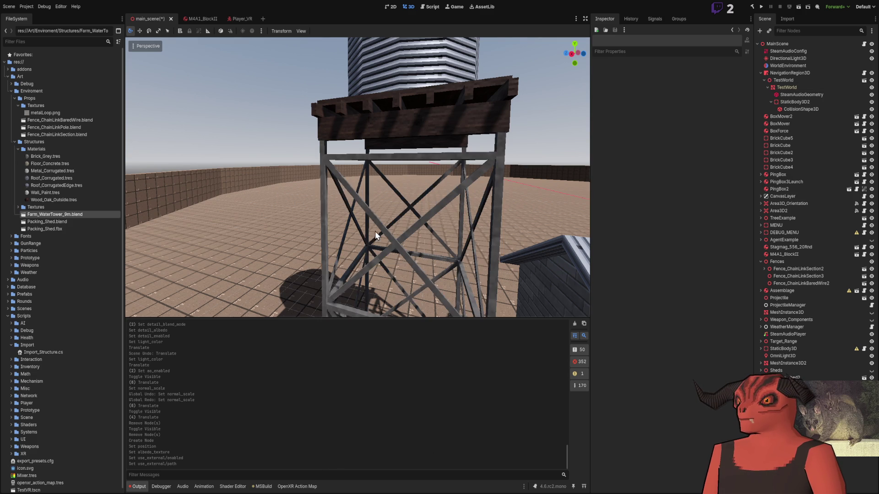
- Fly the camera in among the tower's steel bracing and reopen Metal_Corrugated's properties
{"action": "key", "text": "w"}
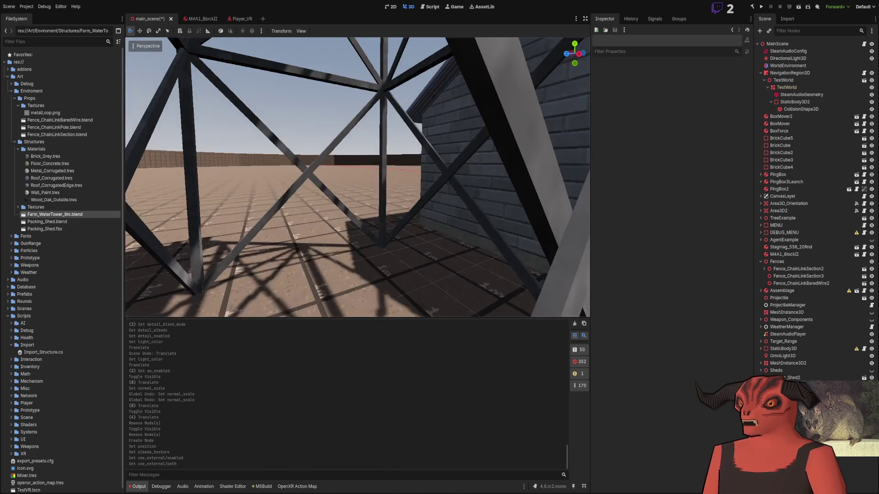
{"action": "key", "text": "w"}
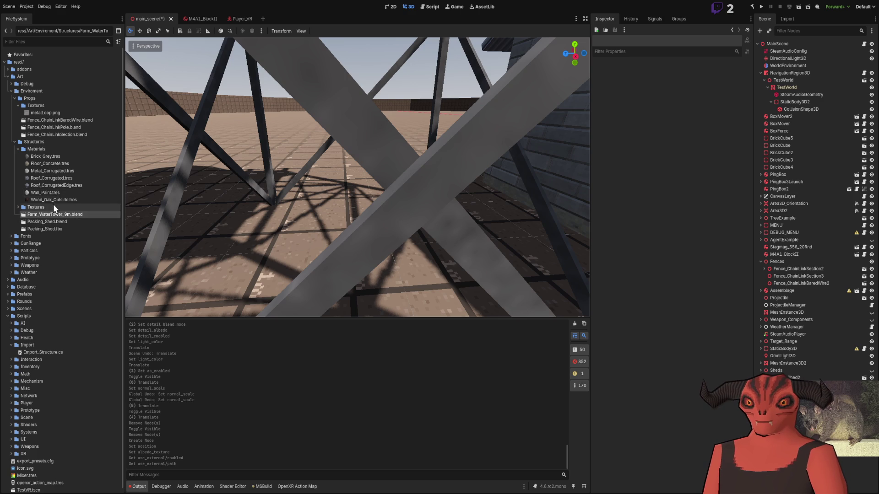
{"action": "left_click", "coordinate": [58, 174]}
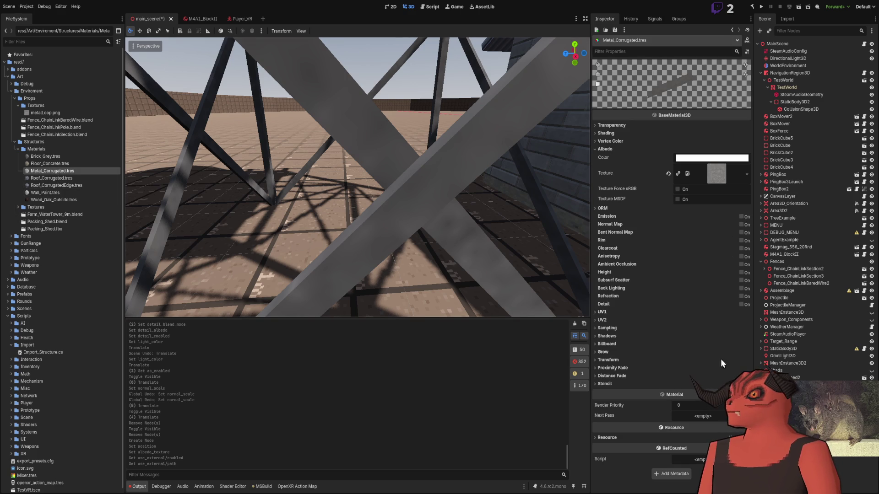
- Set the material's Sampling filter to Nearest Mipmap Anisotropic
{"action": "left_click", "coordinate": [620, 329]}
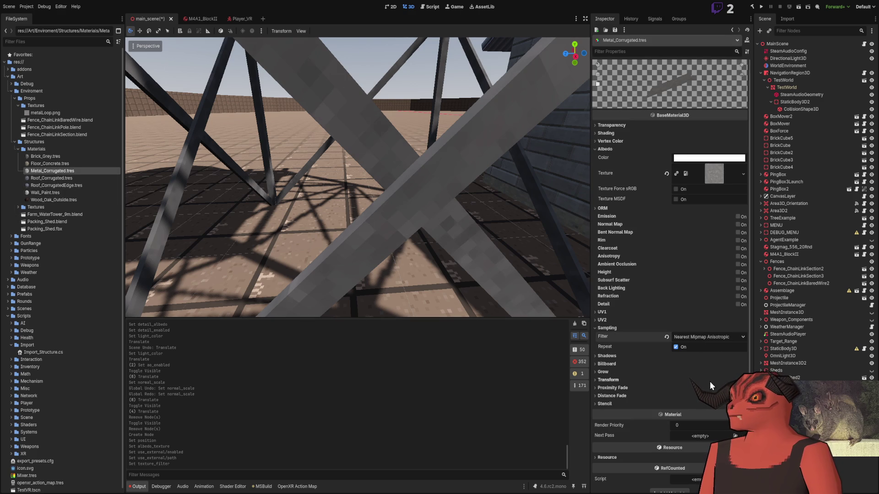
{"action": "left_click", "coordinate": [709, 337]}
{"action": "left_click", "coordinate": [700, 387]}
{"action": "scroll", "coordinate": [357, 177], "scroll_direction": "down", "scroll_amount": 8}
{"action": "scroll", "coordinate": [358, 177], "scroll_direction": "up", "scroll_amount": 8}
- Assign the magenta ORM png to the material's ORM texture slot
{"action": "left_click", "coordinate": [613, 149]}
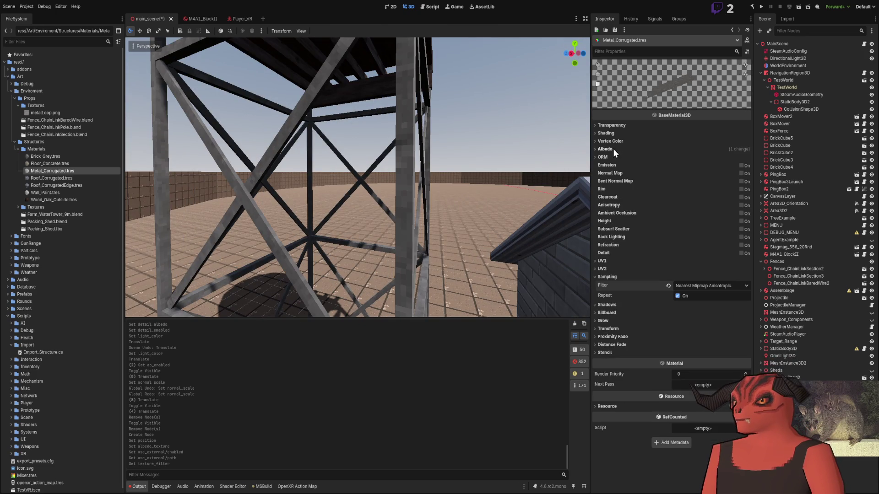
{"action": "left_click", "coordinate": [609, 157]}
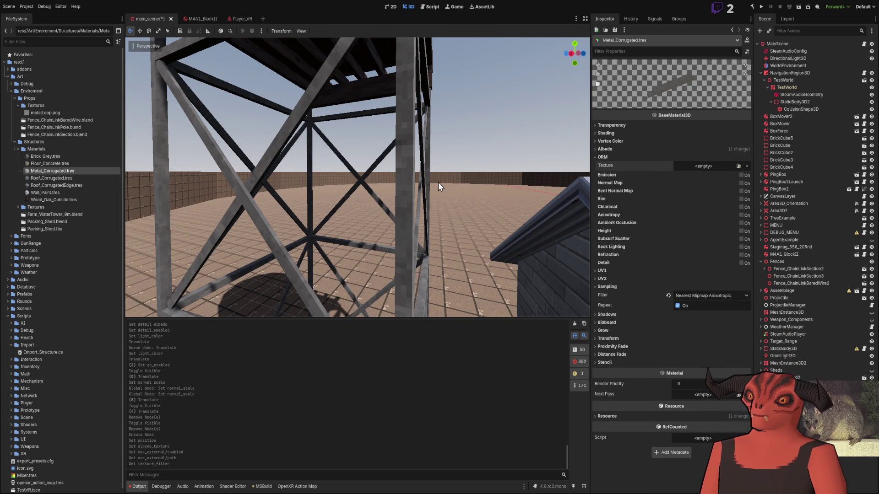
{"action": "mouse_move", "coordinate": [361, 195]}
{"action": "left_mouse_down"}
{"action": "mouse_move", "coordinate": [412, 149]}
{"action": "mouse_move", "coordinate": [389, 160]}
{"action": "mouse_move", "coordinate": [380, 153]}
{"action": "mouse_move", "coordinate": [397, 192]}
{"action": "left_mouse_up"}
{"action": "key", "text": "alt+Tab"}
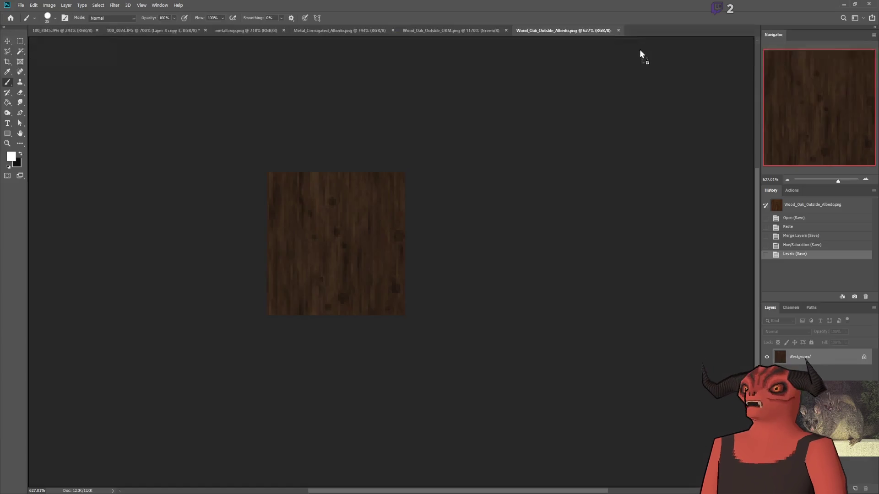
- Open Metal_Corrugated_ORM.png in Photoshop and invert its Blue channel
{"action": "left_click_drag", "start_coordinate": [639, 55], "coordinate": [638, 35]}
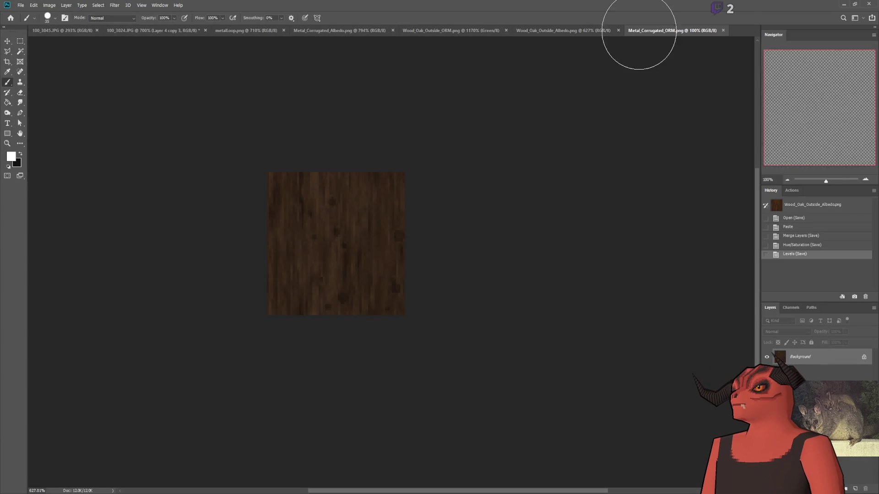
{"action": "left_click", "coordinate": [791, 308]}
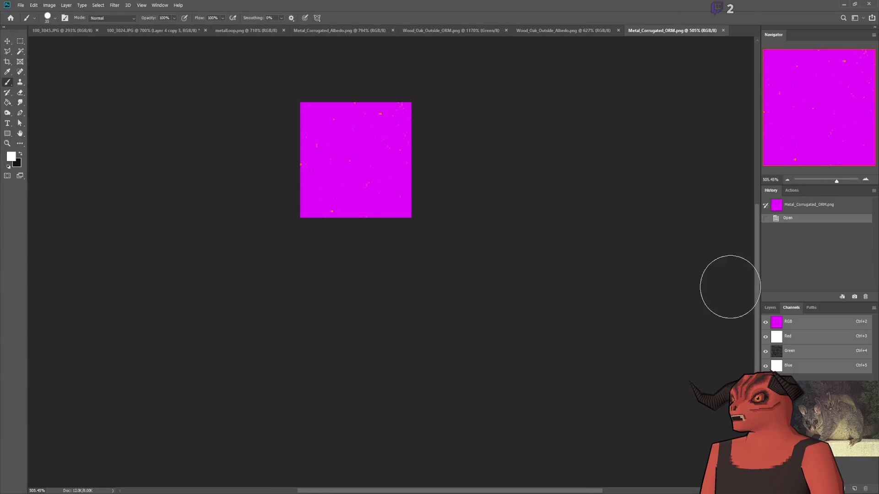
{"action": "scroll", "coordinate": [314, 149], "scroll_direction": "up", "scroll_amount": 5}
{"action": "left_click", "coordinate": [794, 371]}
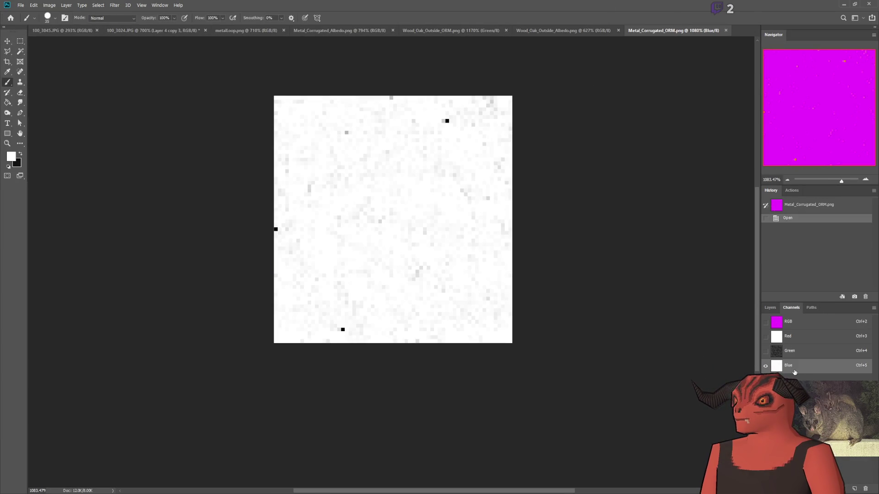
{"action": "key", "text": "ctrl+i"}
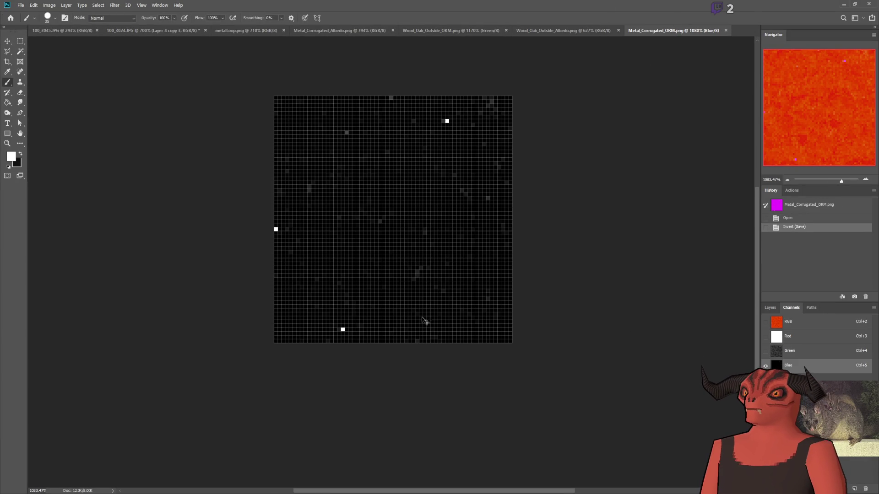
- Check the tower in Godot, then reopen the ORM image and invert its Blue channel again
{"action": "key", "text": "alt+Tab"}
{"action": "left_click_drag", "start_coordinate": [398, 200], "coordinate": [314, 224]}
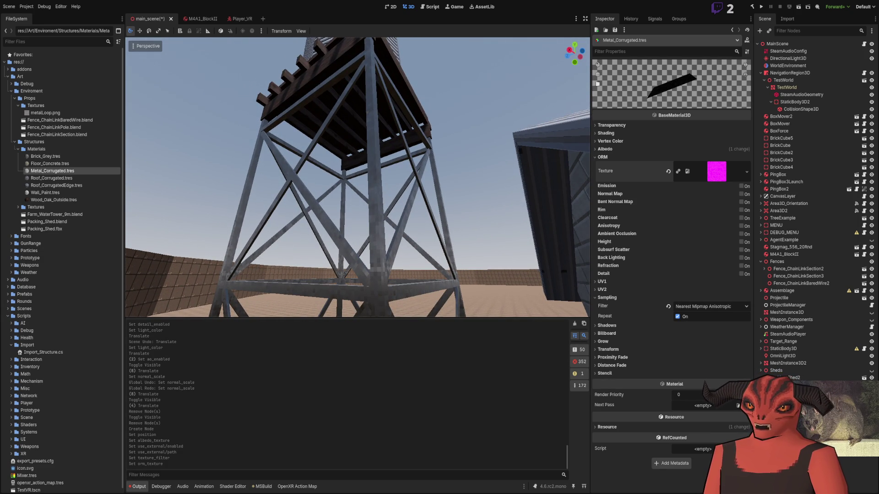
{"action": "key", "text": "alt+Tab"}
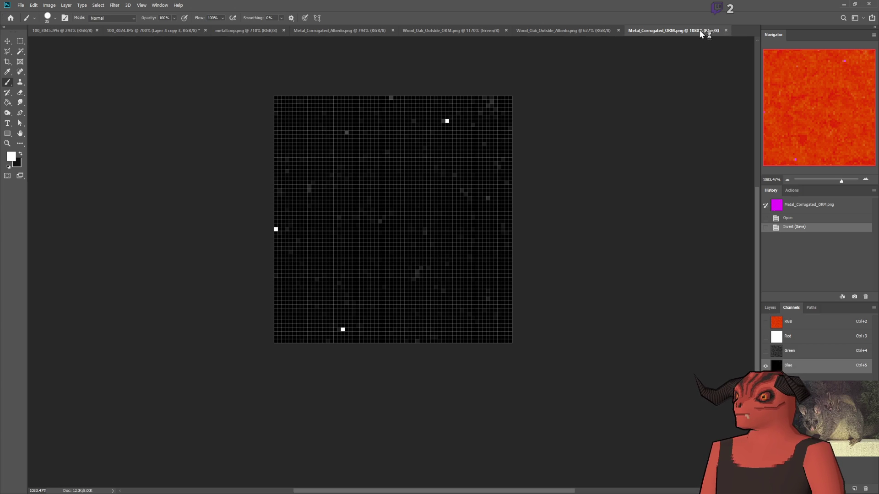
{"action": "left_click", "coordinate": [726, 30]}
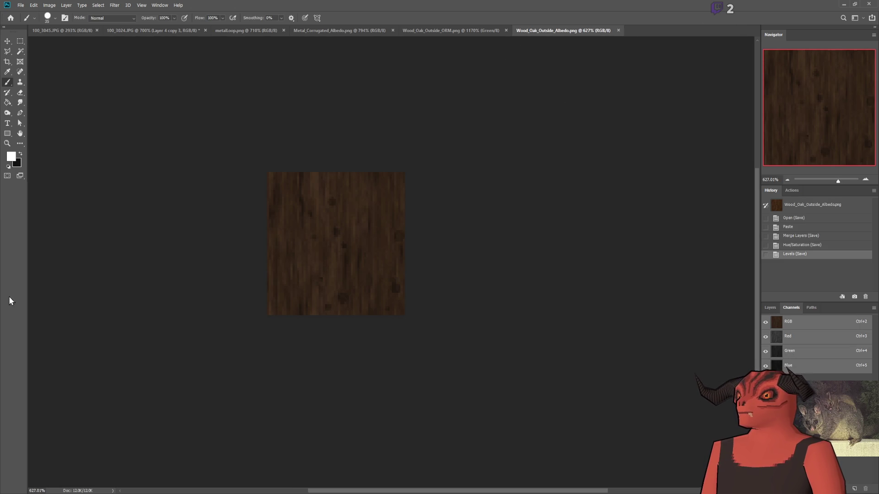
{"action": "key", "text": "alt+Tab"}
{"action": "key", "text": "alt+Tab"}
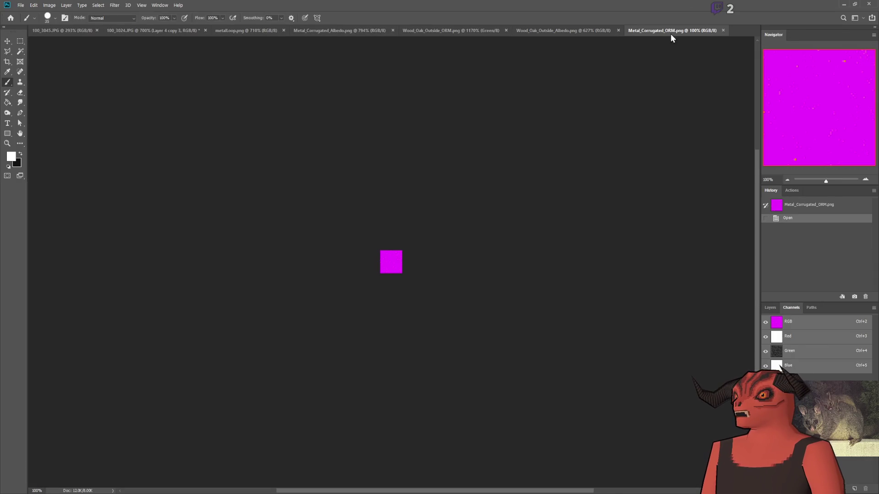
{"action": "left_click", "coordinate": [797, 366]}
{"action": "key", "text": "ctrl+i"}
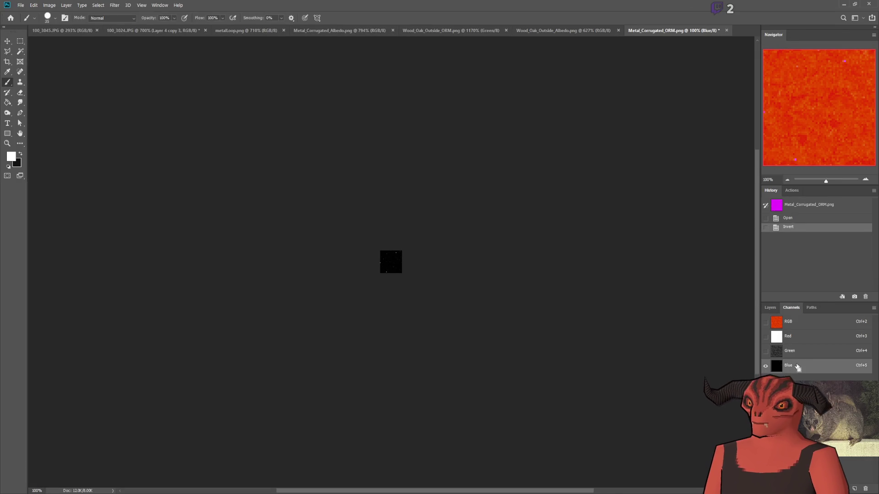
{"action": "key", "text": "alt+Tab"}
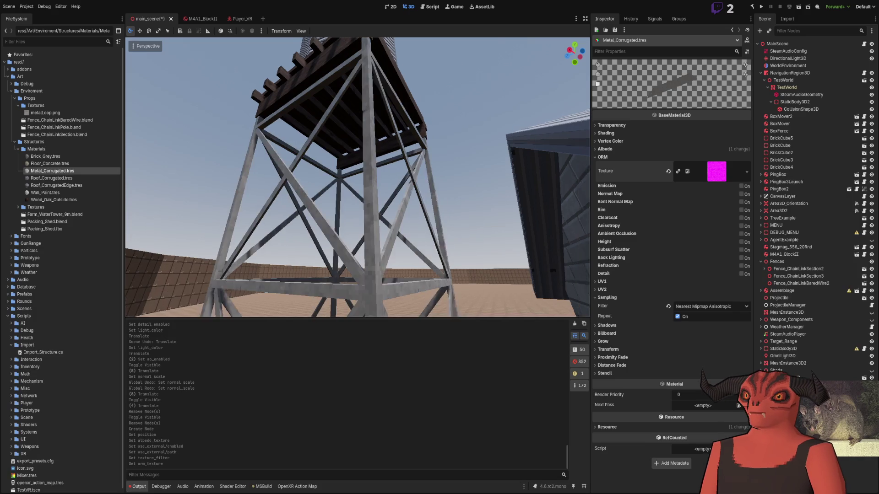
- Fly around and under the water tower to inspect the metal legs and cross-bracing
{"action": "key", "text": "w"}
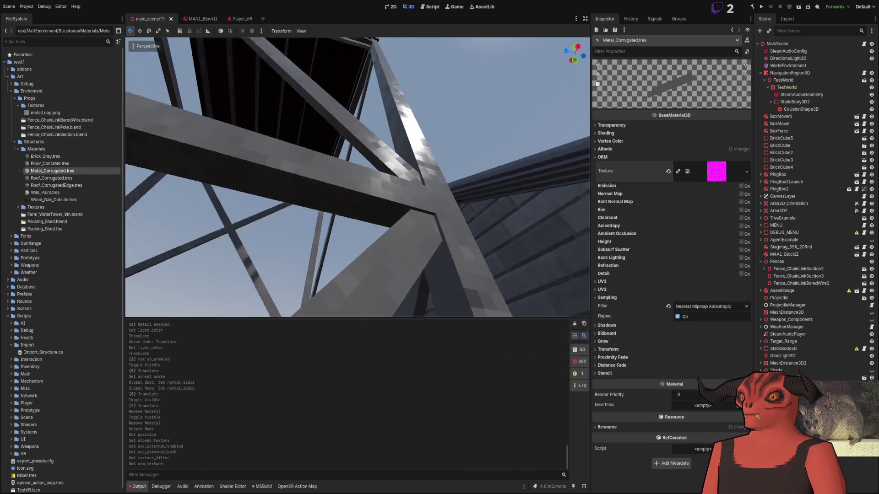
{"action": "key", "text": "s"}
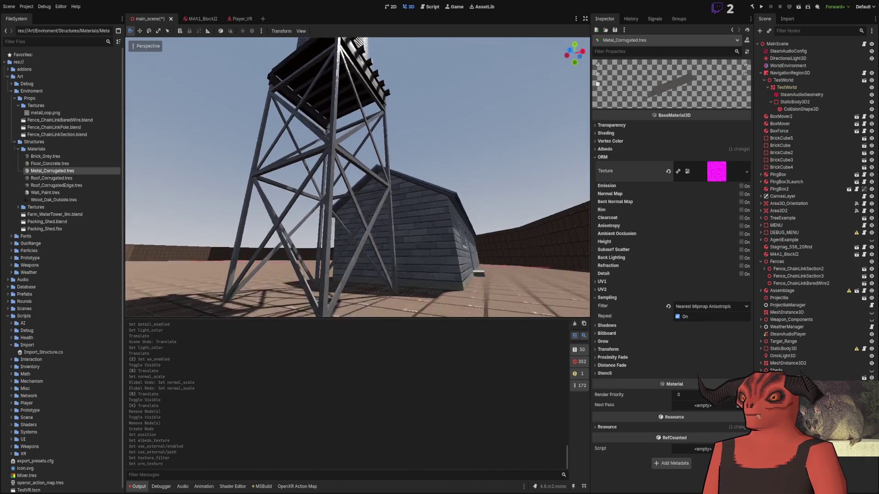
{"action": "key", "text": "w"}
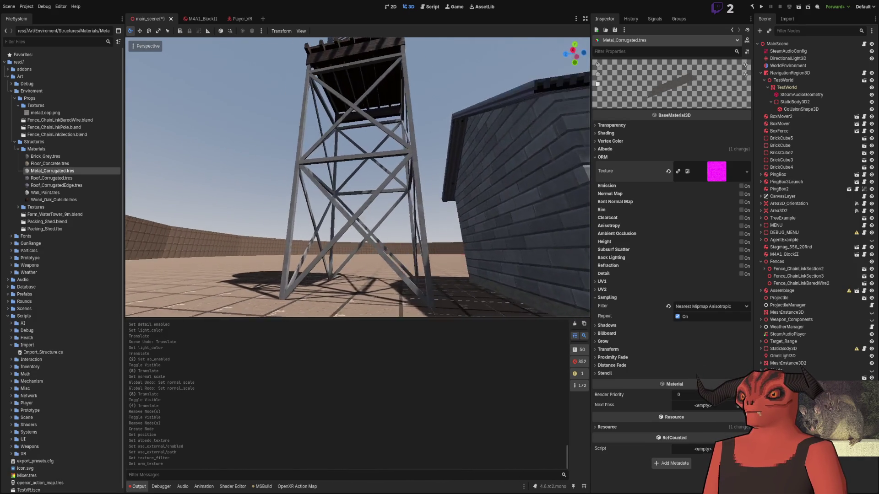
{"action": "key", "text": "w"}
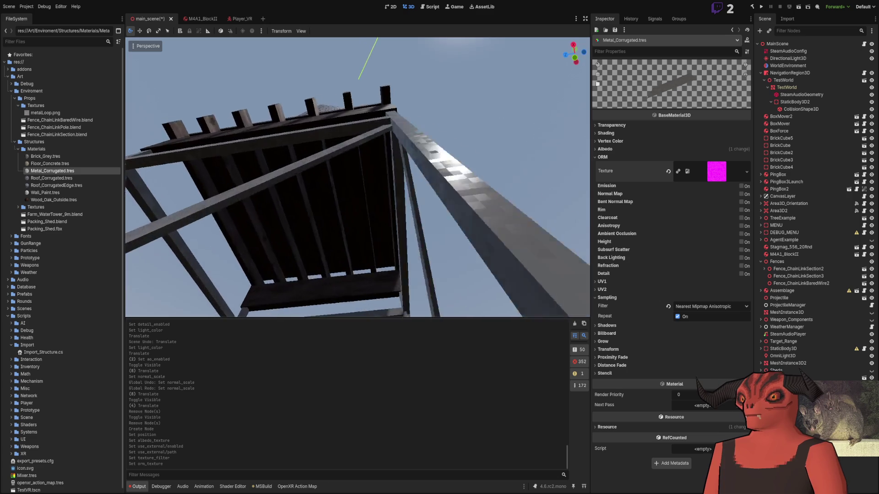
{"action": "key", "text": "s"}
{"action": "key", "text": "e"}
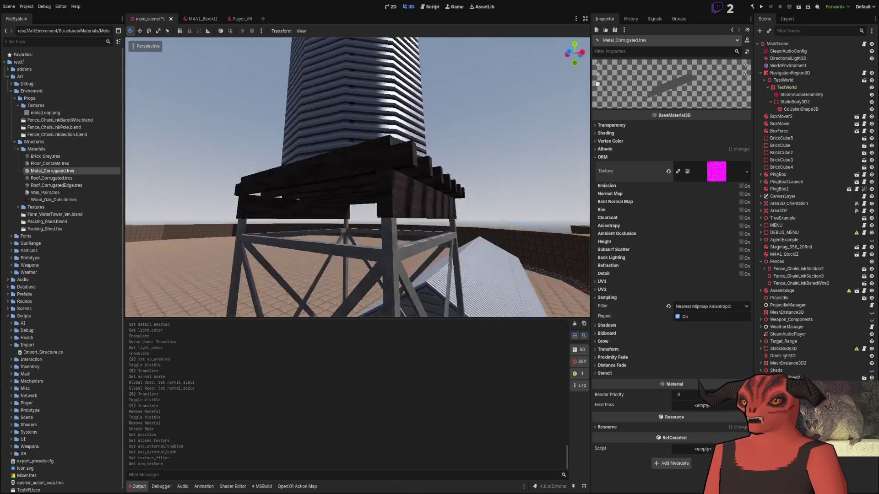
{"action": "key", "text": "s"}
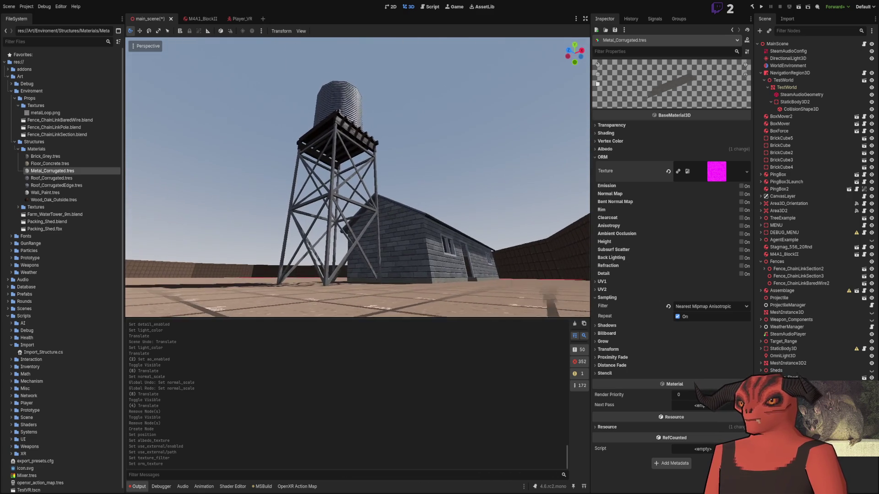
{"action": "key", "text": "a"}
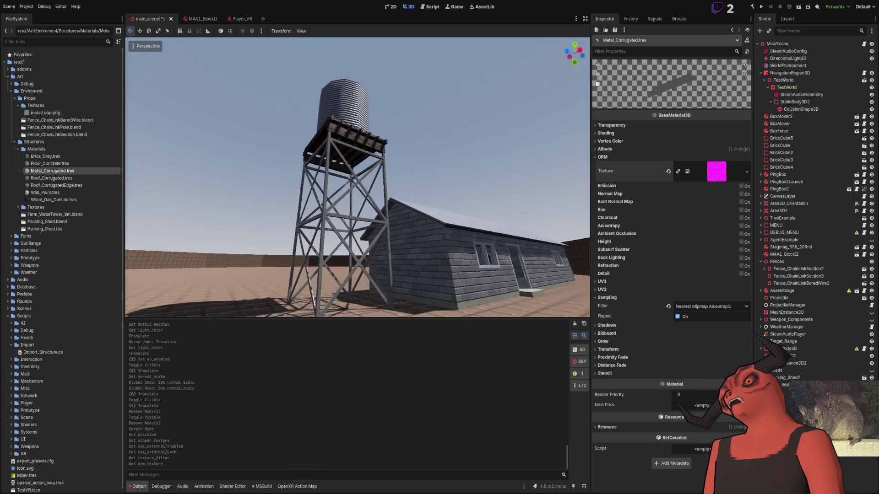
{"action": "key", "text": "w"}
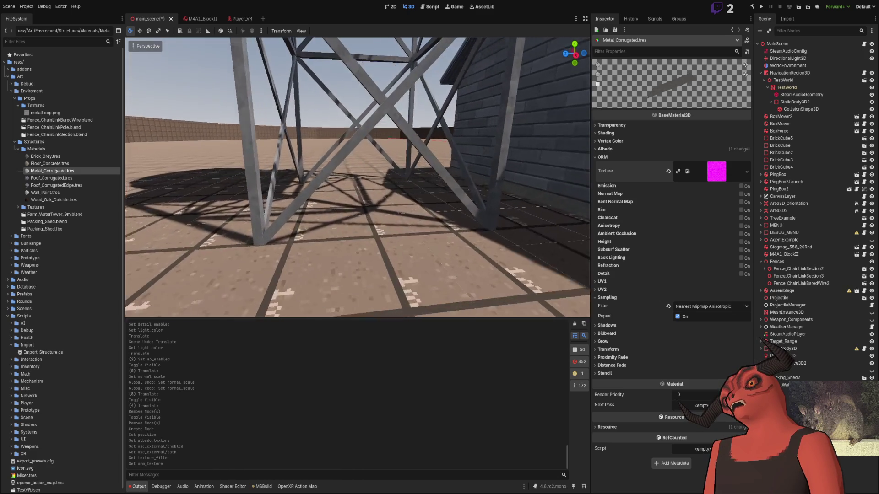
{"action": "key", "text": "w"}
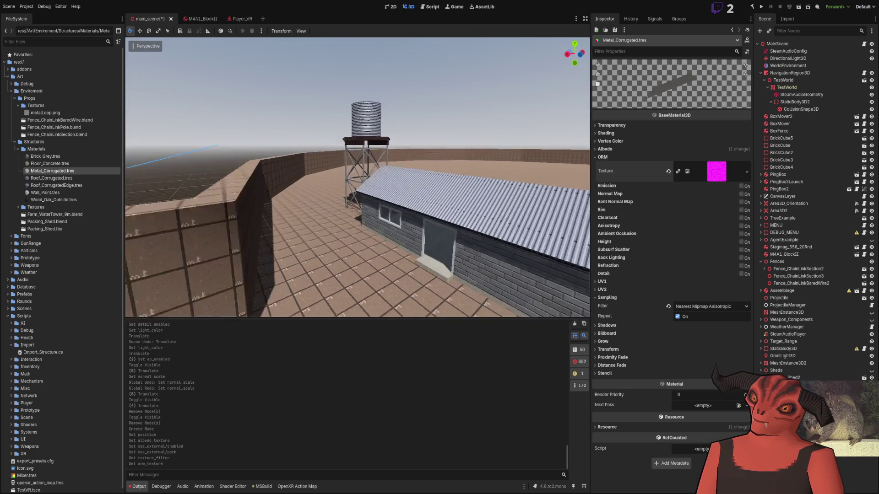
{"action": "key", "text": "w"}
{"action": "key", "text": "w"}
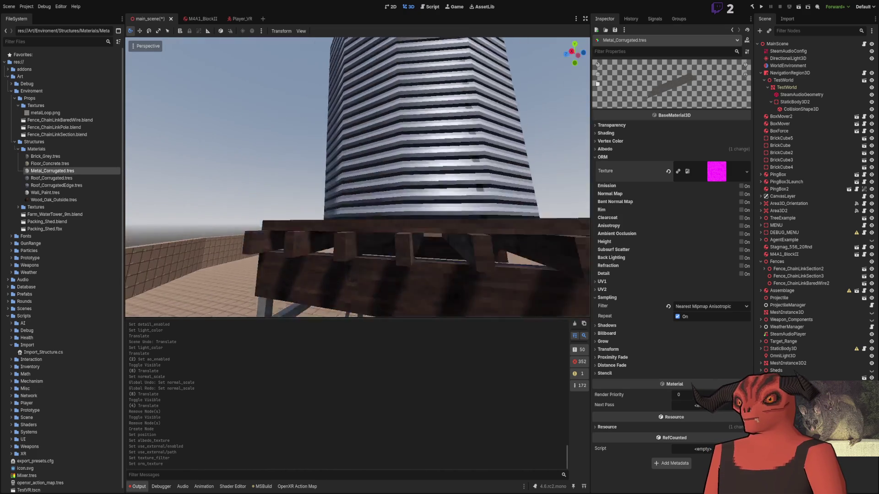
{"action": "key", "text": "w"}
{"action": "key", "text": "w"}
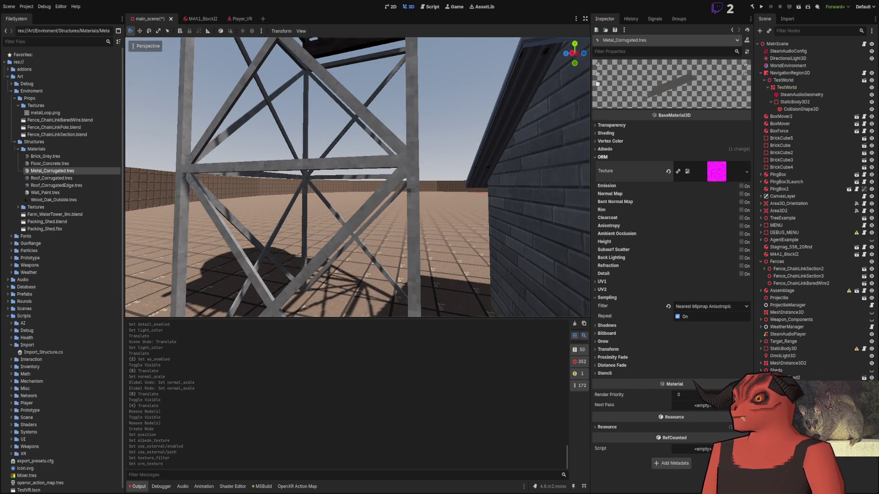
- Revert then undo the ORM texture reset, save main_scene, and switch to Blender
{"action": "left_click", "coordinate": [668, 172]}
{"action": "key", "text": "ctrl+z"}
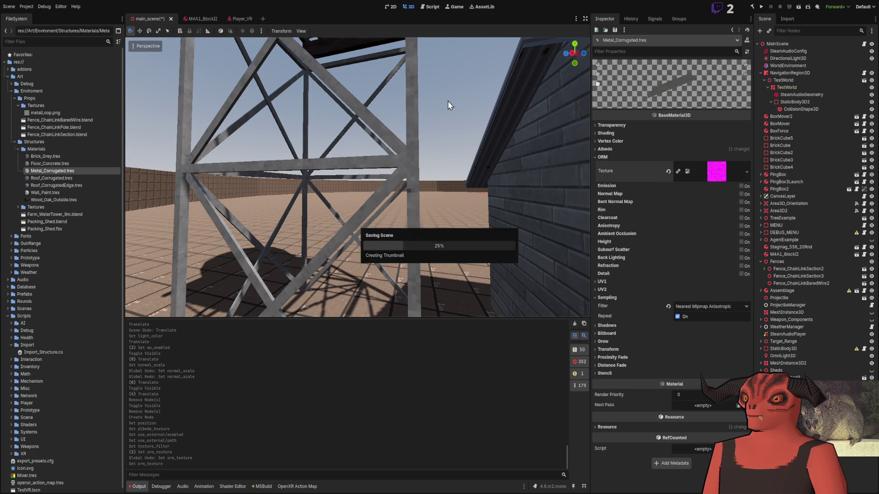
{"action": "key", "text": "ctrl+s"}
{"action": "scroll", "coordinate": [448, 101], "scroll_direction": "down", "scroll_amount": 5}
{"action": "key", "text": "w"}
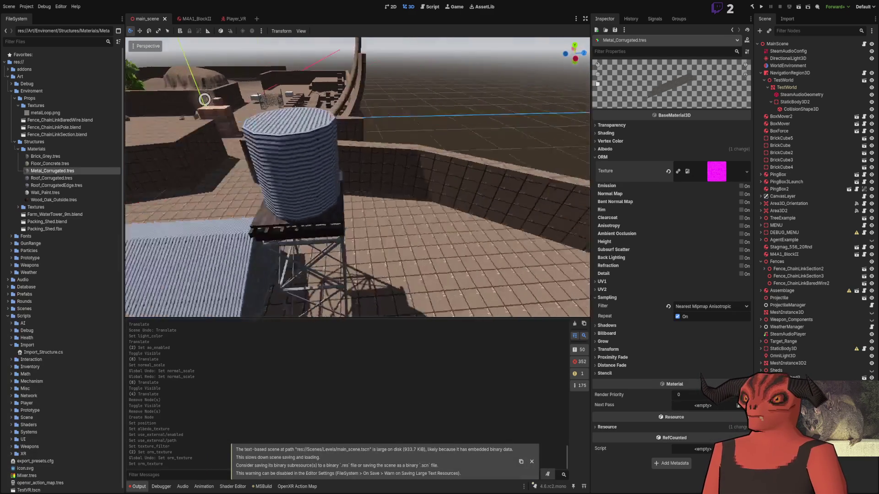
{"action": "key", "text": "w"}
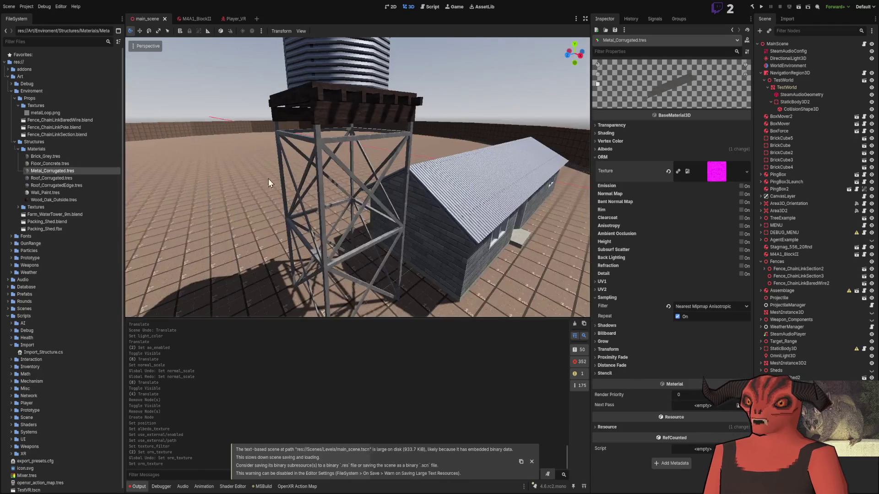
{"action": "key", "text": "alt+Tab"}
{"action": "scroll", "coordinate": [493, 210], "scroll_direction": "down", "scroll_amount": 3}
{"action": "scroll", "coordinate": [492, 210], "scroll_direction": "up", "scroll_amount": 6}
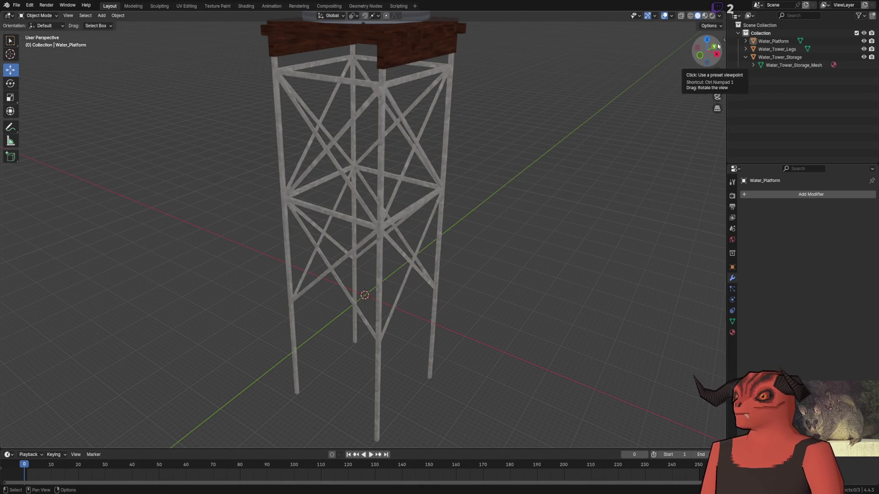
- Show the sidebar's Simple Collider tools with Water_Tower_Legs selected
{"action": "left_click", "coordinate": [746, 57]}
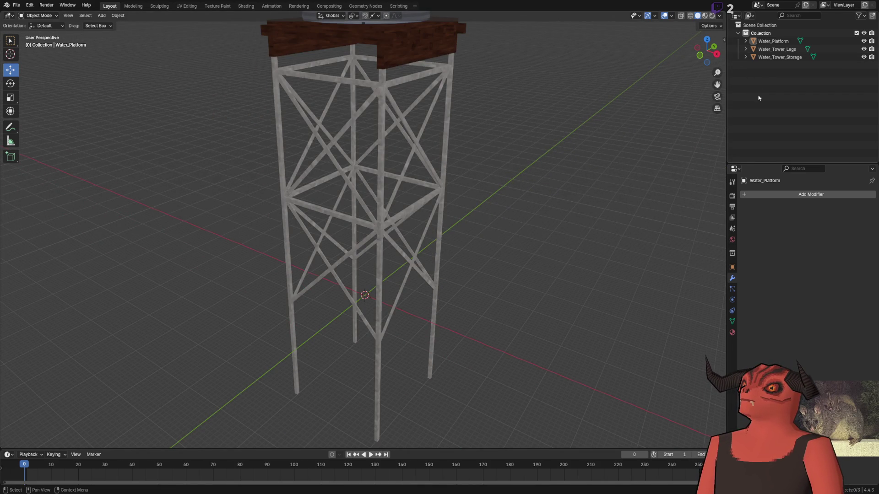
{"action": "left_click", "coordinate": [408, 212]}
{"action": "left_click", "coordinate": [723, 40]}
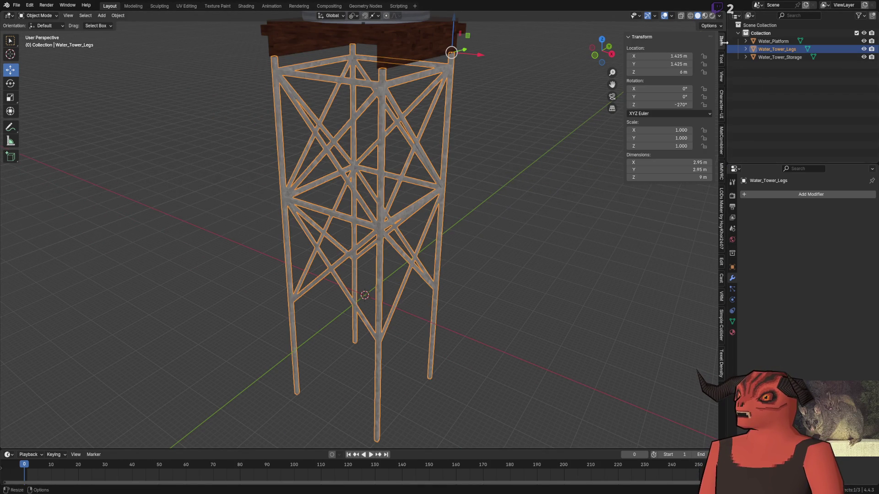
{"action": "left_click", "coordinate": [721, 337]}
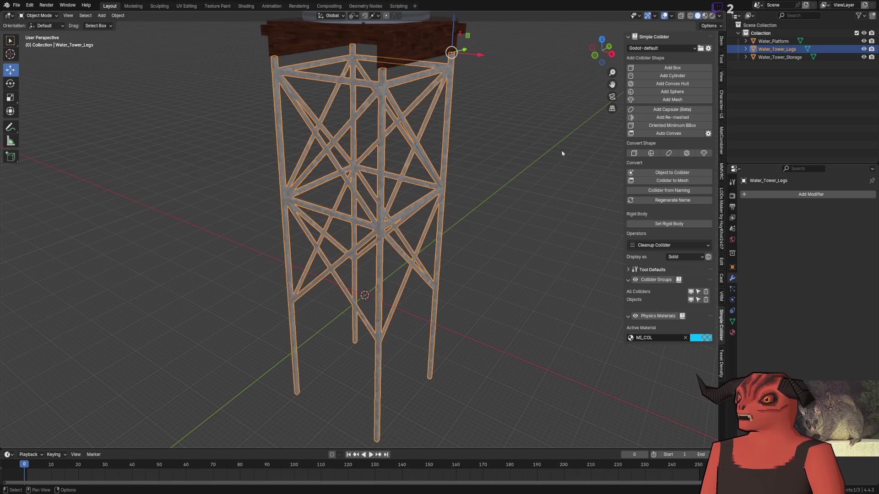
{"action": "scroll", "coordinate": [553, 179], "scroll_direction": "up", "scroll_amount": 6}
- Try cylinder and convex hull colliders on the Water_Tower_Storage tank, undoing both
{"action": "left_click", "coordinate": [394, 151]}
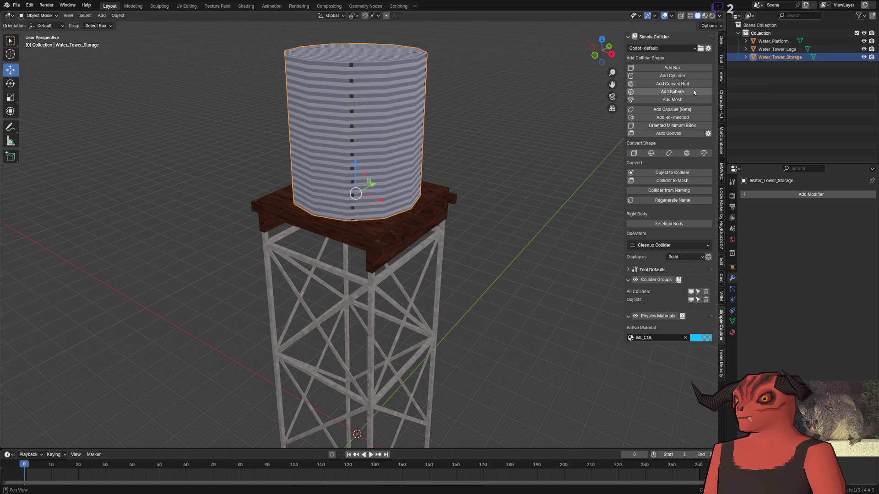
{"action": "left_click", "coordinate": [687, 76]}
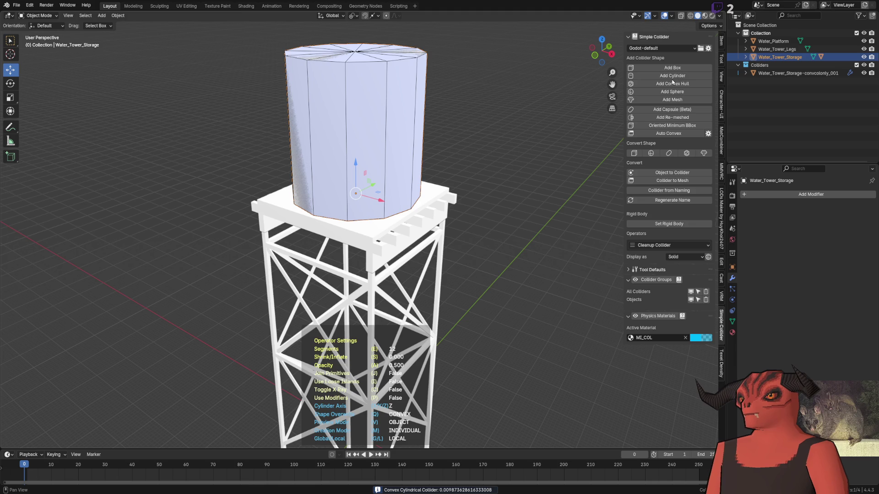
{"action": "left_click", "coordinate": [642, 68]}
{"action": "scroll", "coordinate": [508, 191], "scroll_direction": "up", "scroll_amount": 5}
{"action": "mouse_move", "coordinate": [509, 190]}
{"action": "left_mouse_down"}
{"action": "mouse_move", "coordinate": [361, 203]}
{"action": "mouse_move", "coordinate": [482, 201]}
{"action": "mouse_move", "coordinate": [351, 158]}
{"action": "mouse_move", "coordinate": [366, 183]}
{"action": "left_mouse_up"}
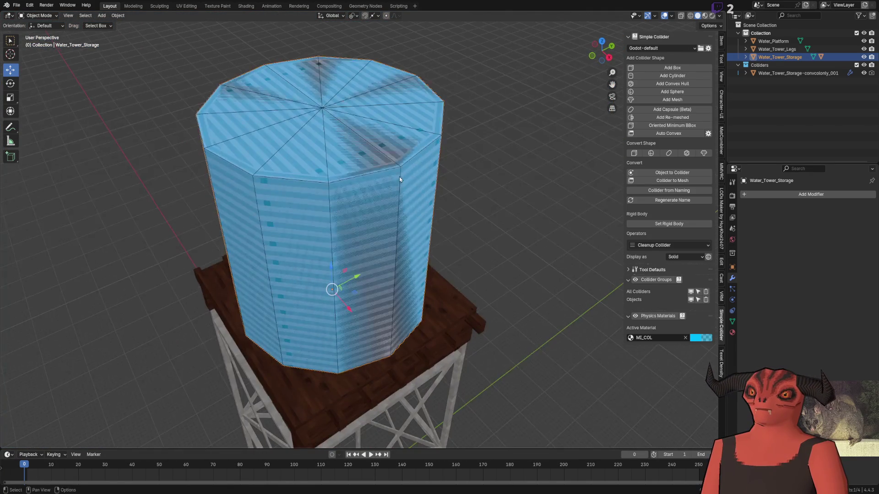
{"action": "key", "text": "ctrl+z"}
{"action": "left_click", "coordinate": [636, 84]}
{"action": "scroll", "coordinate": [417, 122], "scroll_direction": "down", "scroll_amount": 3}
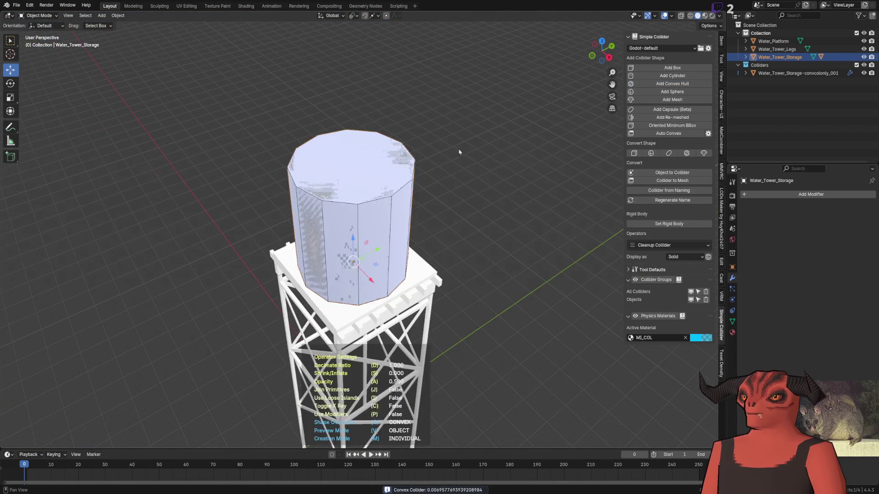
{"action": "left_click", "coordinate": [418, 122]}
{"action": "key", "text": "ctrl+z"}
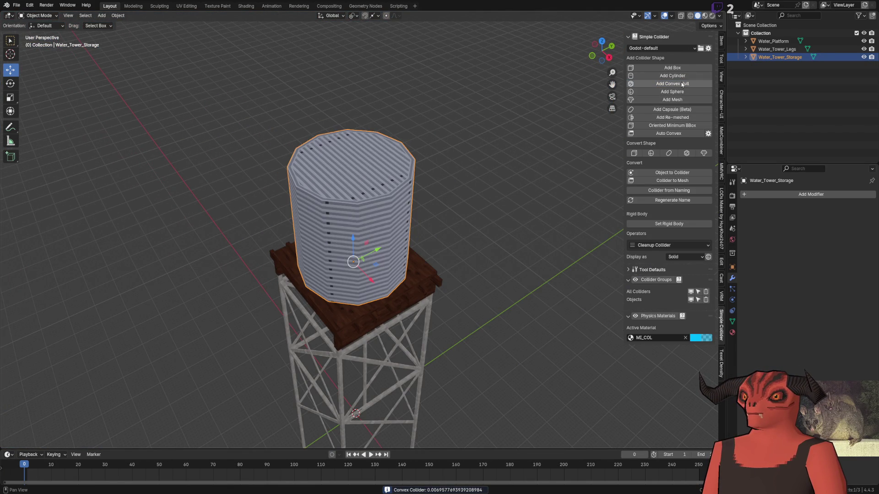
- Switch the preset to Godot-default and add a cylinder collider around the tank
{"action": "left_click", "coordinate": [676, 49]}
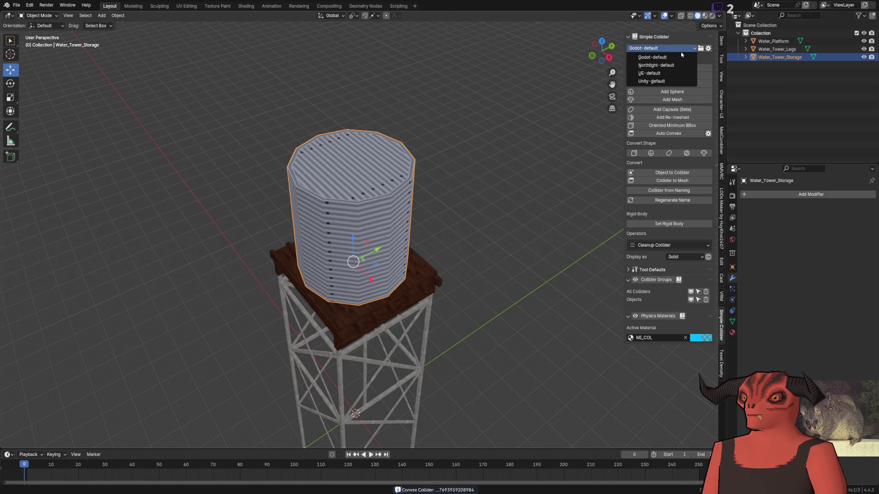
{"action": "left_click", "coordinate": [676, 58]}
{"action": "left_click", "coordinate": [672, 76]}
{"action": "left_click", "coordinate": [413, 150]}
{"action": "scroll", "coordinate": [389, 183], "scroll_direction": "up", "scroll_amount": 3}
{"action": "scroll", "coordinate": [361, 202], "scroll_direction": "down", "scroll_amount": 4}
{"action": "scroll", "coordinate": [348, 229], "scroll_direction": "up", "scroll_amount": 4}
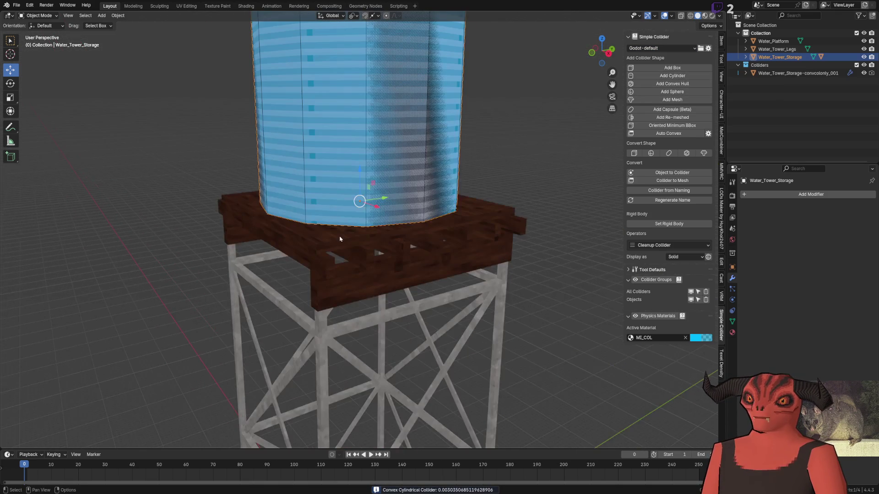
{"action": "left_click", "coordinate": [337, 241]}
{"action": "key", "text": "Tab"}
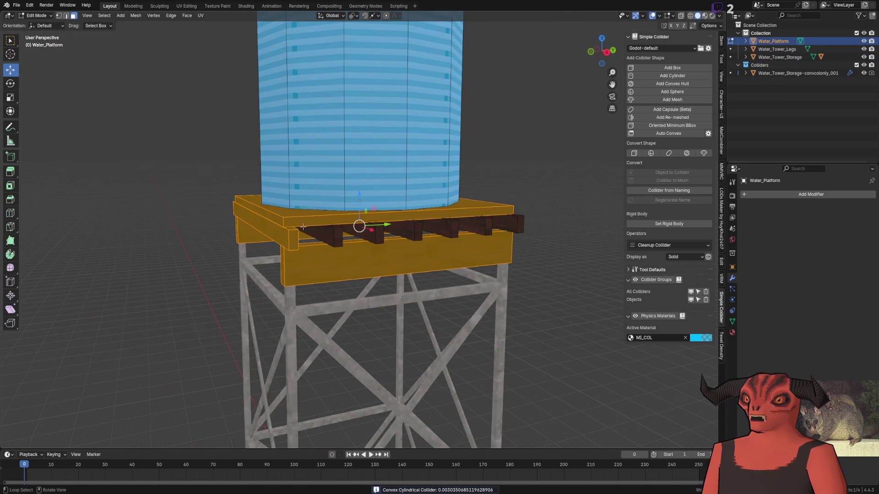
- Select the platform's front beam in Edit Mode and wrap it in a box collider
{"action": "left_click", "coordinate": [542, 122]}
{"action": "scroll", "coordinate": [541, 122], "scroll_direction": "up", "scroll_amount": 3}
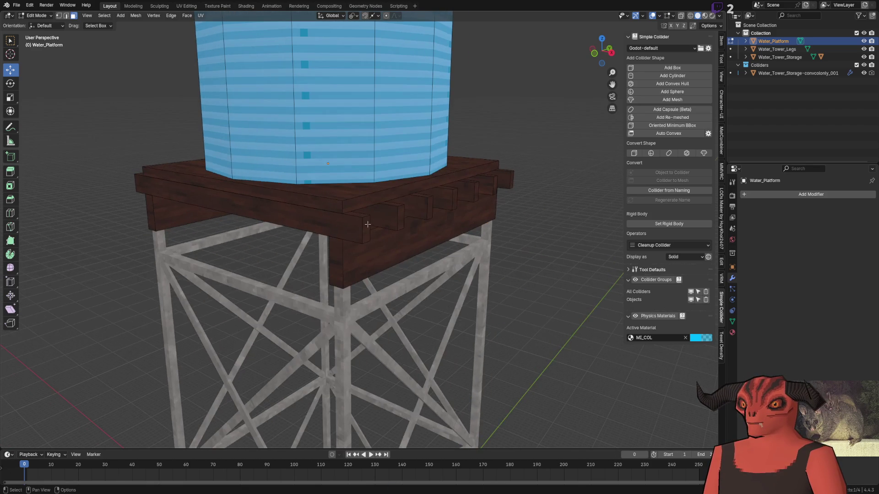
{"action": "key", "text": "l"}
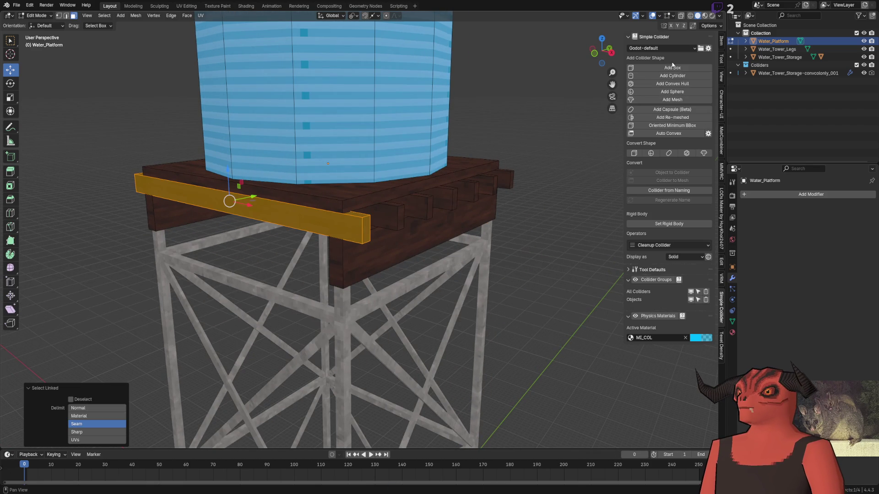
{"action": "left_click", "coordinate": [674, 67]}
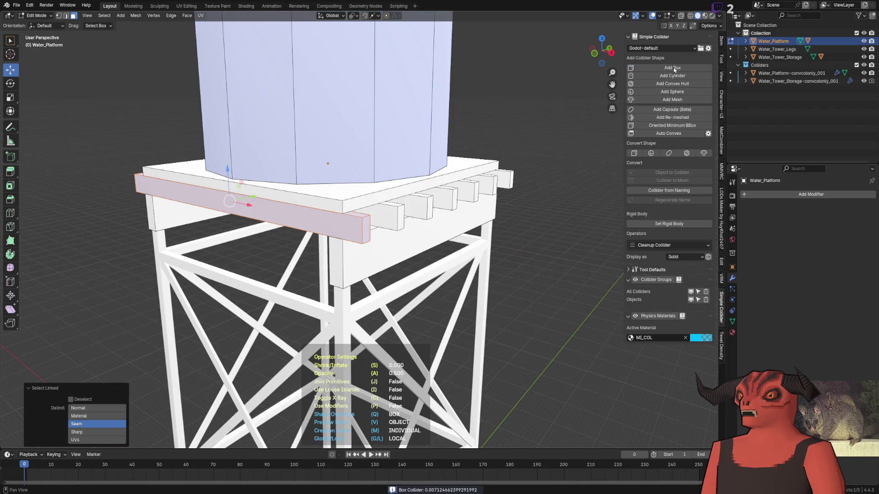
{"action": "left_click", "coordinate": [403, 196]}
{"action": "left_click", "coordinate": [380, 219]}
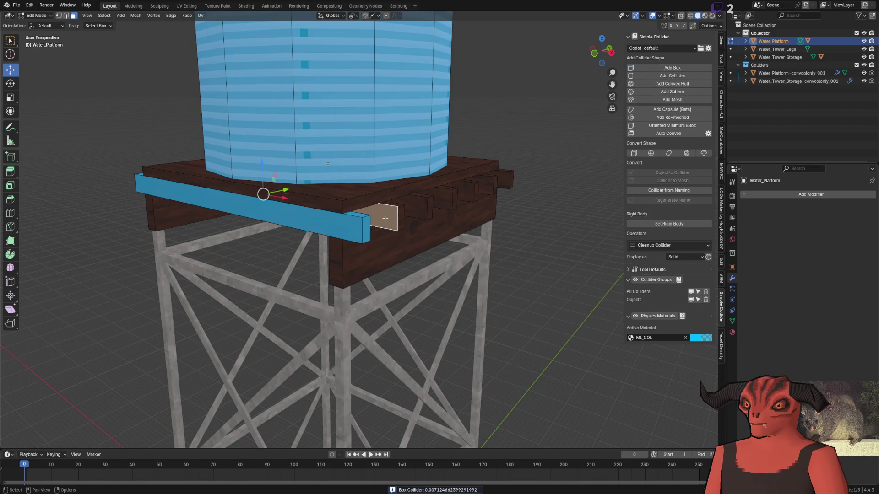
- Add box colliders to the small side blocks, undoing a trial cylinder collider
{"action": "key", "text": "ctrl+l"}
{"action": "left_click", "coordinate": [688, 65]}
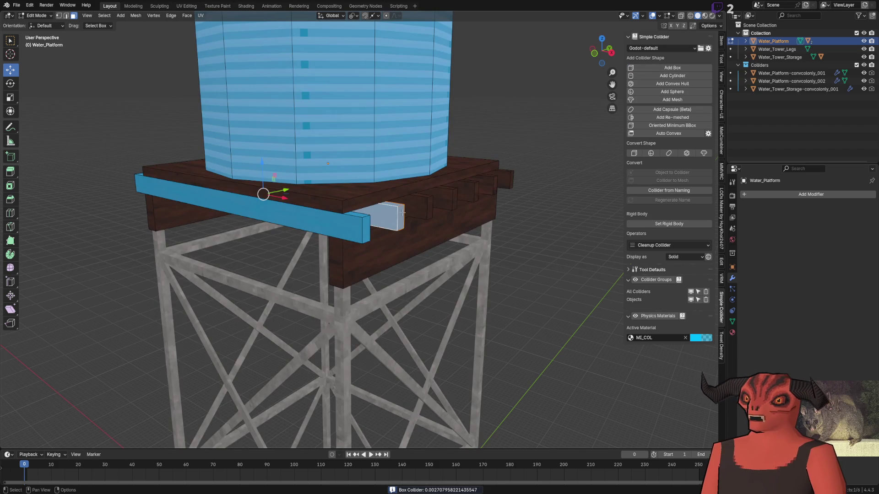
{"action": "key", "text": "l"}
{"action": "left_click", "coordinate": [694, 70]}
{"action": "left_click", "coordinate": [443, 193]}
{"action": "key", "text": "l"}
{"action": "left_click", "coordinate": [699, 69]}
{"action": "key", "text": "l"}
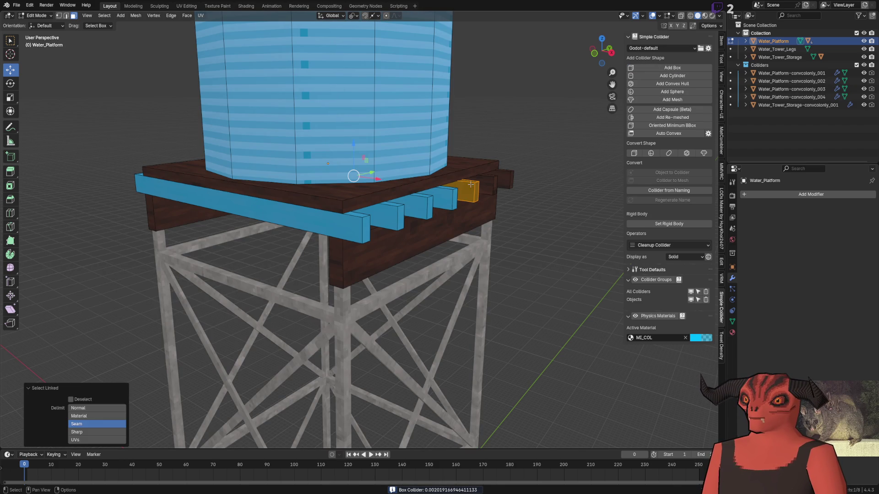
{"action": "left_click", "coordinate": [681, 75]}
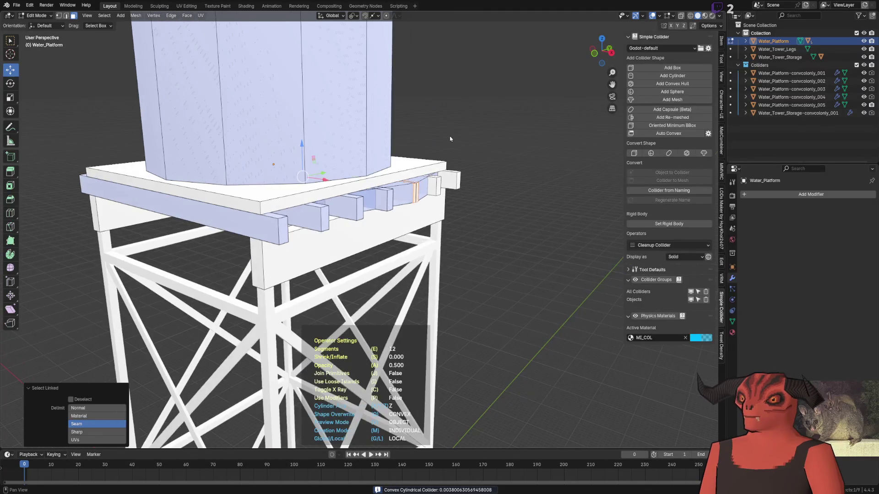
{"action": "left_click", "coordinate": [449, 138]}
{"action": "key", "text": "ctrl+z"}
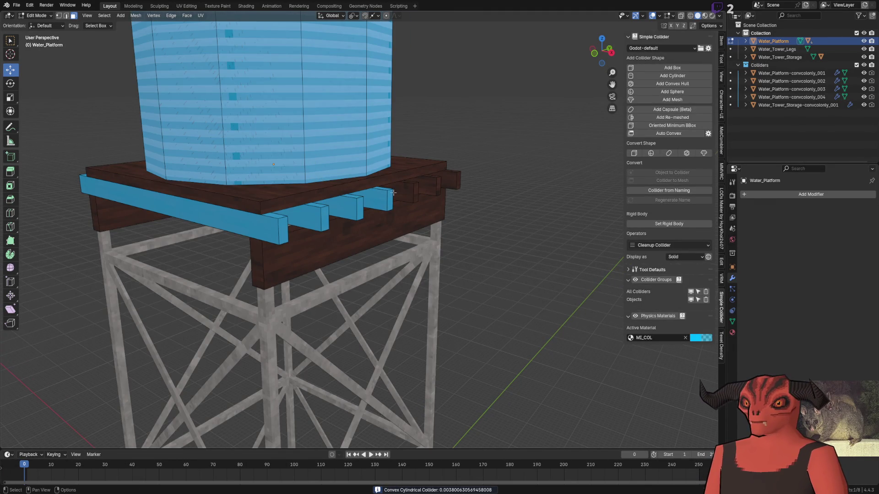
- Add box colliders to the next dark beam, both beam ends and the platform top
{"action": "key", "text": "l"}
{"action": "left_click", "coordinate": [673, 67]}
{"action": "scroll", "coordinate": [413, 182], "scroll_direction": "up", "scroll_amount": 3}
{"action": "key", "text": "l"}
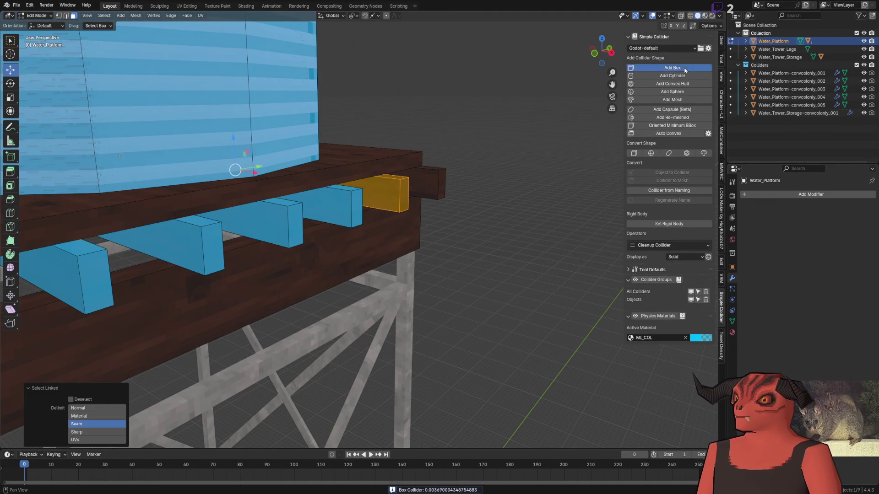
{"action": "left_click", "coordinate": [672, 67]}
{"action": "key", "text": "l"}
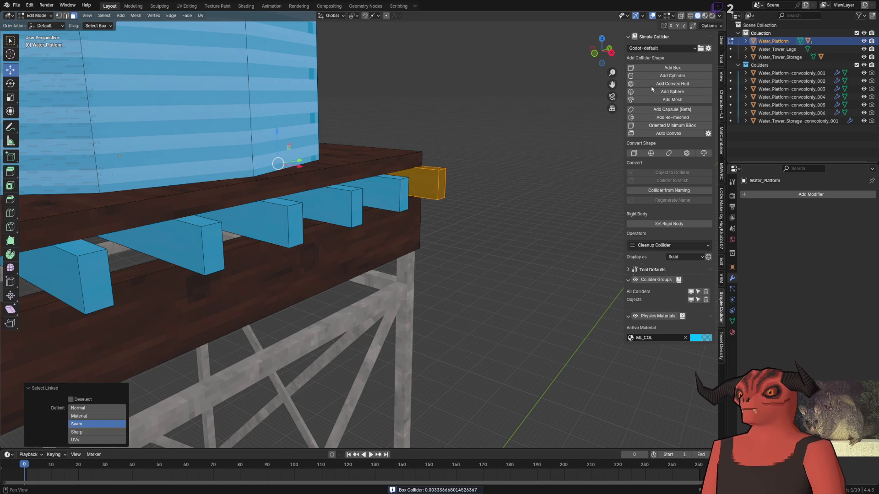
{"action": "left_click", "coordinate": [672, 67]}
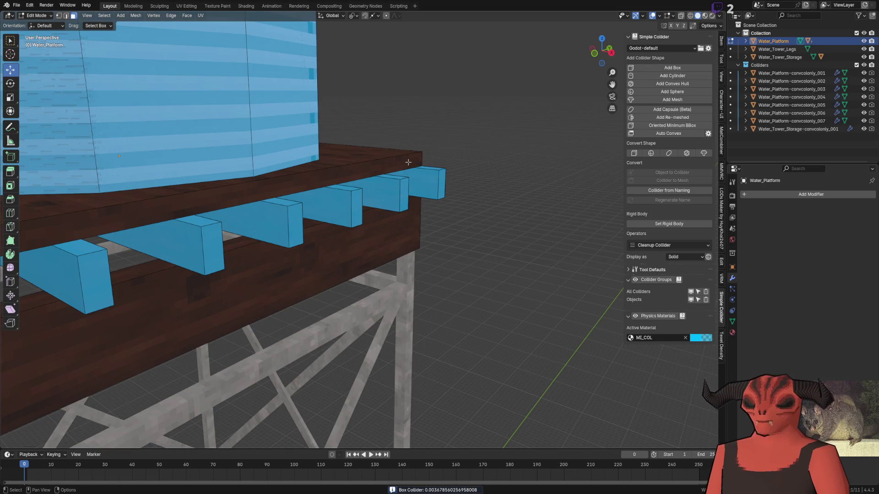
{"action": "key", "text": "l"}
{"action": "left_click", "coordinate": [673, 68]}
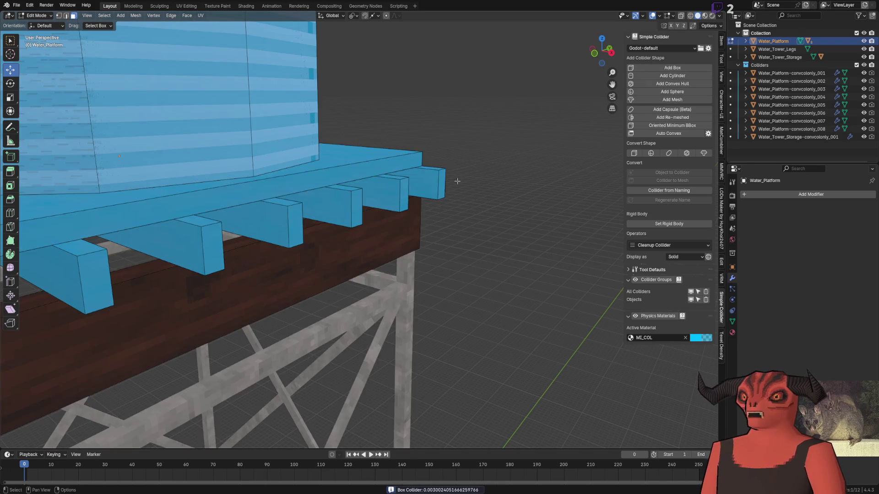
{"action": "scroll", "coordinate": [455, 170], "scroll_direction": "down", "scroll_amount": 3}
- Add box colliders to the side beam and left platform beam, then return to Object Mode
{"action": "key", "text": "l"}
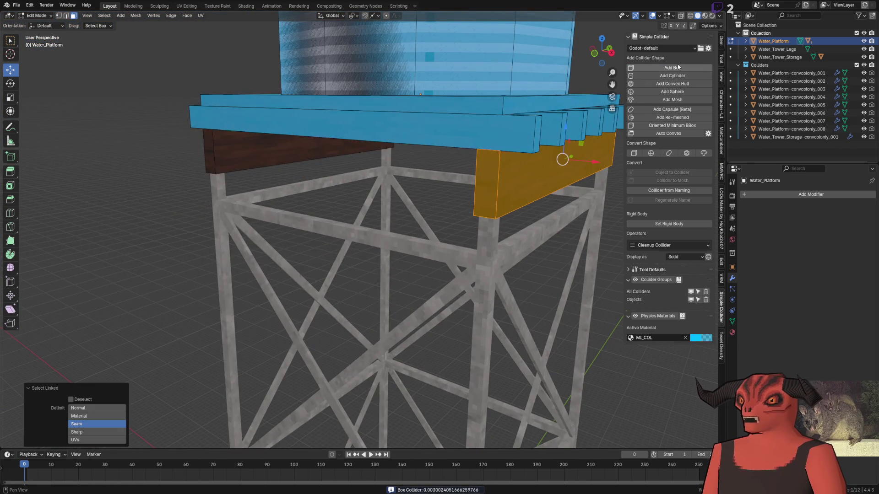
{"action": "left_click", "coordinate": [673, 67]}
{"action": "key", "text": "l"}
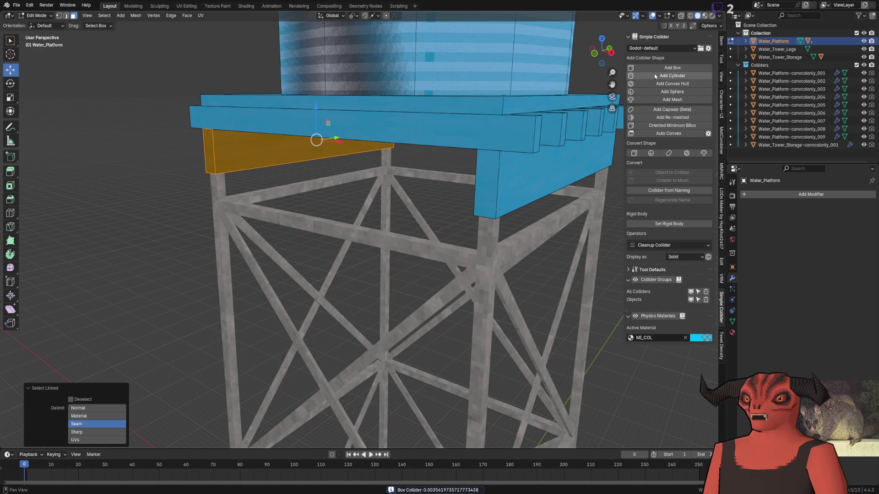
{"action": "left_click", "coordinate": [673, 67]}
{"action": "scroll", "coordinate": [498, 145], "scroll_direction": "down", "scroll_amount": 4}
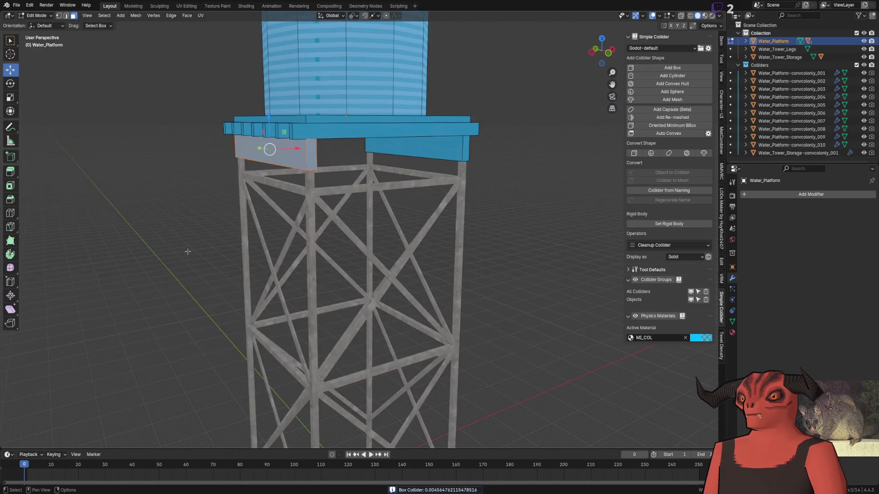
{"action": "scroll", "coordinate": [271, 193], "scroll_direction": "up", "scroll_amount": 4}
{"action": "scroll", "coordinate": [246, 146], "scroll_direction": "down", "scroll_amount": 5}
{"action": "key", "text": "Tab"}
{"action": "mouse_move", "coordinate": [404, 142]}
{"action": "left_mouse_down"}
{"action": "mouse_move", "coordinate": [405, 174]}
{"action": "mouse_move", "coordinate": [363, 148]}
{"action": "mouse_move", "coordinate": [343, 108]}
{"action": "left_mouse_up"}
{"action": "scroll", "coordinate": [342, 108], "scroll_direction": "up", "scroll_amount": 4}
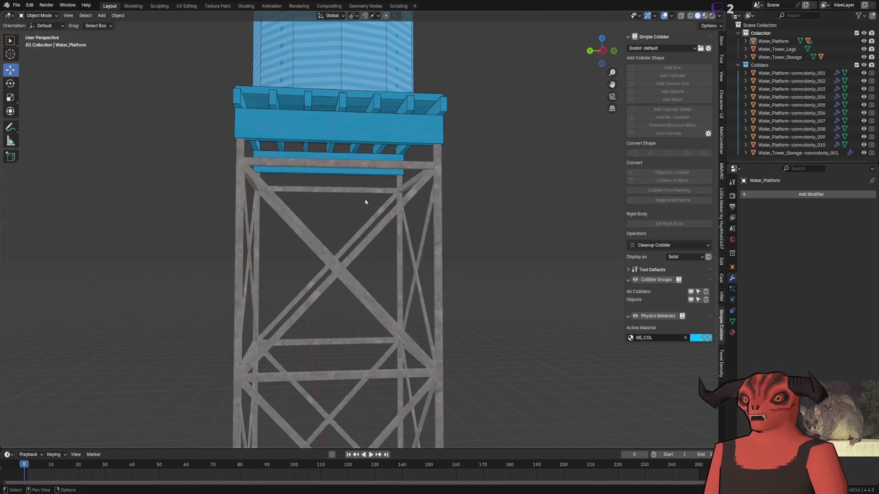
{"action": "left_click", "coordinate": [405, 225]}
{"action": "key", "text": "Tab"}
{"action": "key", "text": "alt+a"}
{"action": "scroll", "coordinate": [435, 197], "scroll_direction": "up", "scroll_amount": 5}
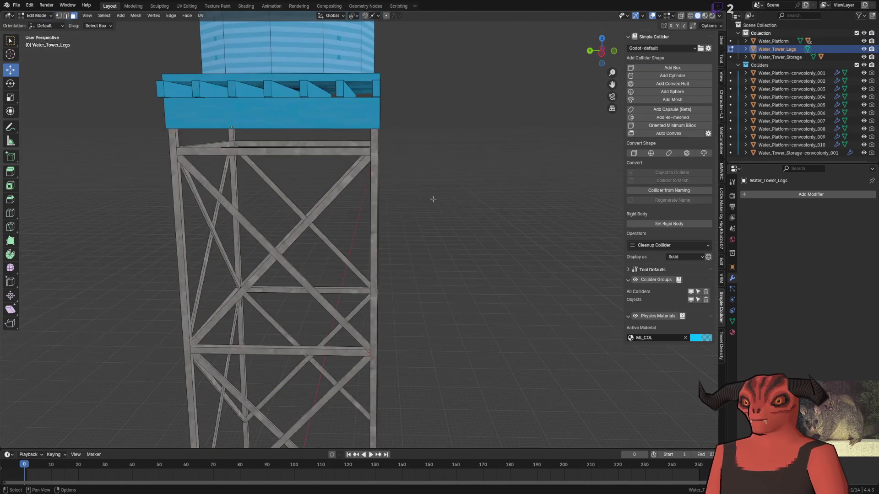
{"action": "key", "text": "l"}
{"action": "left_click", "coordinate": [673, 67]}
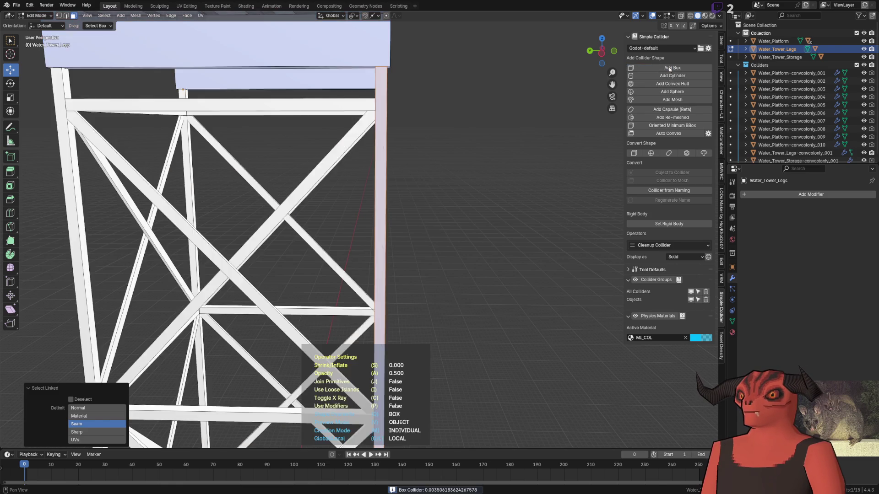
{"action": "scroll", "coordinate": [472, 153], "scroll_direction": "down", "scroll_amount": 4}
{"action": "scroll", "coordinate": [376, 102], "scroll_direction": "up", "scroll_amount": 4}
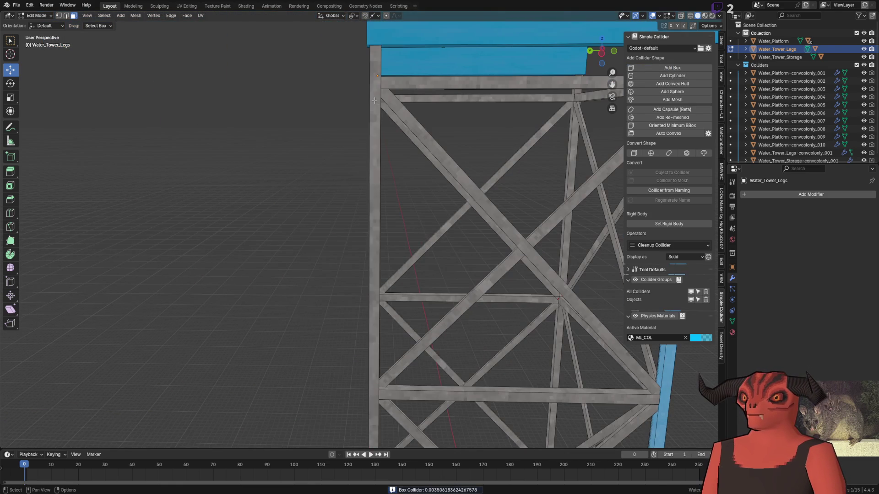
{"action": "key", "text": "l"}
{"action": "scroll", "coordinate": [515, 184], "scroll_direction": "down", "scroll_amount": 4}
{"action": "key", "text": "ctrl+z"}
{"action": "key", "text": "ctrl+z"}
{"action": "key", "text": "ctrl+z"}
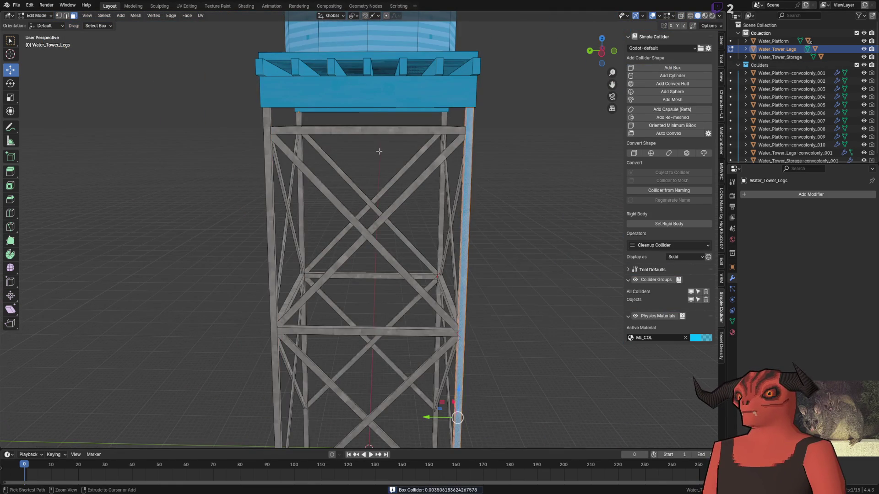
{"action": "scroll", "coordinate": [515, 184], "scroll_direction": "up", "scroll_amount": 2}
{"action": "left_click_drag", "start_coordinate": [515, 184], "coordinate": [494, 176]}
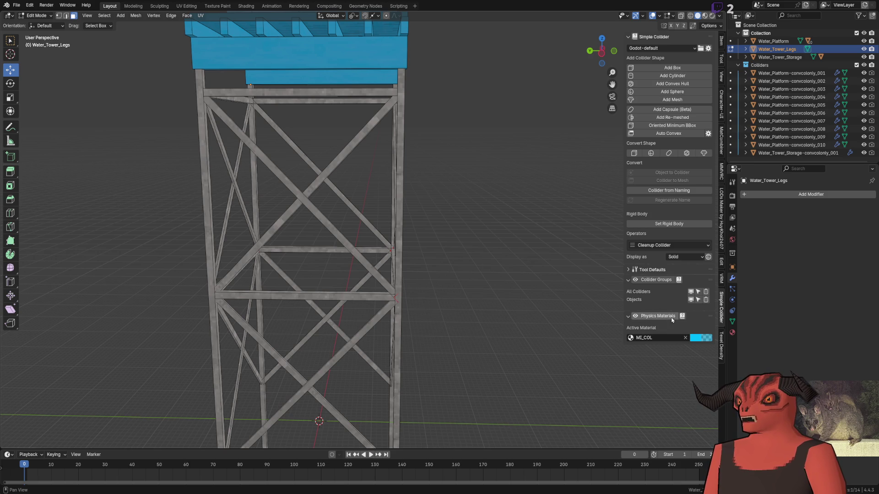
{"action": "key", "text": "a"}
{"action": "key", "text": "KP_Decimal"}
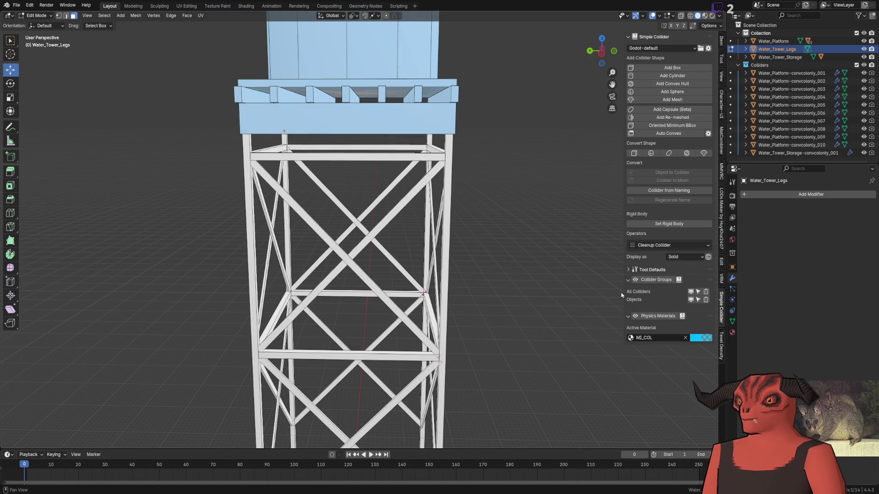
{"action": "key", "text": "KP_4"}
{"action": "key", "text": "KP_4"}
{"action": "key", "text": "KP_4"}
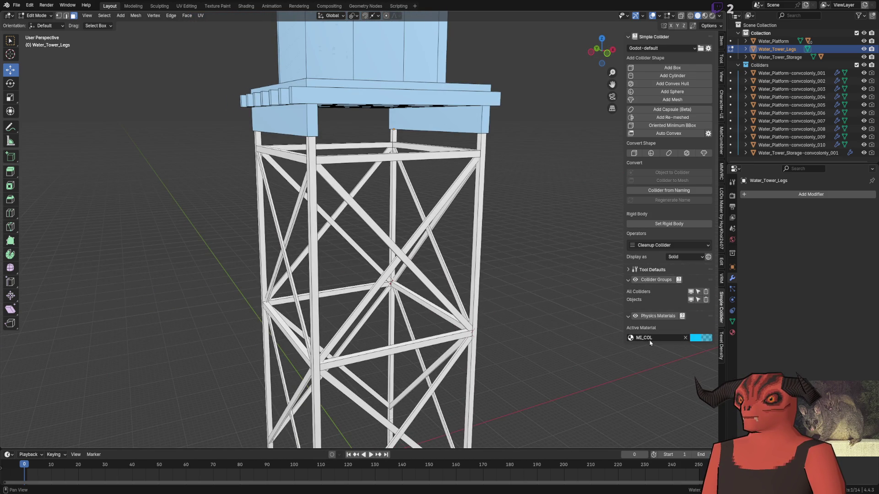
{"action": "left_click", "coordinate": [650, 340]}
{"action": "key", "text": "Return"}
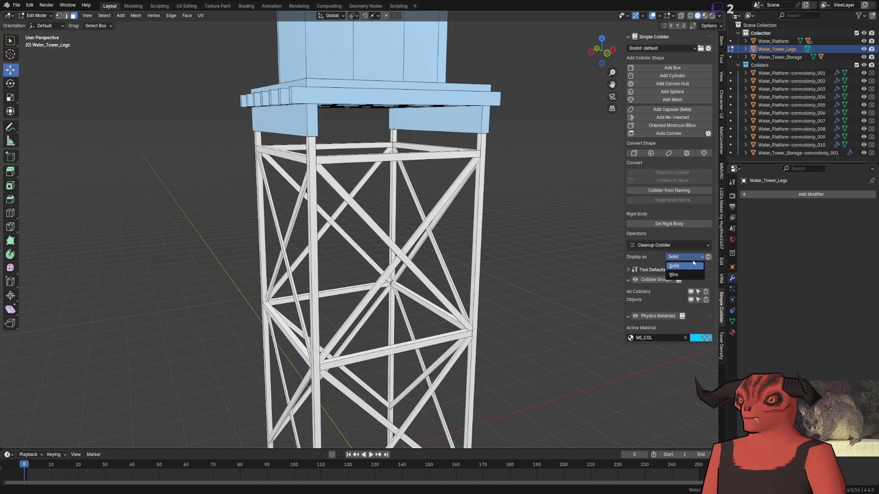
{"action": "key", "text": "Tab"}
{"action": "scroll", "coordinate": [363, 197], "scroll_direction": "up", "scroll_amount": 2}
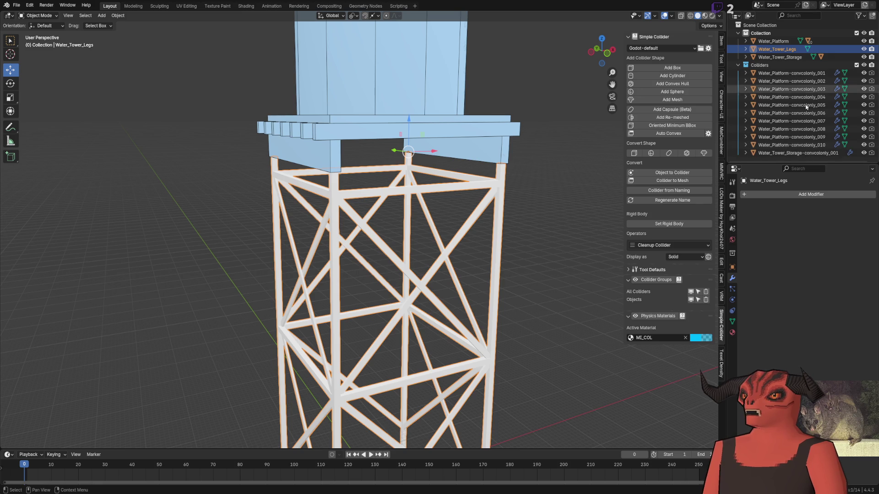
- Enter Edit Mode on Water_Tower_Legs and select the central vertical post, undoing a stray select-all
{"action": "scroll", "coordinate": [464, 190], "scroll_direction": "up", "scroll_amount": 2}
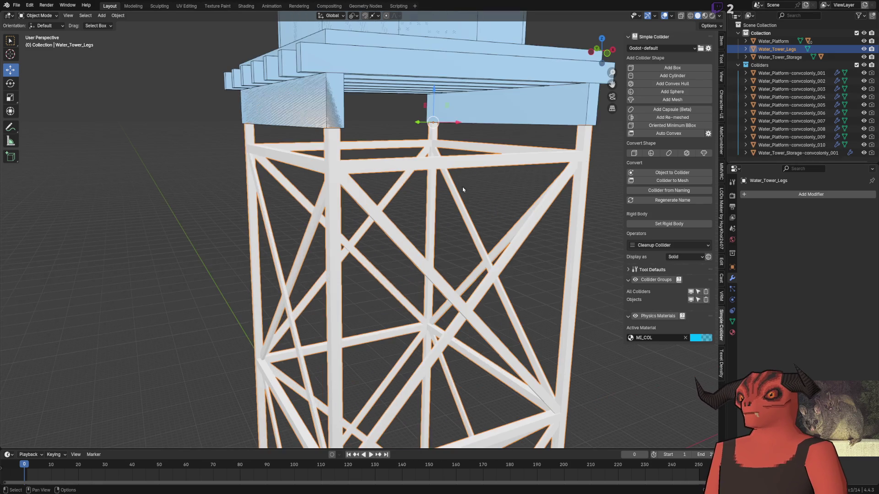
{"action": "key", "text": "Tab"}
{"action": "left_click", "coordinate": [412, 163]}
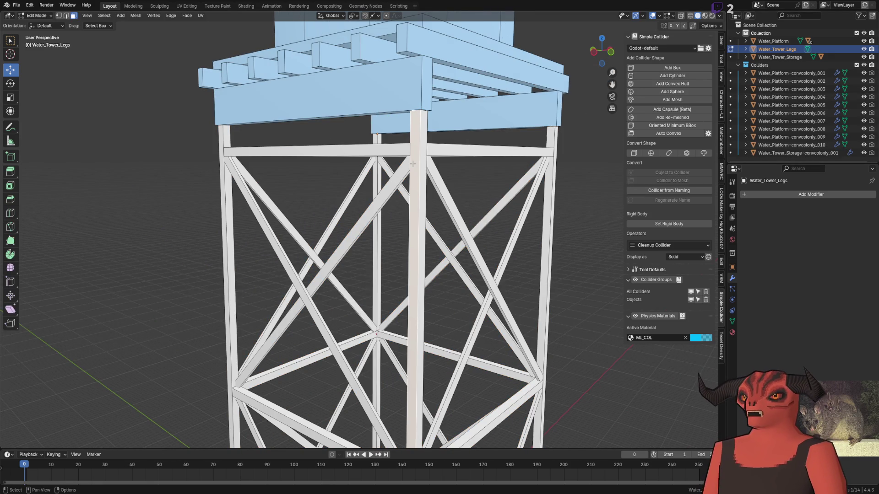
{"action": "key", "text": "l"}
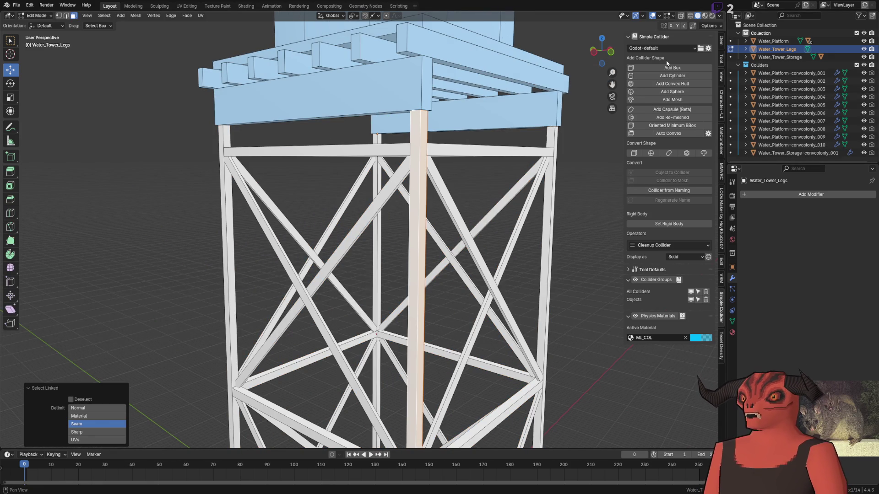
{"action": "scroll", "coordinate": [589, 287], "scroll_direction": "up", "scroll_amount": 2}
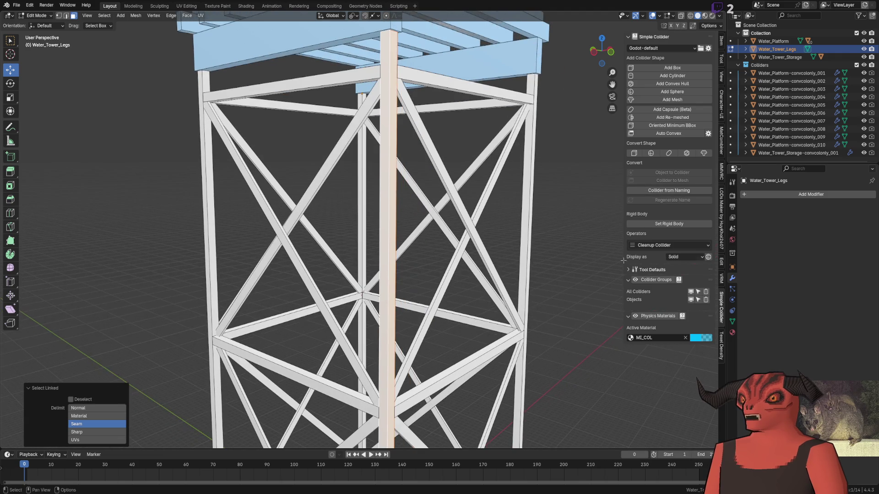
{"action": "left_click", "coordinate": [676, 247]}
{"action": "left_click", "coordinate": [677, 247]}
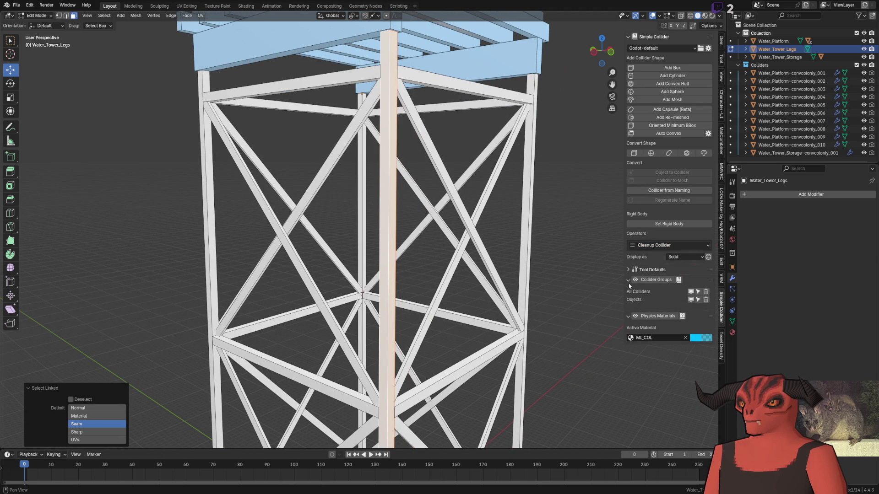
{"action": "left_click", "coordinate": [698, 300]}
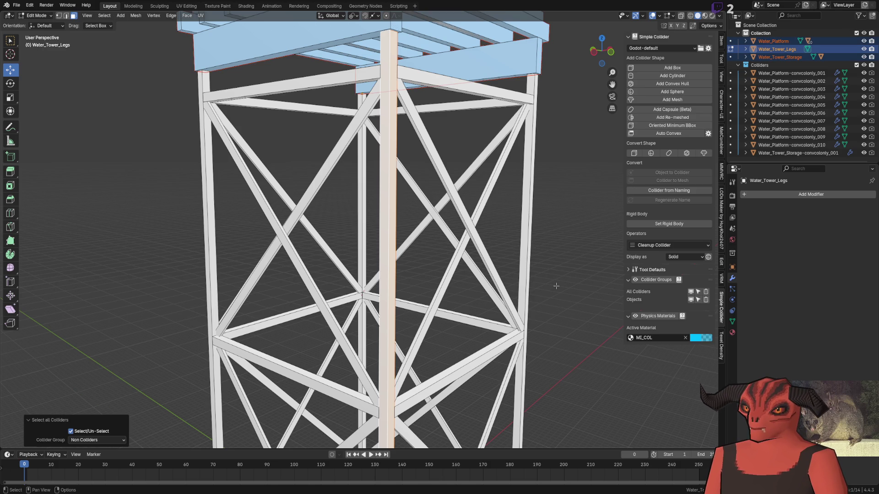
{"action": "key", "text": "ctrl+z"}
{"action": "key", "text": "ctrl+z"}
- Add a box collider around each leg post: central, right and both left posts
{"action": "key", "text": "l"}
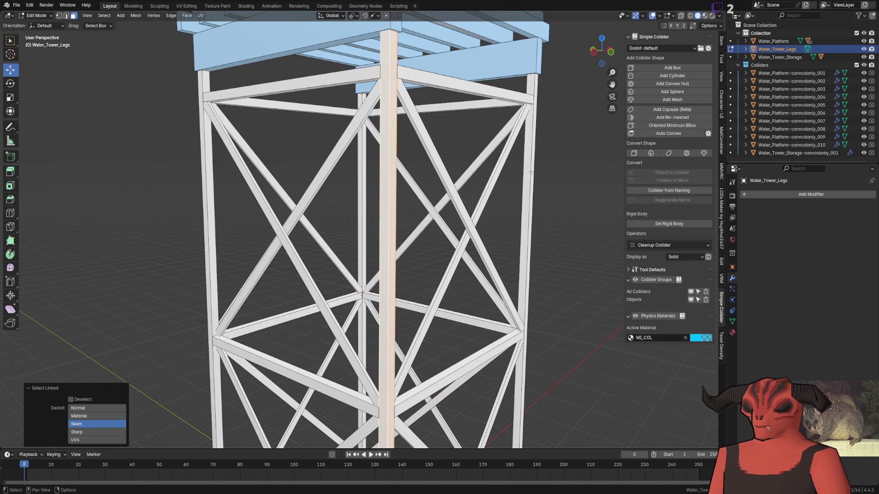
{"action": "left_click", "coordinate": [672, 67]}
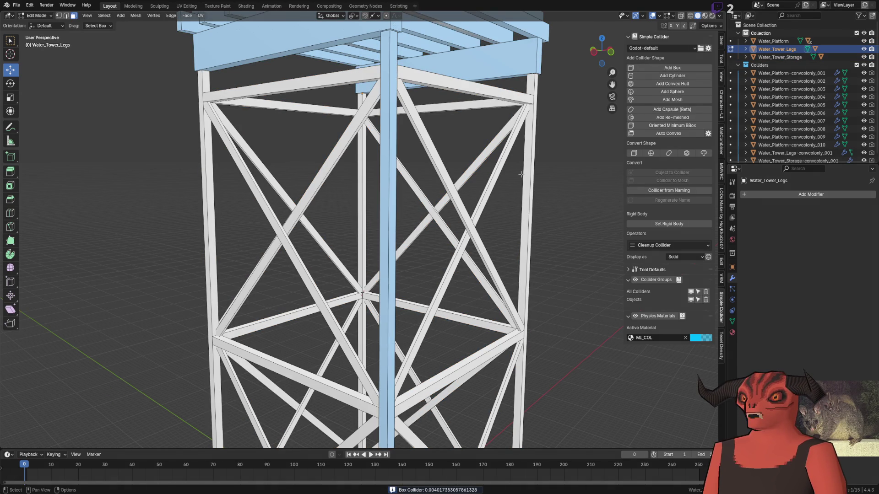
{"action": "key", "text": "l"}
{"action": "left_click", "coordinate": [643, 68]}
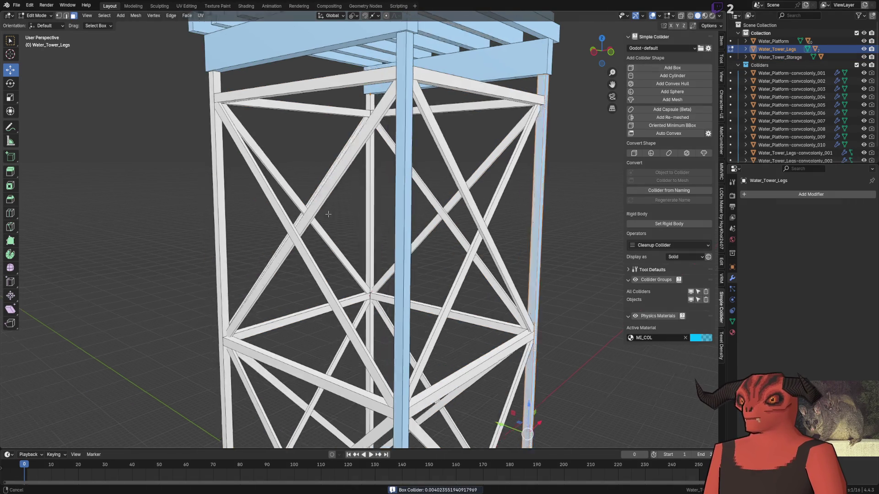
{"action": "key", "text": "l"}
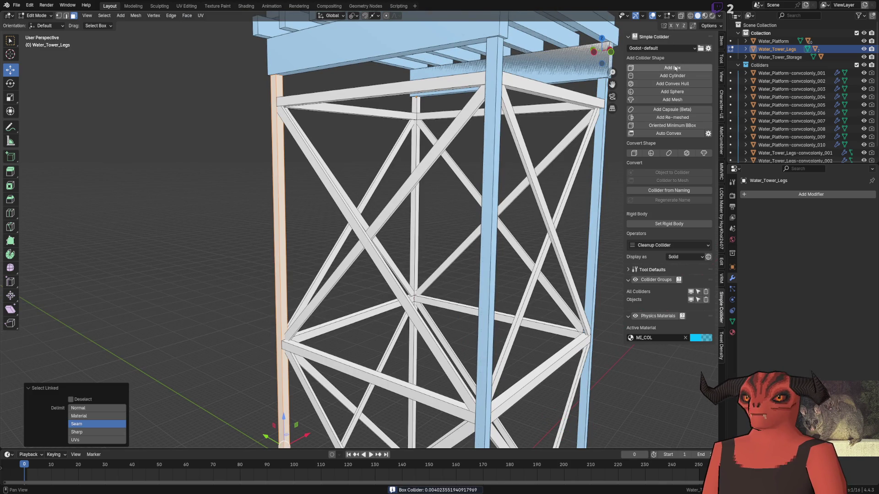
{"action": "left_click", "coordinate": [674, 65]}
{"action": "scroll", "coordinate": [260, 225], "scroll_direction": "down", "scroll_amount": 3}
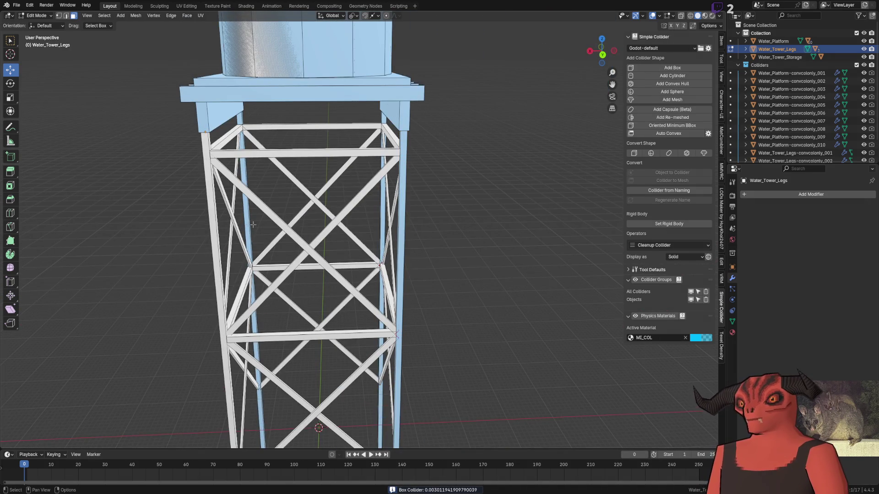
{"action": "key", "text": "l"}
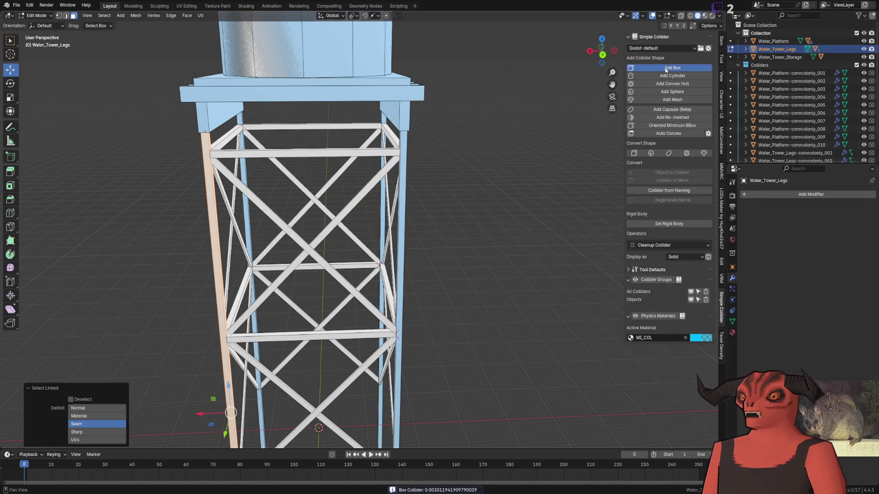
{"action": "left_click", "coordinate": [673, 67]}
- Select the whole top horizontal beam of the legs
{"action": "scroll", "coordinate": [407, 203], "scroll_direction": "up", "scroll_amount": 2}
{"action": "scroll", "coordinate": [407, 203], "scroll_direction": "down", "scroll_amount": 3}
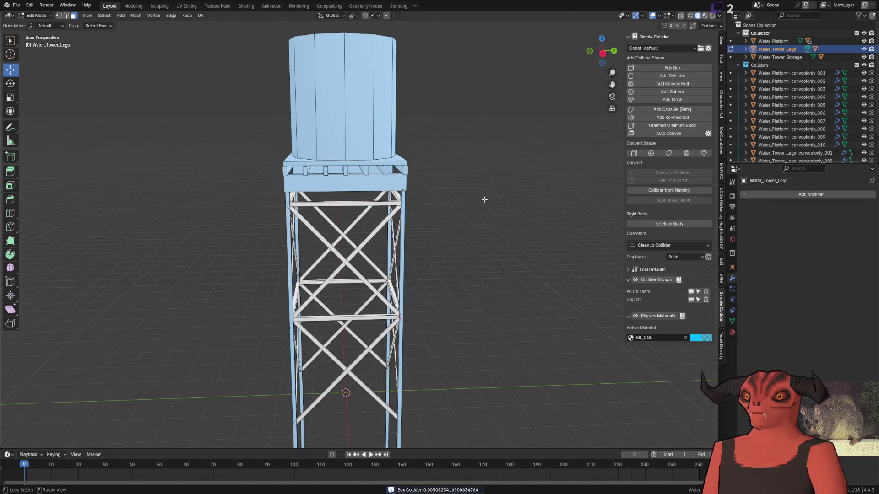
{"action": "scroll", "coordinate": [495, 198], "scroll_direction": "up", "scroll_amount": 3}
{"action": "scroll", "coordinate": [420, 192], "scroll_direction": "down", "scroll_amount": 2}
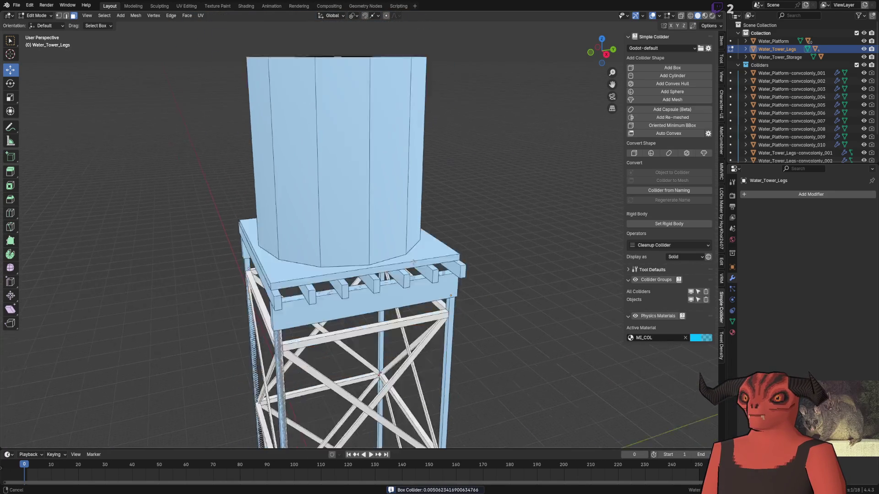
{"action": "scroll", "coordinate": [394, 192], "scroll_direction": "up", "scroll_amount": 5}
{"action": "key", "text": "l"}
{"action": "scroll", "coordinate": [394, 192], "scroll_direction": "down", "scroll_amount": 3}
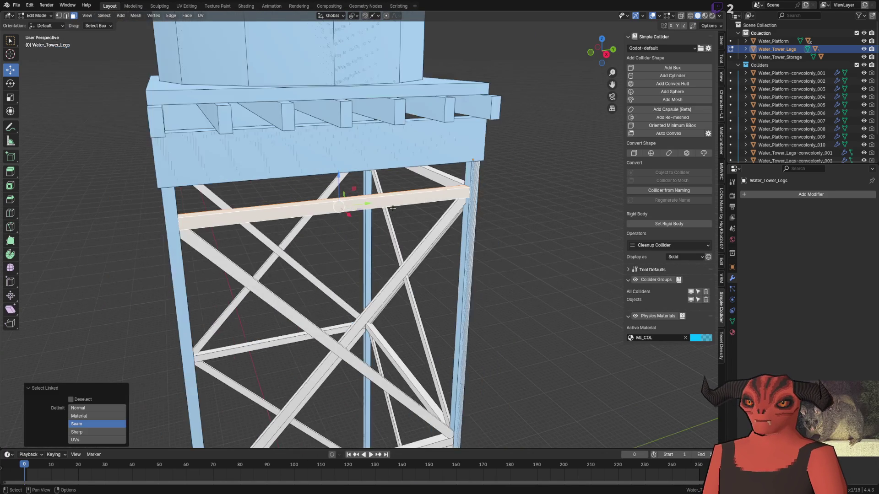
{"action": "left_click", "coordinate": [673, 69]}
{"action": "left_click", "coordinate": [573, 195]}
{"action": "key", "text": "a"}
{"action": "scroll", "coordinate": [435, 213], "scroll_direction": "down", "scroll_amount": 4}
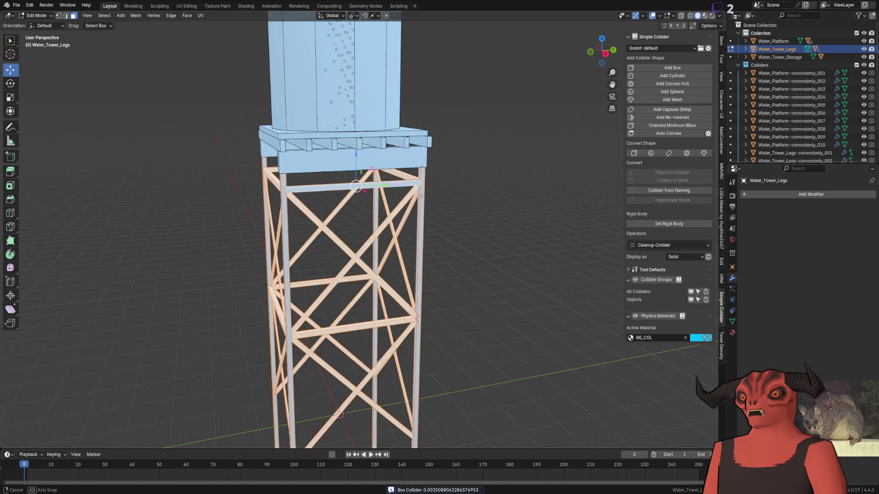
{"action": "scroll", "coordinate": [405, 189], "scroll_direction": "up", "scroll_amount": 1}
{"action": "left_click_drag", "start_coordinate": [405, 190], "coordinate": [439, 174]}
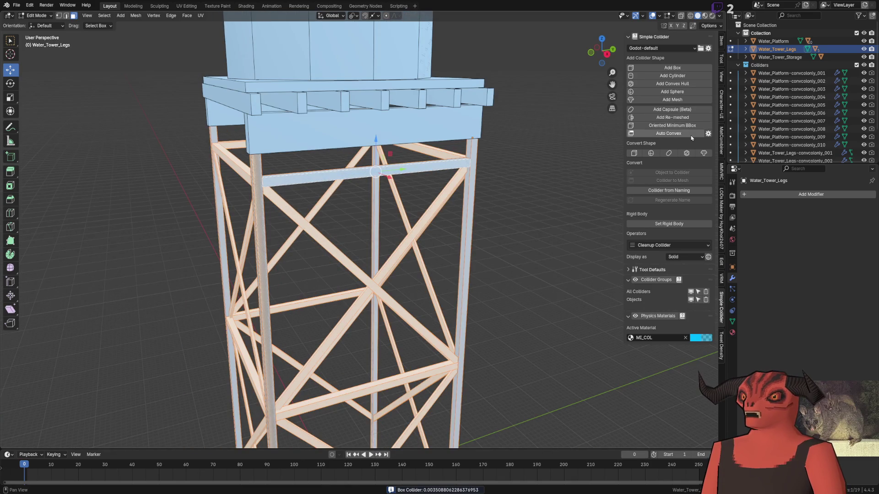
{"action": "left_click", "coordinate": [708, 133]}
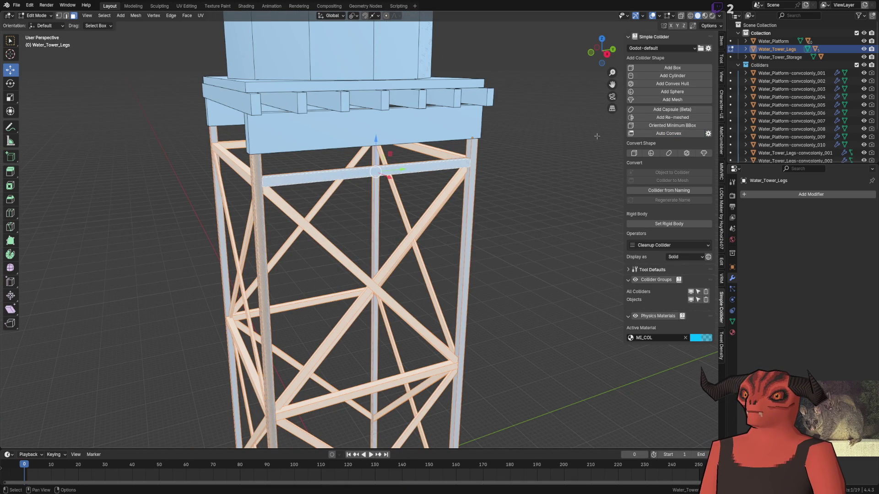
{"action": "left_click", "coordinate": [708, 133]}
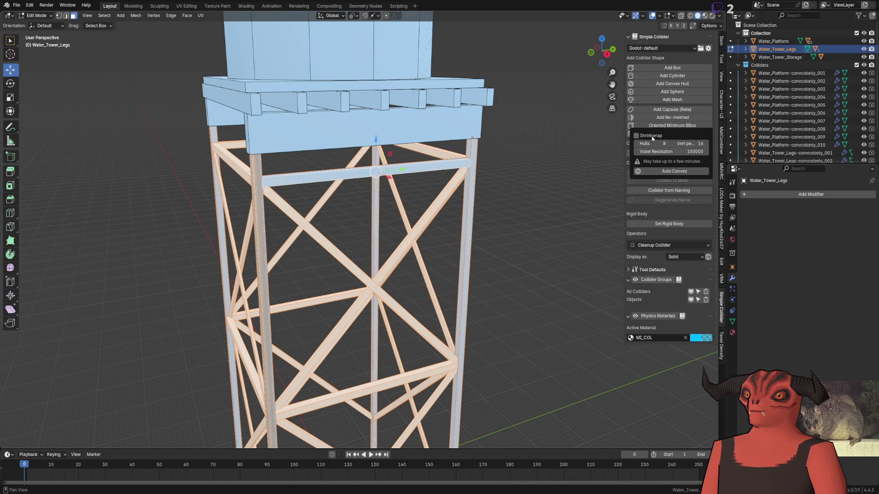
{"action": "key", "text": "alt+a"}
{"action": "key", "text": "a"}
{"action": "scroll", "coordinate": [443, 186], "scroll_direction": "up", "scroll_amount": 5}
{"action": "left_click_drag", "start_coordinate": [443, 187], "coordinate": [527, 151]}
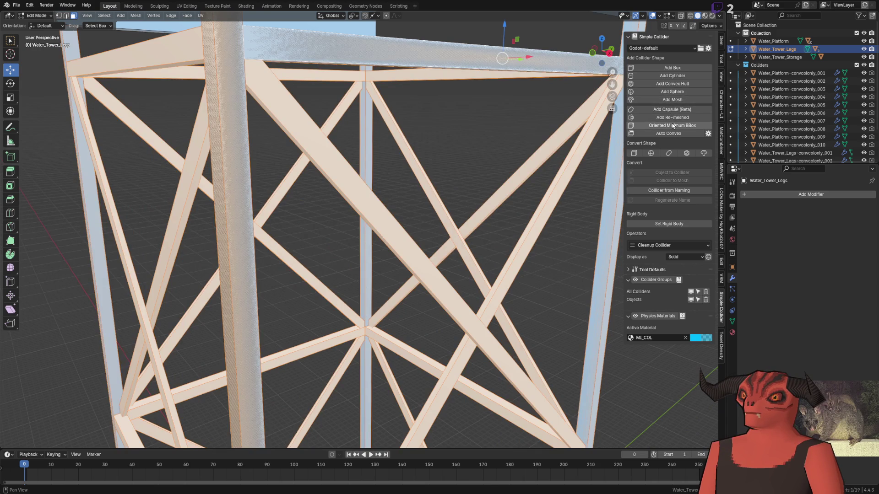
{"action": "left_click", "coordinate": [673, 126]}
{"action": "scroll", "coordinate": [514, 158], "scroll_direction": "down", "scroll_amount": 8}
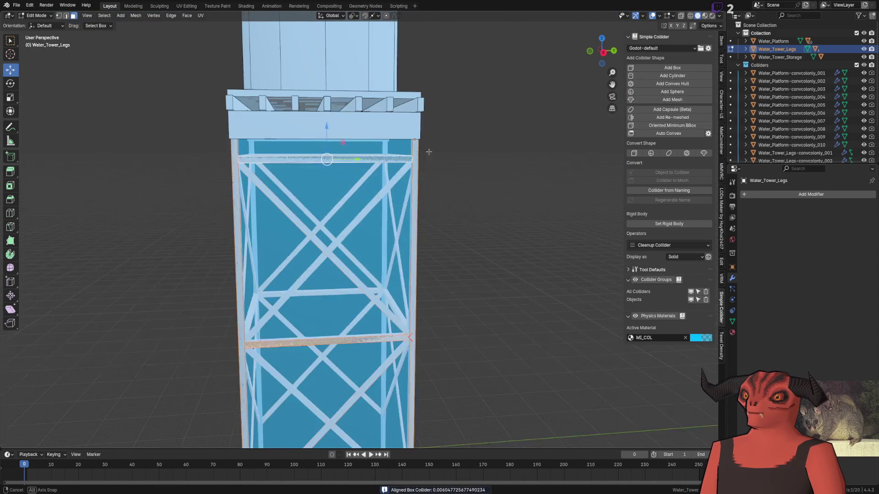
{"action": "key", "text": "ctrl+z"}
{"action": "scroll", "coordinate": [403, 188], "scroll_direction": "up", "scroll_amount": 3}
{"action": "key", "text": "Tab"}
{"action": "scroll", "coordinate": [414, 186], "scroll_direction": "down", "scroll_amount": 4}
{"action": "left_click", "coordinate": [496, 213]}
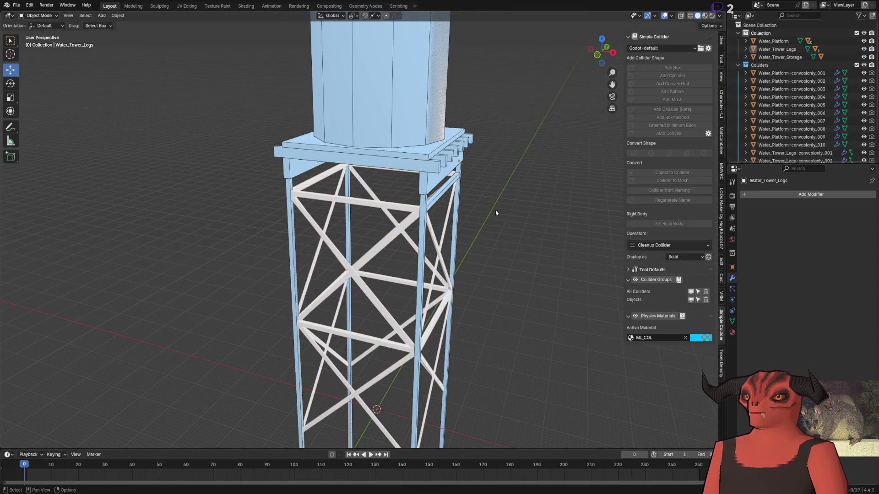
{"action": "left_click", "coordinate": [335, 237]}
{"action": "scroll", "coordinate": [347, 206], "scroll_direction": "up", "scroll_amount": 3}
{"action": "key", "text": "Tab"}
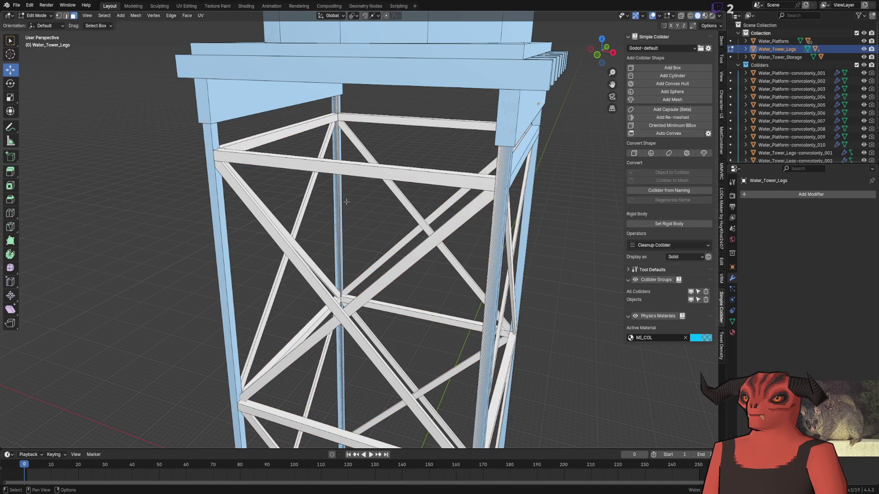
- Add box colliders around the top beam and the lower horizontal cross-beam
{"action": "left_click", "coordinate": [290, 134]}
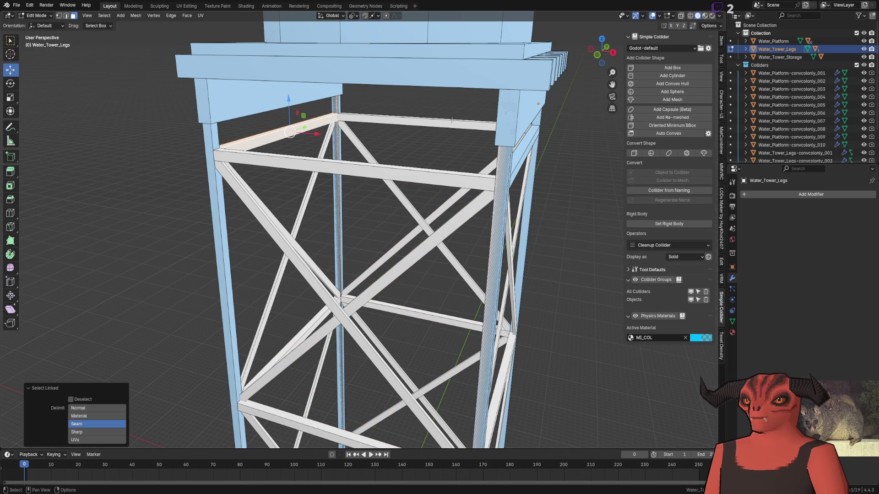
{"action": "left_click", "coordinate": [670, 68]}
{"action": "left_click", "coordinate": [399, 116]}
{"action": "left_click", "coordinate": [673, 68]}
{"action": "left_click", "coordinate": [410, 185]}
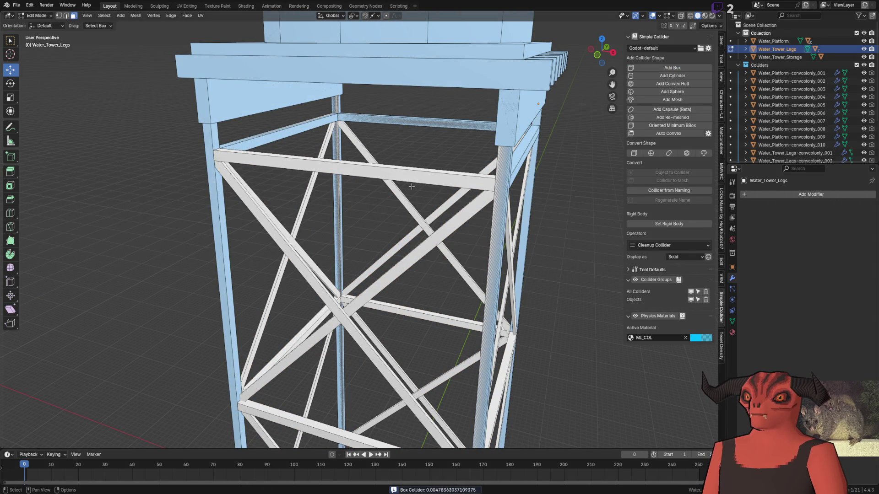
{"action": "key", "text": "l"}
{"action": "left_click", "coordinate": [673, 67]}
{"action": "left_click", "coordinate": [558, 237]}
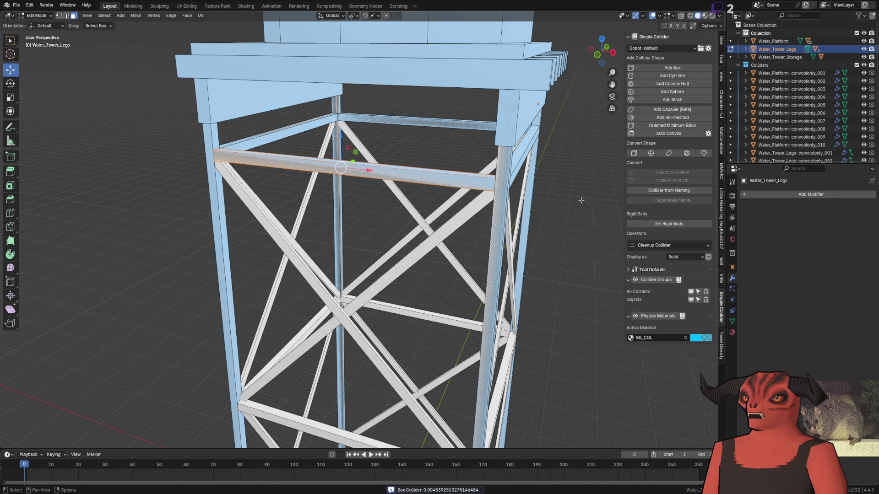
- Replace a misfitting plain box with an Oriented Minimum BBox collider on the diagonal cross-beam
{"action": "key", "text": "l"}
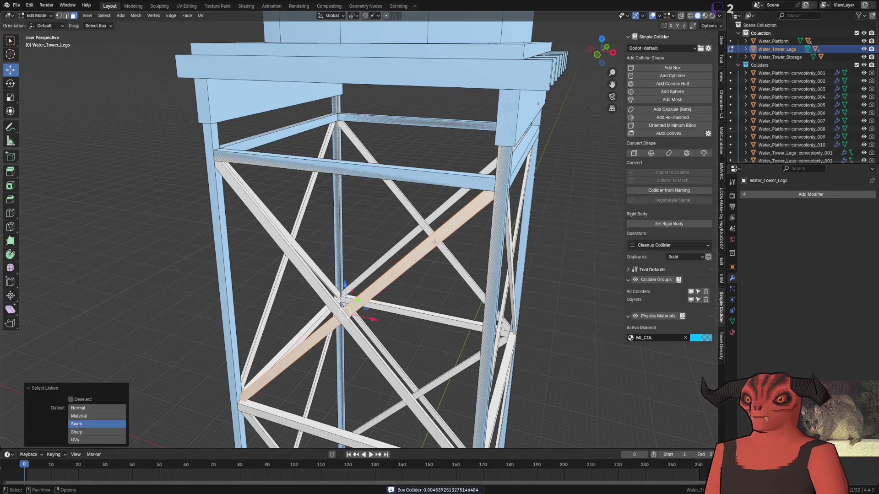
{"action": "left_click", "coordinate": [673, 68]}
{"action": "key", "text": "Escape"}
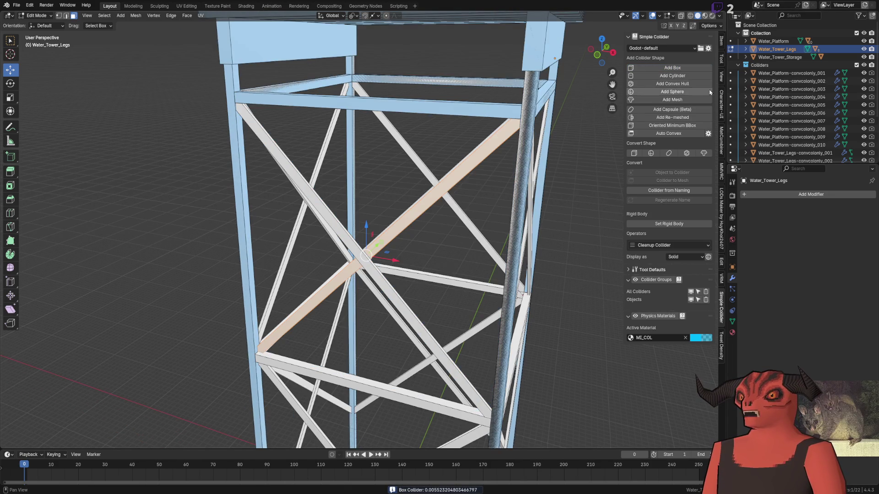
{"action": "left_click", "coordinate": [682, 125]}
{"action": "scroll", "coordinate": [312, 257], "scroll_direction": "up", "scroll_amount": 6}
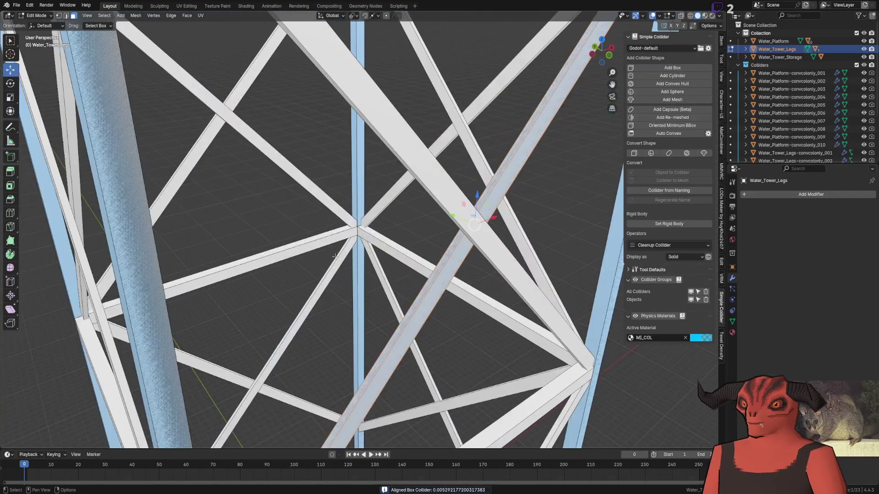
{"action": "left_click", "coordinate": [676, 126]}
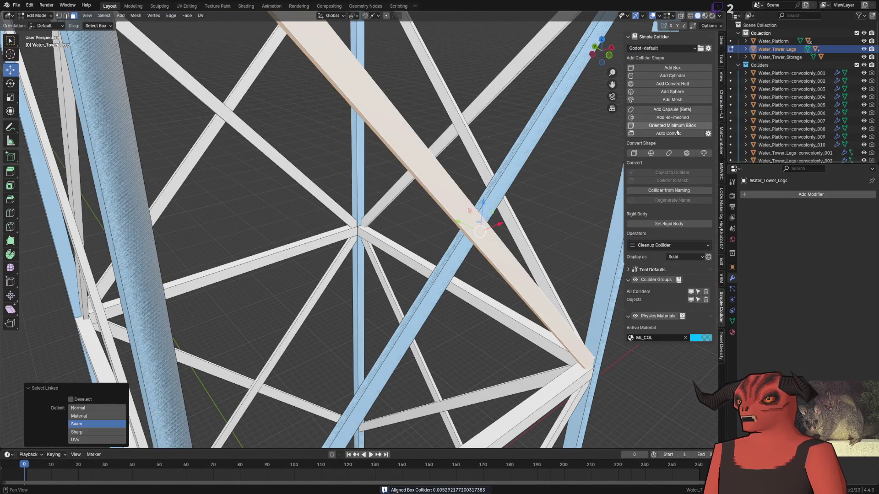
{"action": "left_click", "coordinate": [677, 128]}
{"action": "scroll", "coordinate": [385, 262], "scroll_direction": "down", "scroll_amount": 10}
{"action": "scroll", "coordinate": [385, 262], "scroll_direction": "up", "scroll_amount": 5}
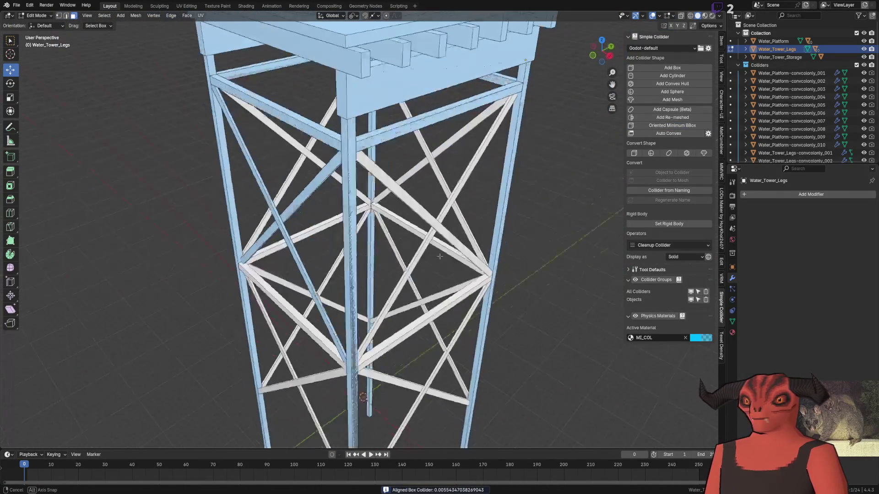
{"action": "key", "text": "l"}
{"action": "left_click", "coordinate": [667, 126]}
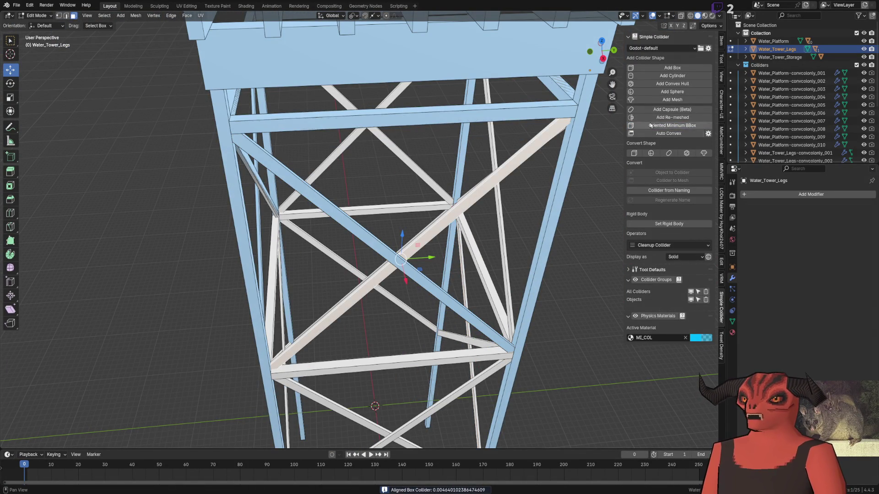
- Fit oriented box colliders to the next diagonal beams on two sides of the tower
{"action": "key", "text": "l"}
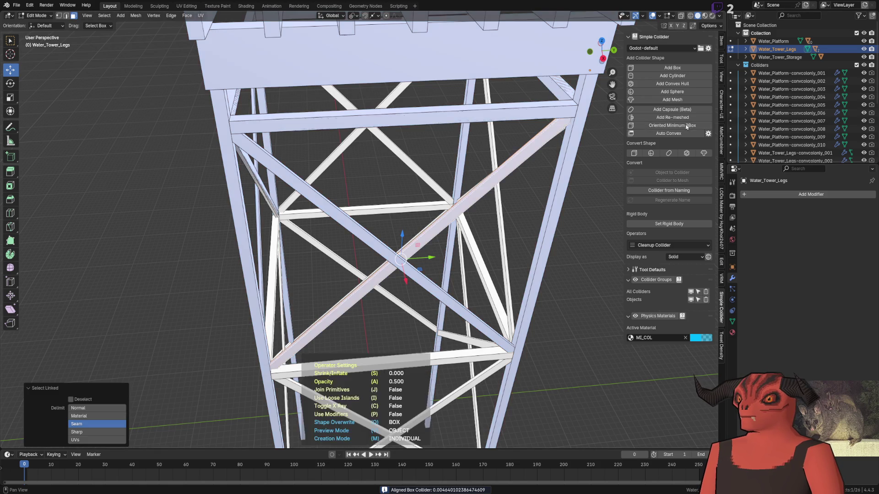
{"action": "left_click", "coordinate": [686, 125]}
{"action": "key", "text": "l"}
{"action": "left_click_drag", "start_coordinate": [533, 309], "coordinate": [458, 274]}
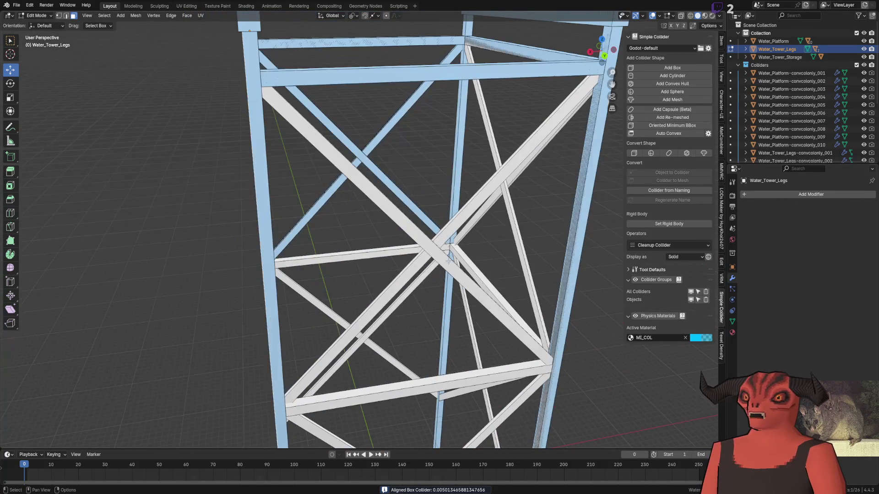
{"action": "key", "text": "l"}
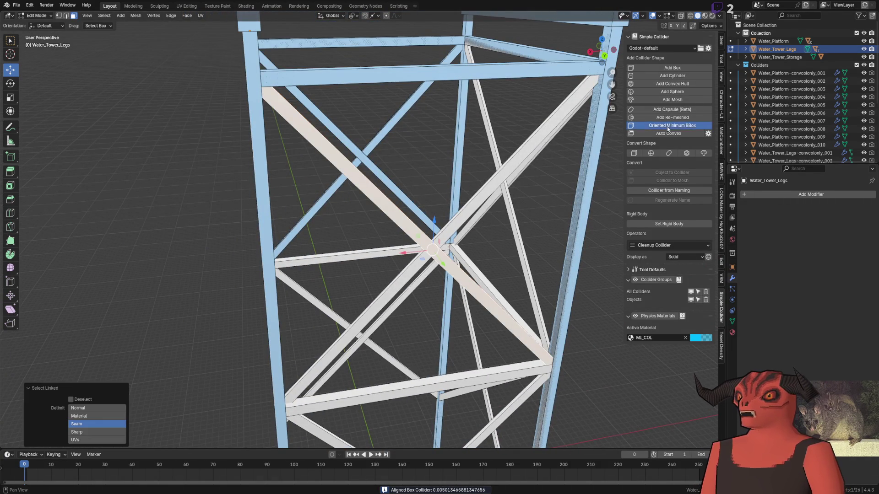
{"action": "left_click", "coordinate": [668, 127]}
{"action": "key", "text": "l"}
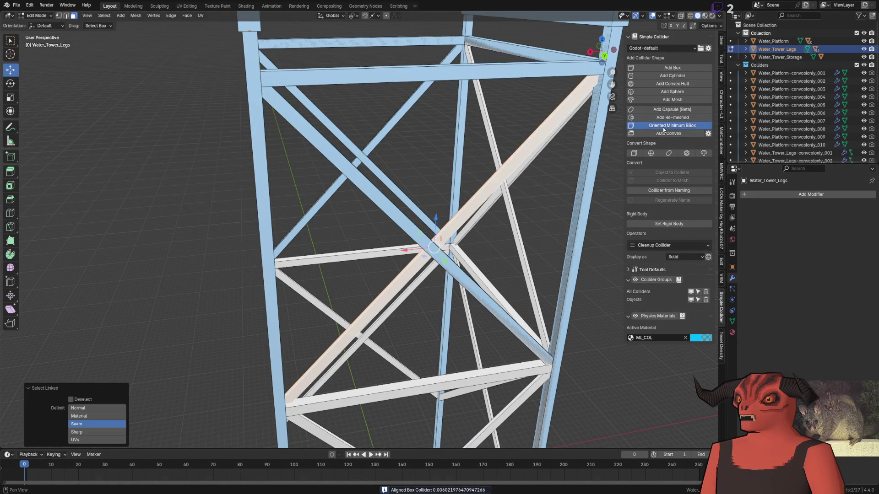
{"action": "left_click", "coordinate": [664, 128]}
- Fit oriented box colliders to another pair of opposite diagonal beams
{"action": "left_click_drag", "start_coordinate": [413, 248], "coordinate": [401, 239]}
{"action": "key", "text": "l"}
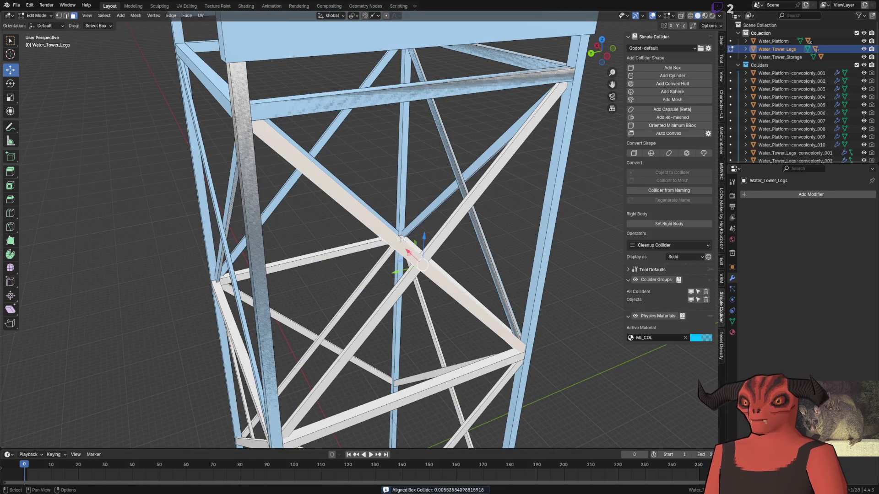
{"action": "left_click", "coordinate": [678, 126]}
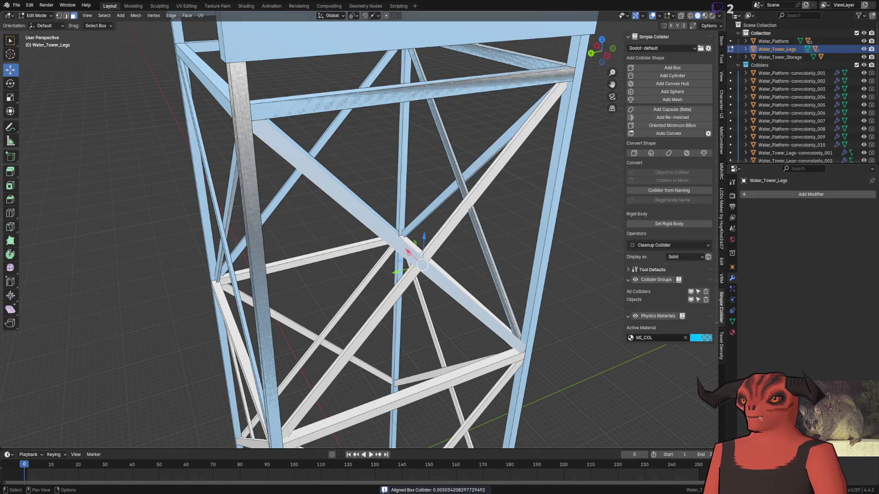
{"action": "key", "text": "l"}
{"action": "left_click", "coordinate": [676, 126]}
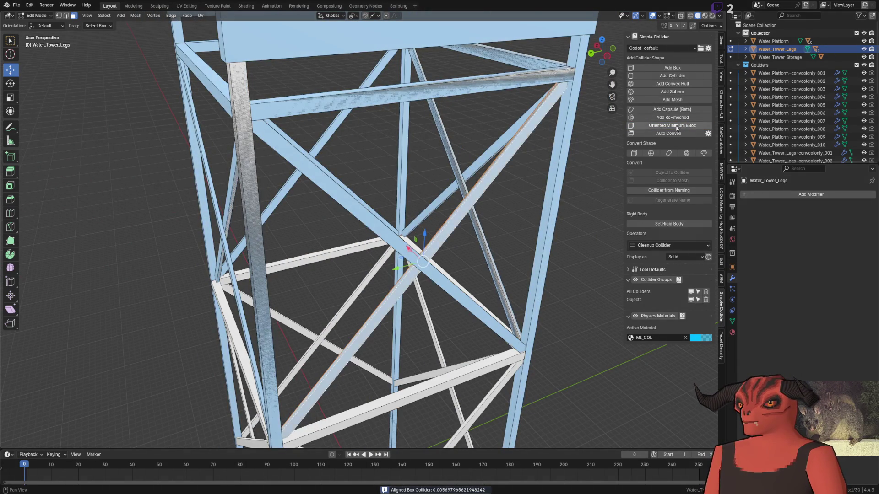
- Add box colliders to the lower and upper horizontal beams and two neighbouring diagonals
{"action": "scroll", "coordinate": [516, 294], "scroll_direction": "down", "scroll_amount": 5}
{"action": "scroll", "coordinate": [458, 215], "scroll_direction": "up", "scroll_amount": 6}
{"action": "scroll", "coordinate": [289, 232], "scroll_direction": "up", "scroll_amount": 2}
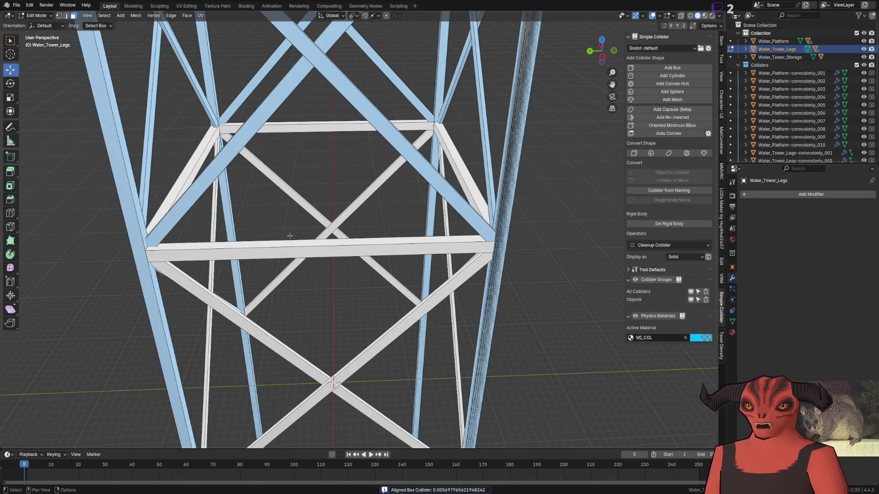
{"action": "key", "text": "l"}
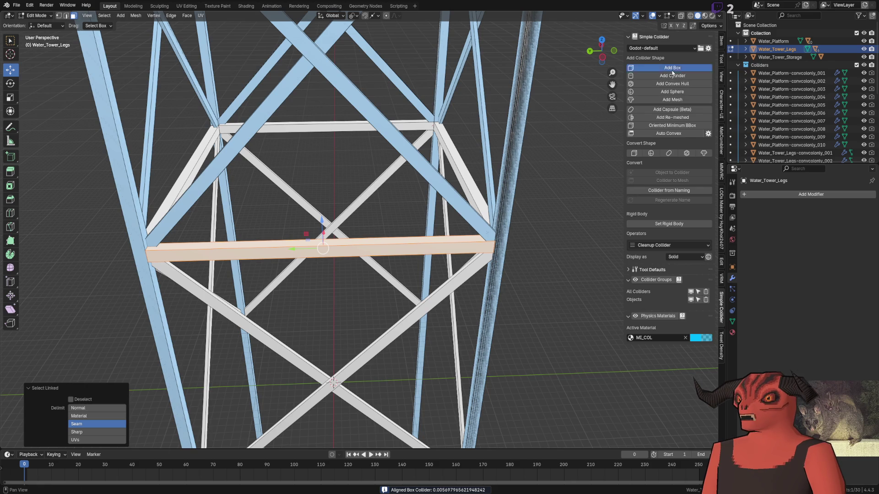
{"action": "left_click", "coordinate": [673, 68]}
{"action": "key", "text": "l"}
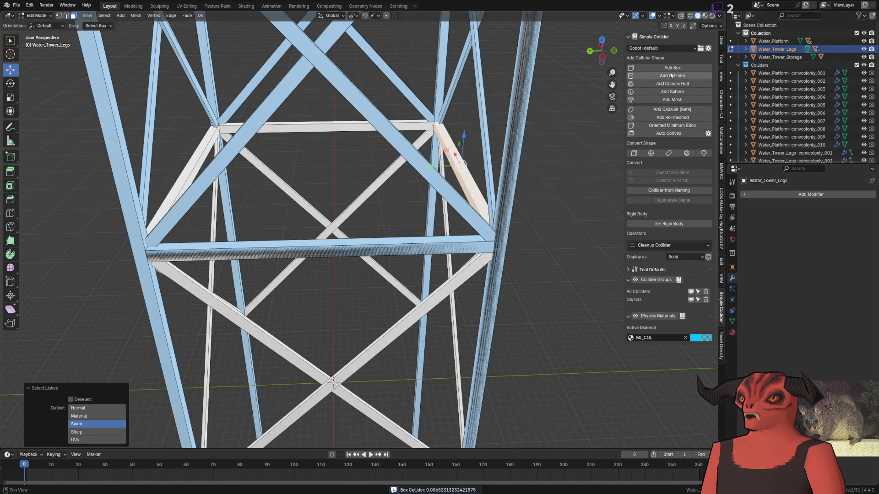
{"action": "left_click", "coordinate": [671, 68]}
{"action": "key", "text": "l"}
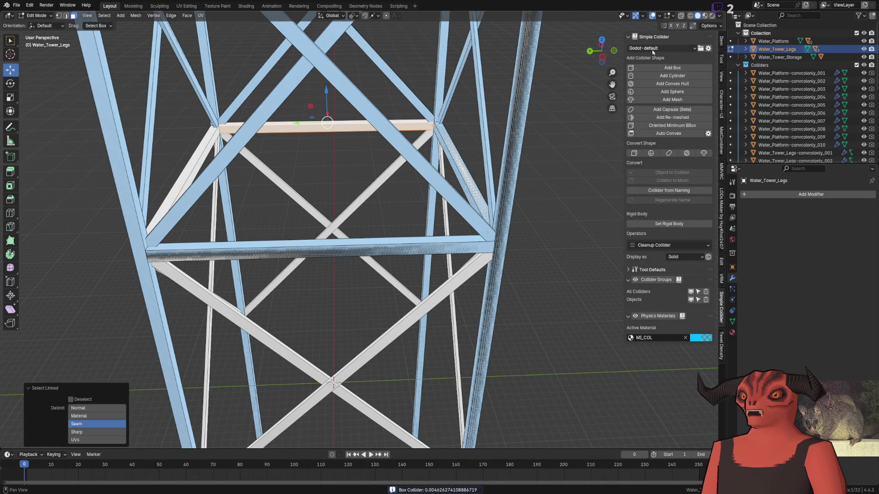
{"action": "left_click", "coordinate": [668, 67]}
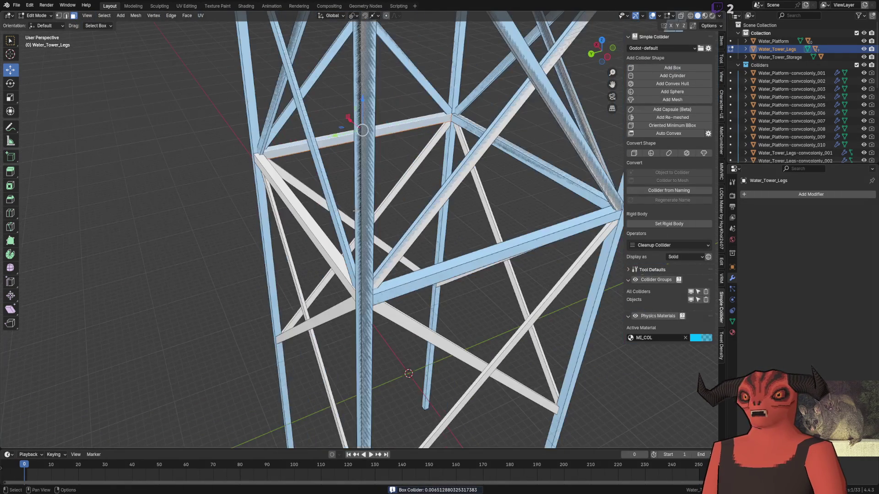
{"action": "key", "text": "l"}
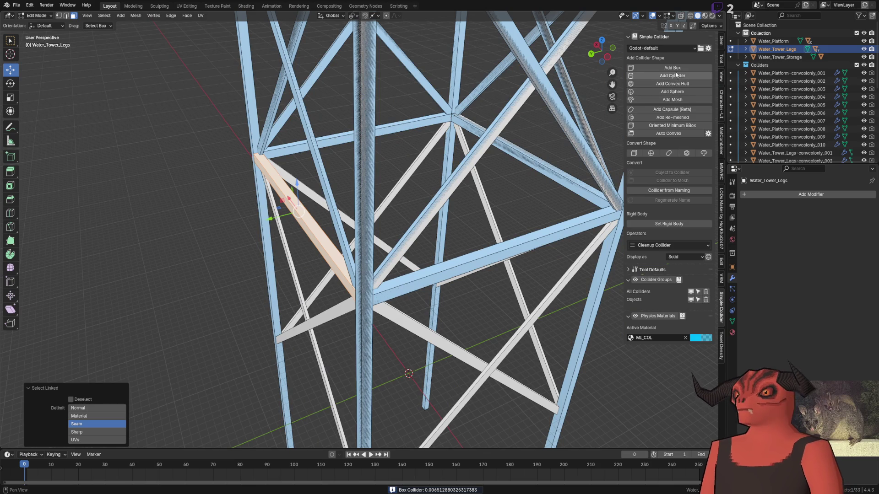
{"action": "left_click", "coordinate": [676, 67]}
- Fit and confirm oriented box colliders on two more connected braces
{"action": "scroll", "coordinate": [420, 266], "scroll_direction": "up", "scroll_amount": 5}
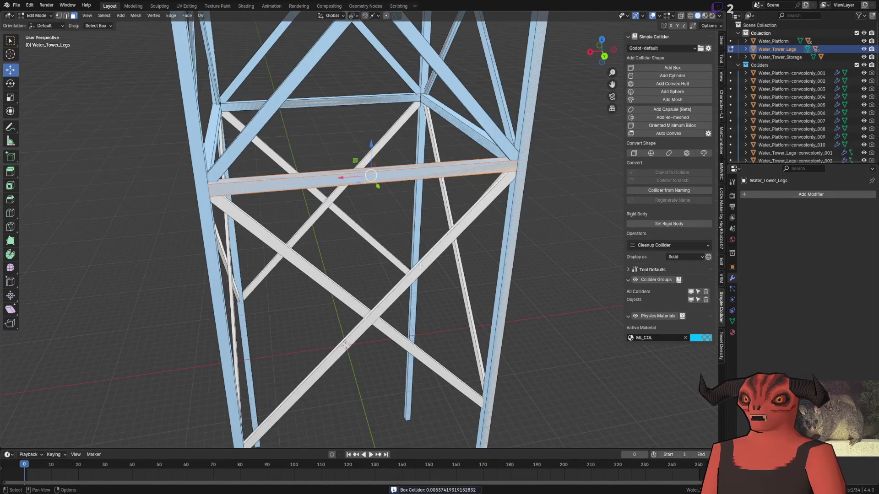
{"action": "key", "text": "l"}
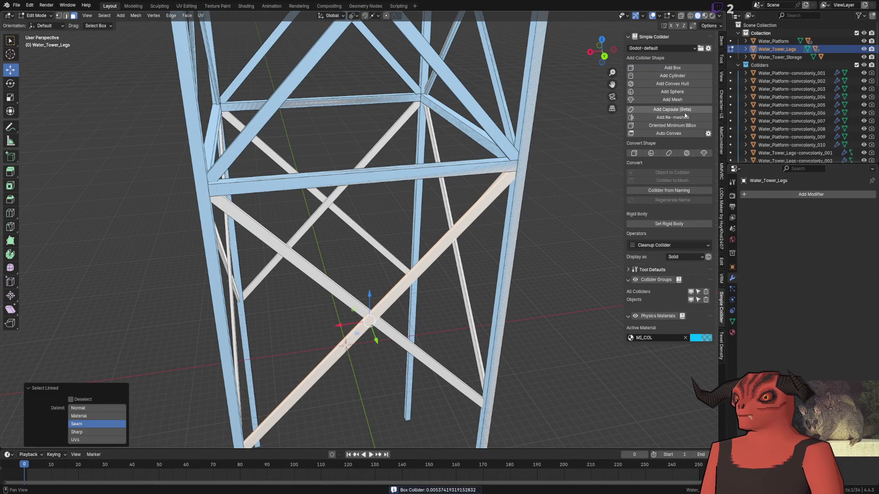
{"action": "left_click", "coordinate": [684, 126]}
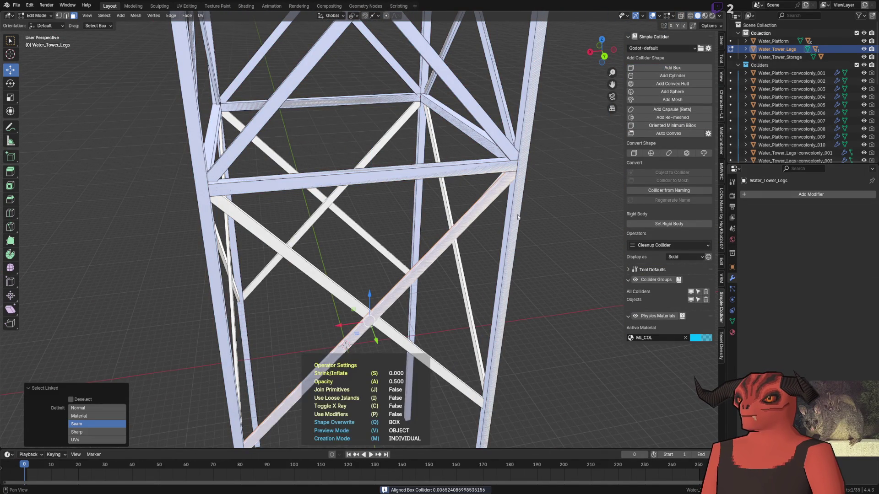
{"action": "left_click", "coordinate": [486, 239]}
{"action": "key", "text": "l"}
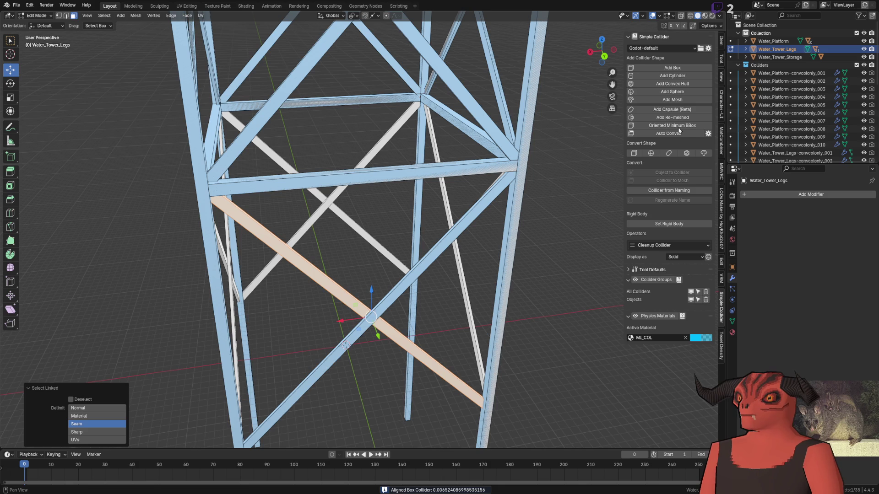
{"action": "left_click", "coordinate": [685, 127]}
{"action": "left_click", "coordinate": [460, 244]}
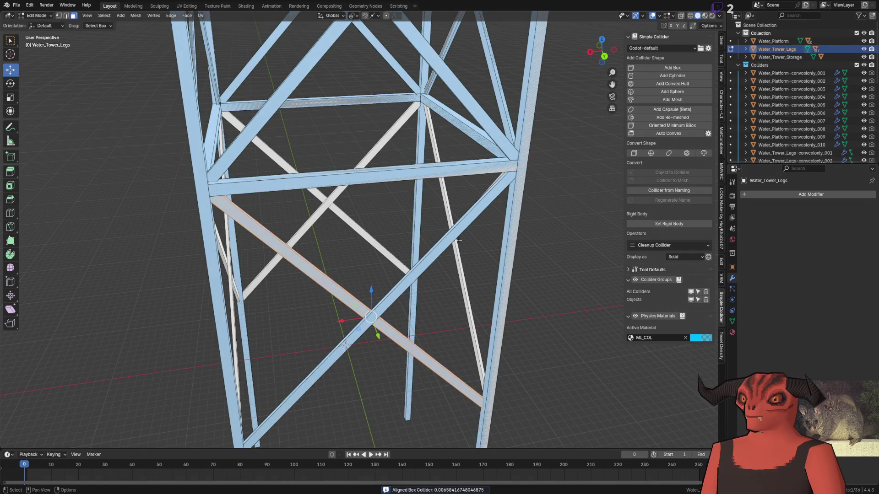
{"action": "scroll", "coordinate": [350, 287], "scroll_direction": "up", "scroll_amount": 3}
{"action": "right_click", "coordinate": [350, 287]}
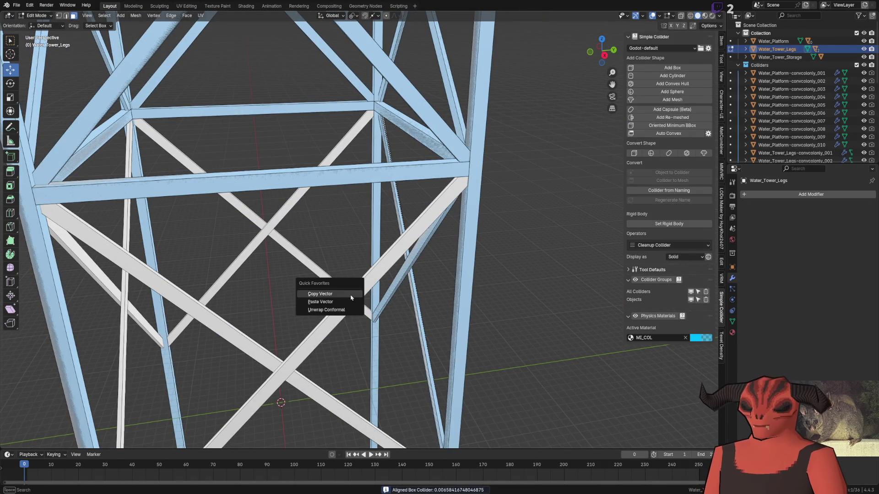
- Add the Simple Collider Add Box command to Quick Favorites
{"action": "left_click", "coordinate": [334, 307]}
{"action": "key", "text": "l"}
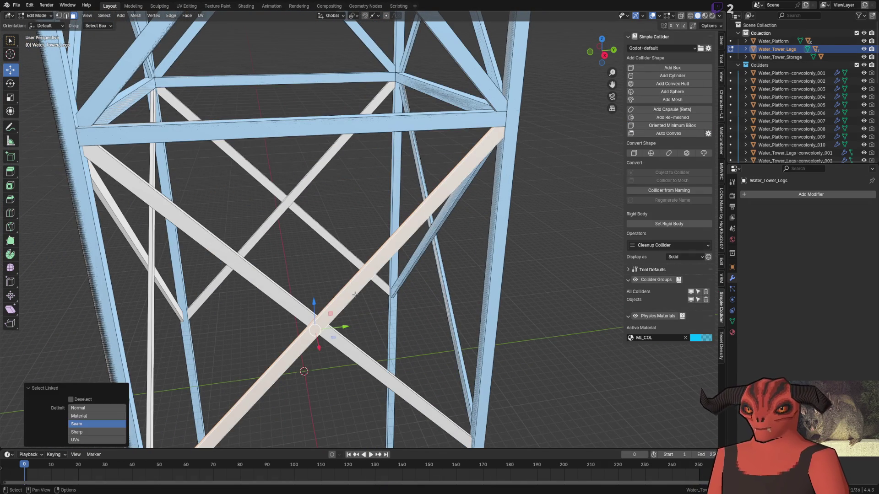
{"action": "key", "text": "q"}
{"action": "left_click", "coordinate": [356, 296]}
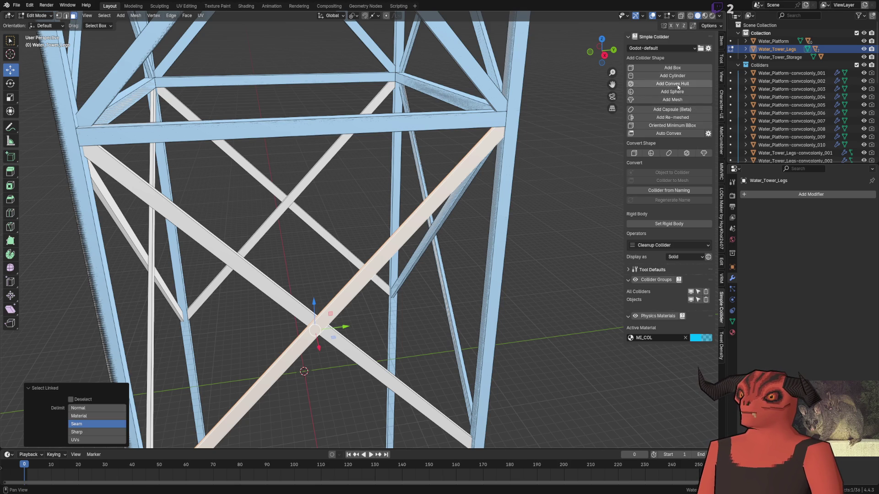
{"action": "right_click", "coordinate": [677, 67]}
{"action": "left_click", "coordinate": [676, 73]}
- Fit a box collider to the selected beam via Quick Favorites, undoing an oversized one on the next
{"action": "key", "text": "KP_Decimal"}
{"action": "key", "text": "q"}
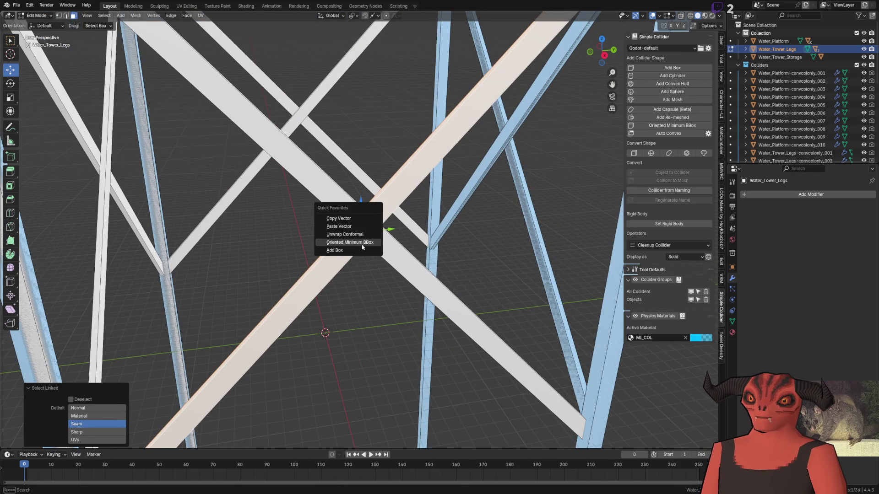
{"action": "left_click", "coordinate": [350, 243]}
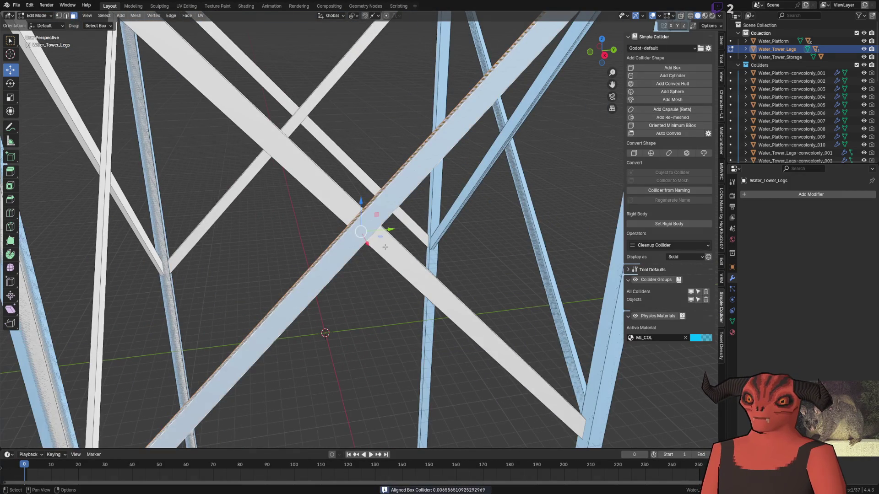
{"action": "key", "text": "shift+r"}
{"action": "scroll", "coordinate": [386, 247], "scroll_direction": "down", "scroll_amount": 3}
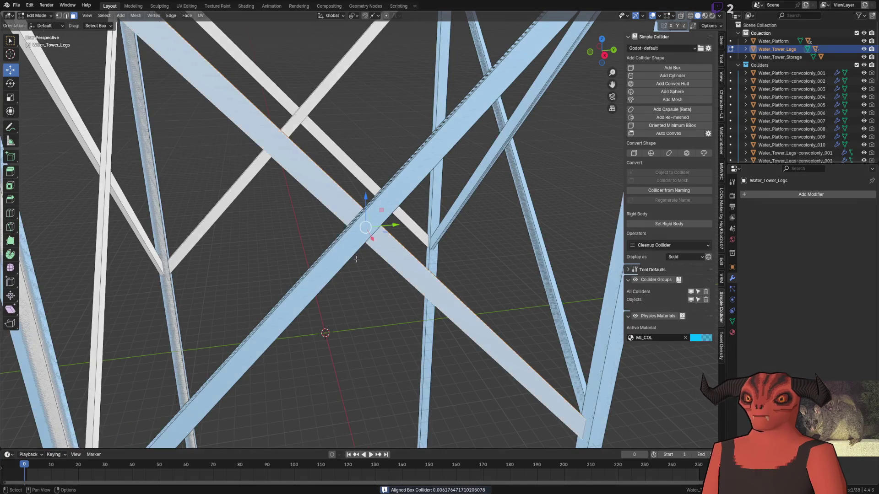
{"action": "key", "text": "l"}
{"action": "key", "text": "q"}
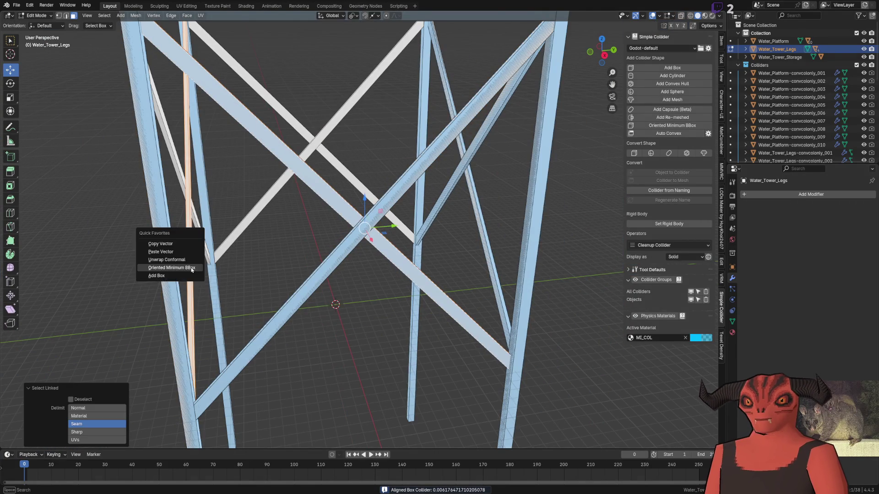
{"action": "left_click", "coordinate": [190, 268]}
{"action": "left_click", "coordinate": [194, 246]}
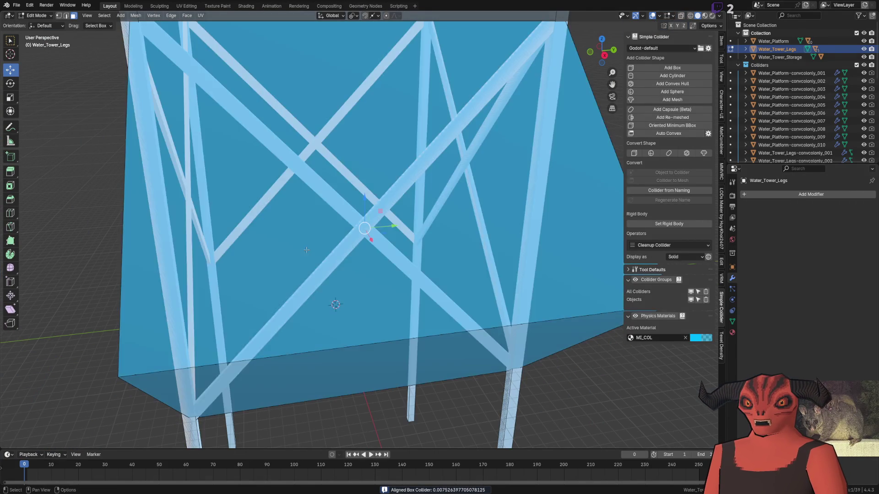
{"action": "key", "text": "ctrl+z"}
- Fit a box collider to the tall vertical beam
{"action": "key", "text": "l"}
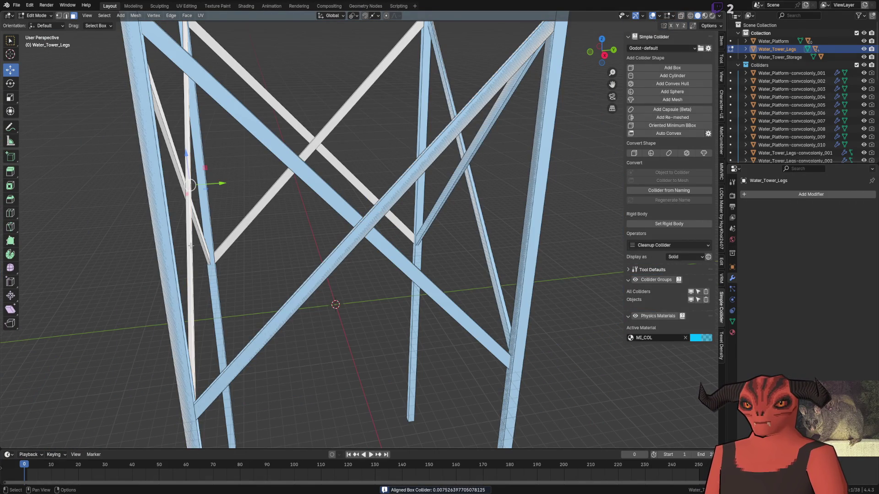
{"action": "key", "text": "q"}
{"action": "left_click", "coordinate": [191, 245]}
{"action": "left_click", "coordinate": [203, 225]}
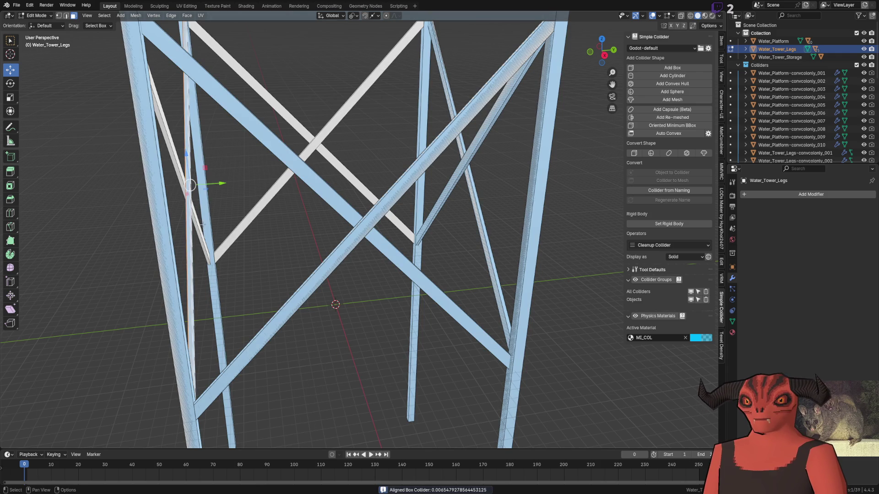
- Fit an Oriented Minimum BBox collider around the pale diagonal beam
{"action": "left_click", "coordinate": [199, 231]}
{"action": "key", "text": "l"}
{"action": "key", "text": "q"}
{"action": "left_click", "coordinate": [198, 231]}
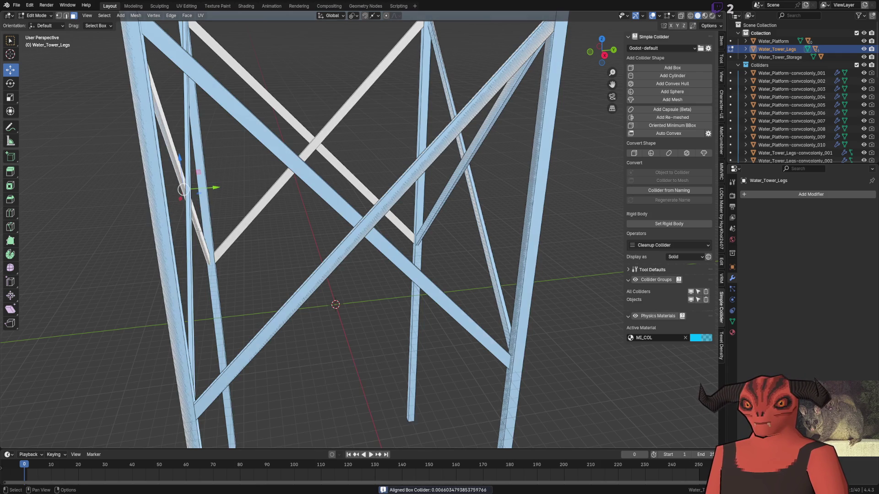
{"action": "key", "text": "q"}
{"action": "right_click", "coordinate": [216, 228]}
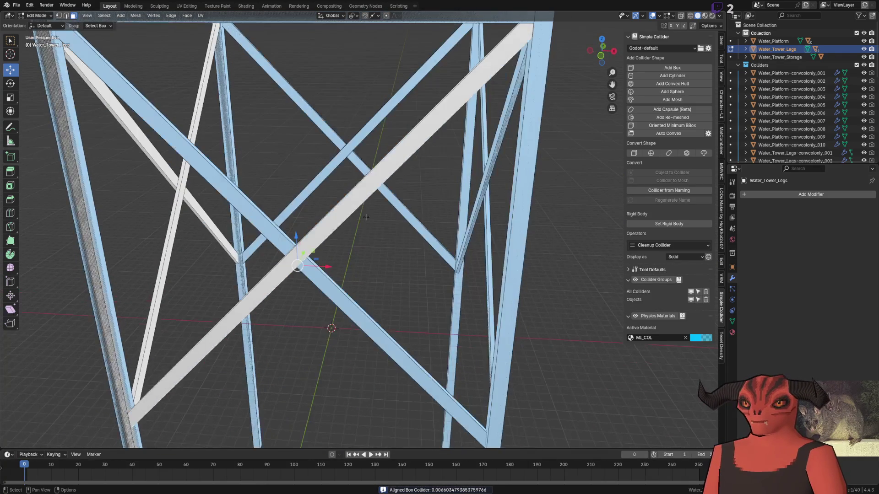
{"action": "key", "text": "l"}
{"action": "key", "text": "q"}
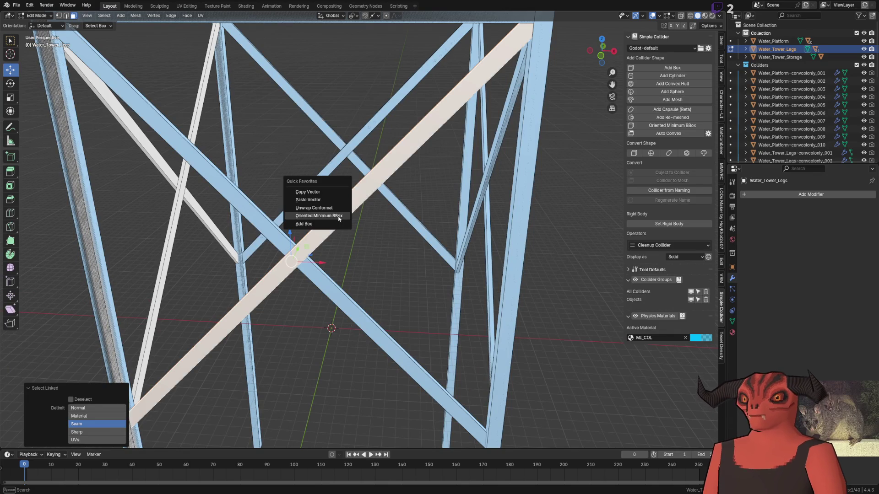
{"action": "left_click", "coordinate": [337, 217]}
{"action": "scroll", "coordinate": [781, 159], "scroll_direction": "down", "scroll_amount": 12}
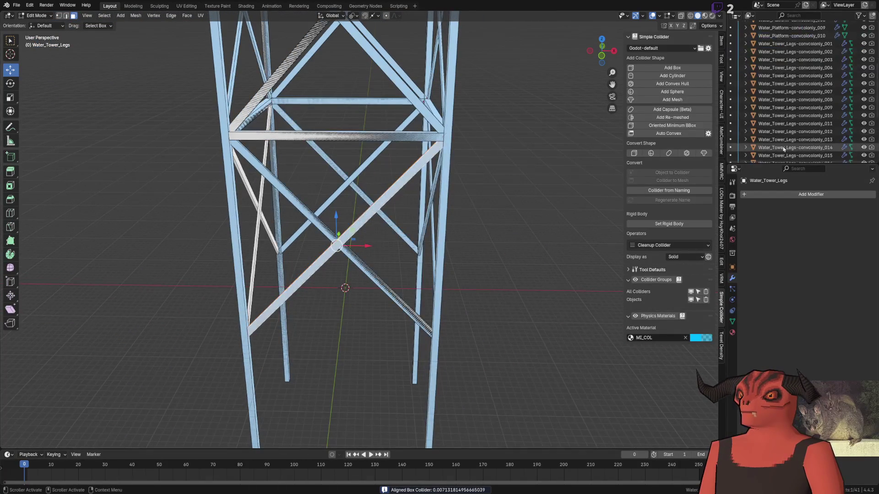
- In Object Mode, cycle to the extra overlapping diagonal collider and delete it
{"action": "scroll", "coordinate": [781, 159], "scroll_direction": "up", "scroll_amount": 4}
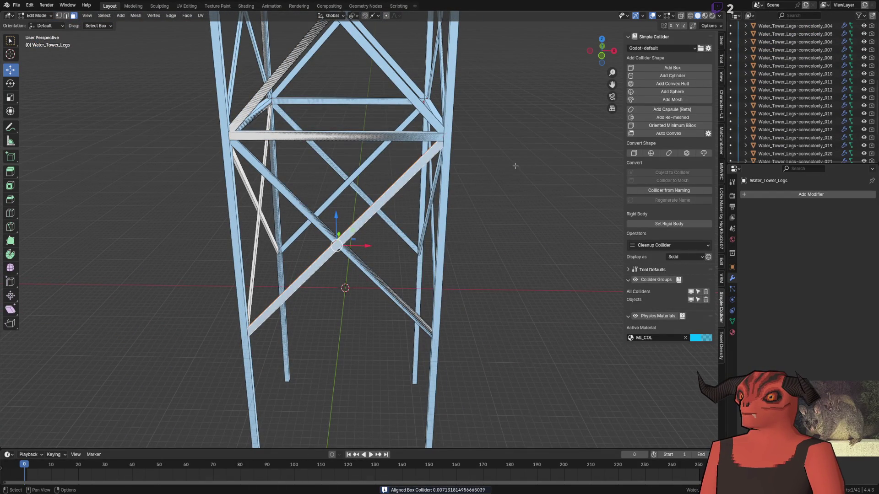
{"action": "key", "text": "Tab"}
{"action": "left_click", "coordinate": [381, 206]}
{"action": "left_click", "coordinate": [381, 206]}
{"action": "left_click", "coordinate": [380, 206]}
{"action": "key", "text": "Delete"}
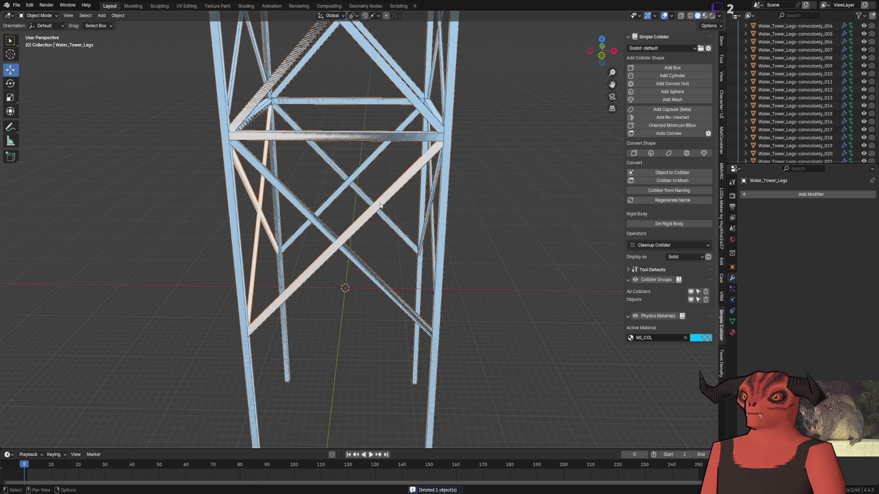
- Check collider coverage in X-ray, then reselect Water_Tower_Legs and return to Edit Mode
{"action": "key", "text": "alt+z"}
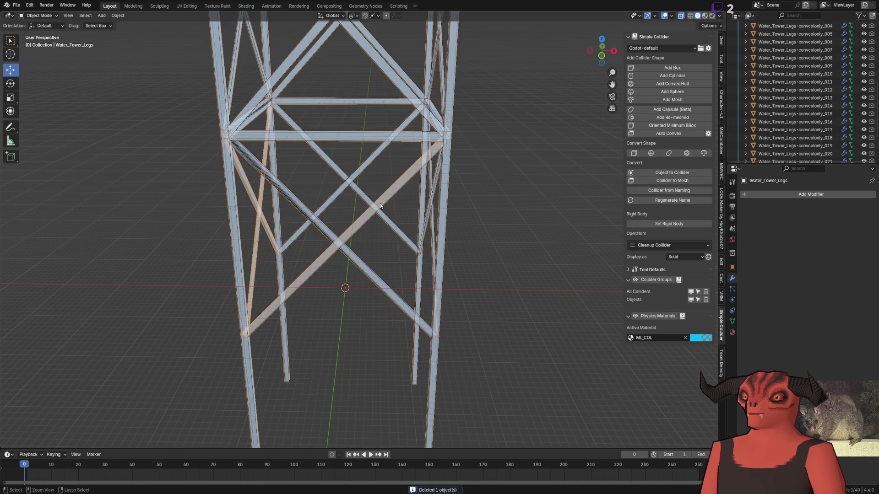
{"action": "left_click", "coordinate": [380, 203]}
{"action": "key", "text": "alt+z"}
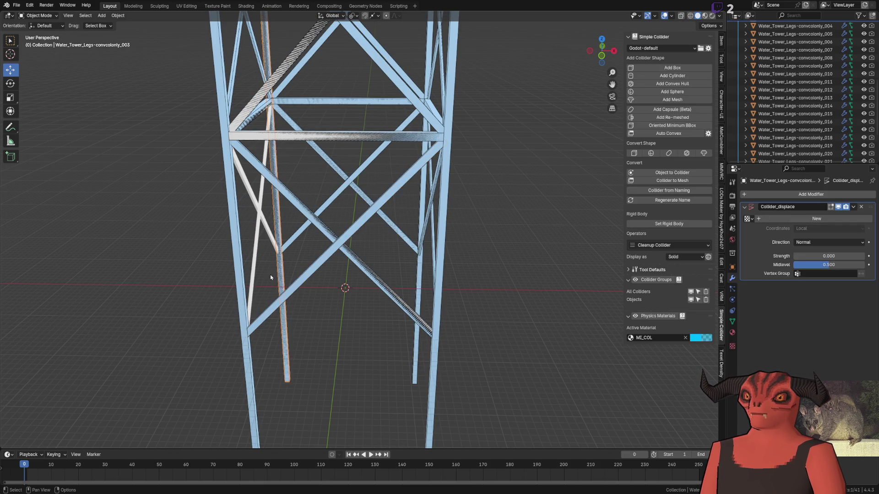
{"action": "left_click", "coordinate": [271, 279]}
{"action": "scroll", "coordinate": [345, 257], "scroll_direction": "up", "scroll_amount": 5}
{"action": "key", "text": "Tab"}
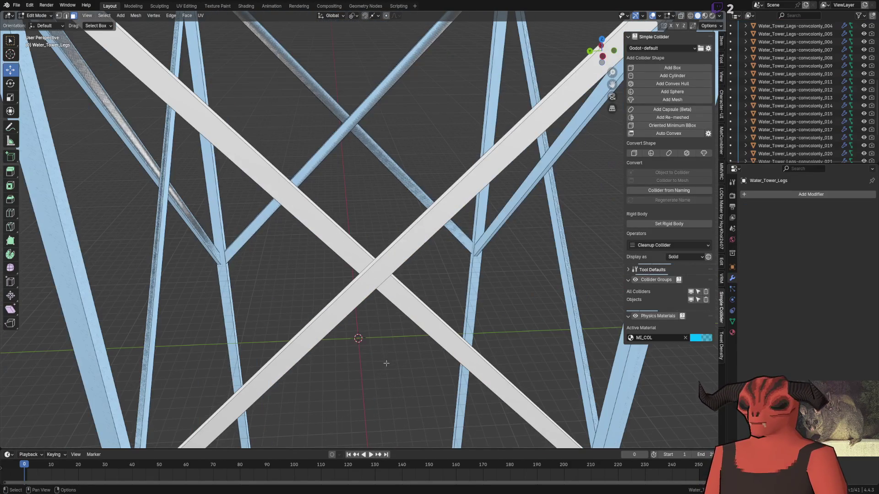
- Fit oriented box colliders around the two remaining white braces
{"action": "key", "text": "l"}
{"action": "key", "text": "shift+c"}
{"action": "left_click", "coordinate": [403, 251]}
{"action": "left_click", "coordinate": [324, 237]}
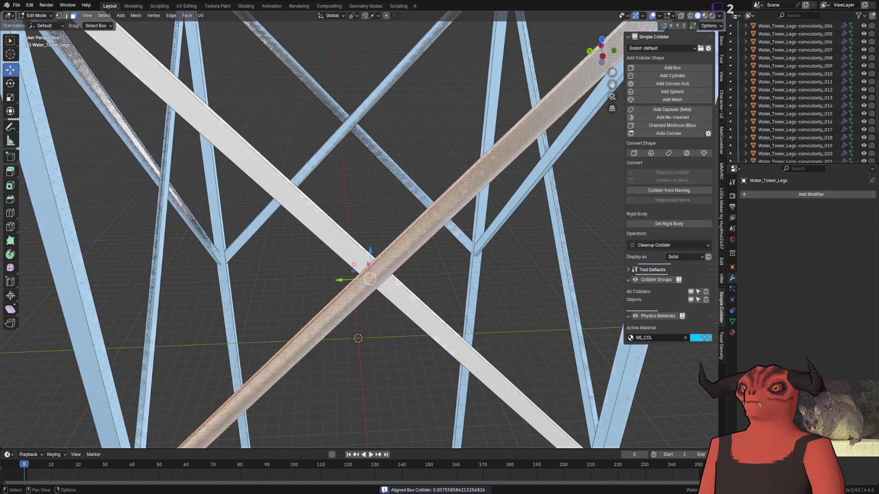
{"action": "key", "text": "l"}
{"action": "key", "text": "shift+c"}
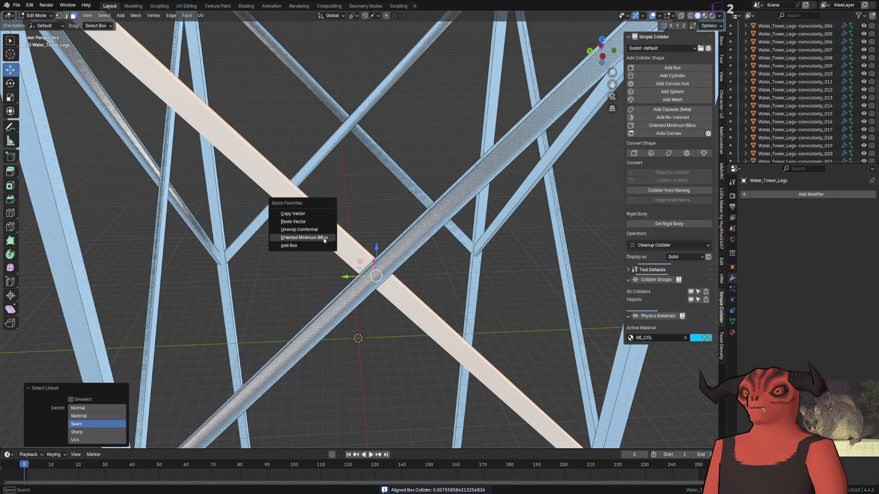
{"action": "left_click", "coordinate": [323, 240]}
- Return to Object Mode, deselect everything, frame the whole tower and save Farm_WaterTower_9m.blend
{"action": "scroll", "coordinate": [324, 241], "scroll_direction": "down", "scroll_amount": 10}
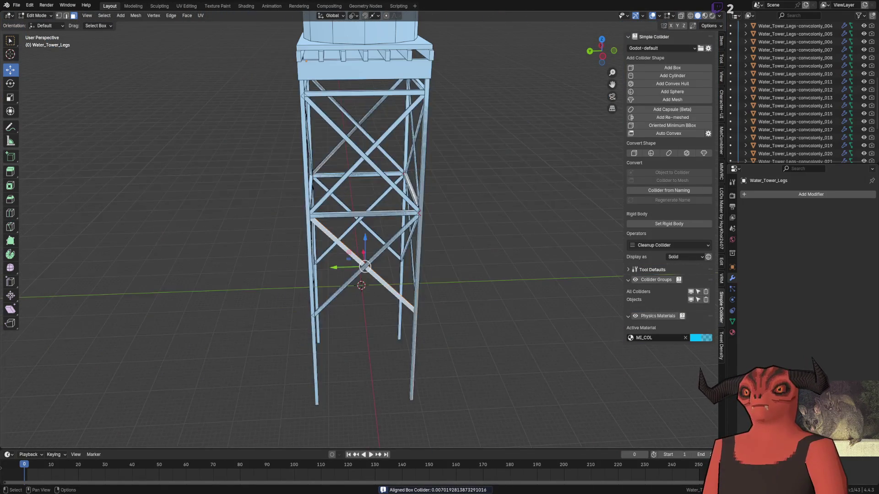
{"action": "left_click_drag", "start_coordinate": [407, 194], "coordinate": [280, 199]}
{"action": "scroll", "coordinate": [279, 199], "scroll_direction": "down", "scroll_amount": 5}
{"action": "key", "text": "Tab"}
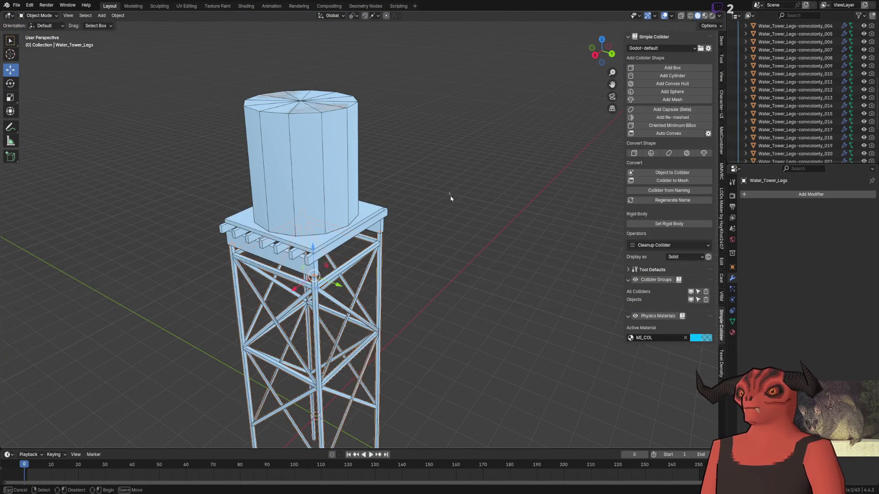
{"action": "left_click", "coordinate": [566, 159]}
{"action": "left_click_drag", "start_coordinate": [567, 159], "coordinate": [397, 122]}
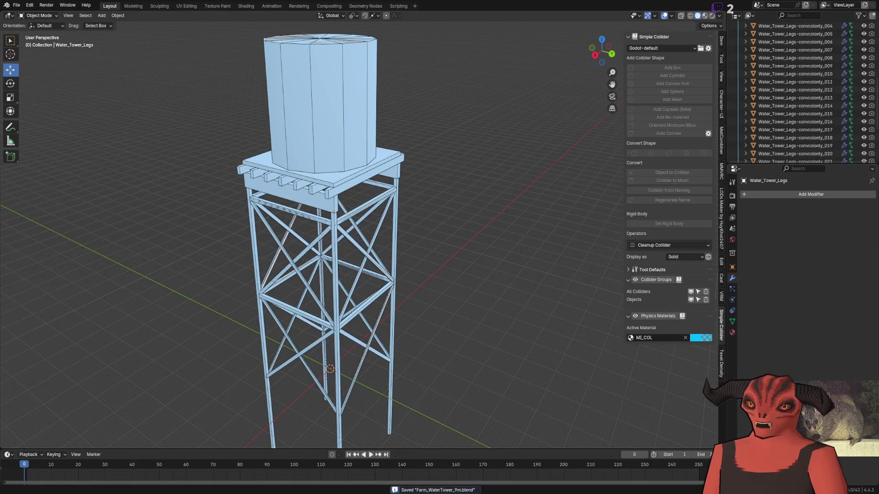
{"action": "key", "text": "alt+Tab"}
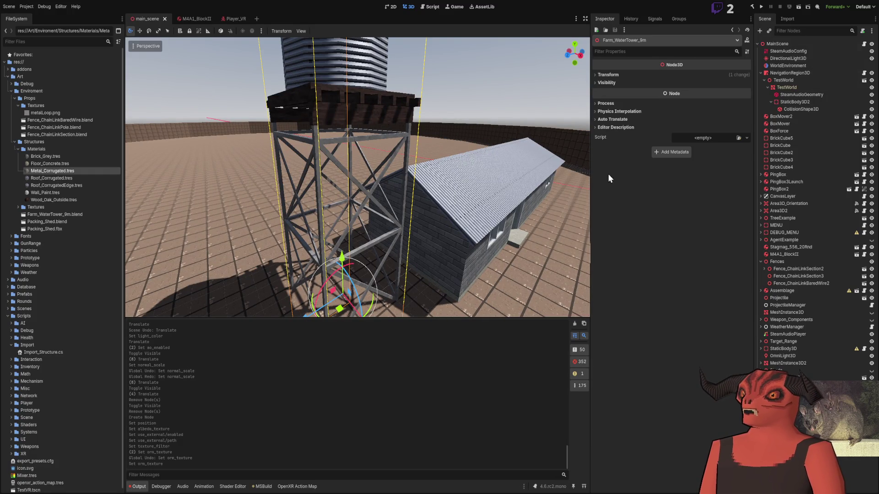
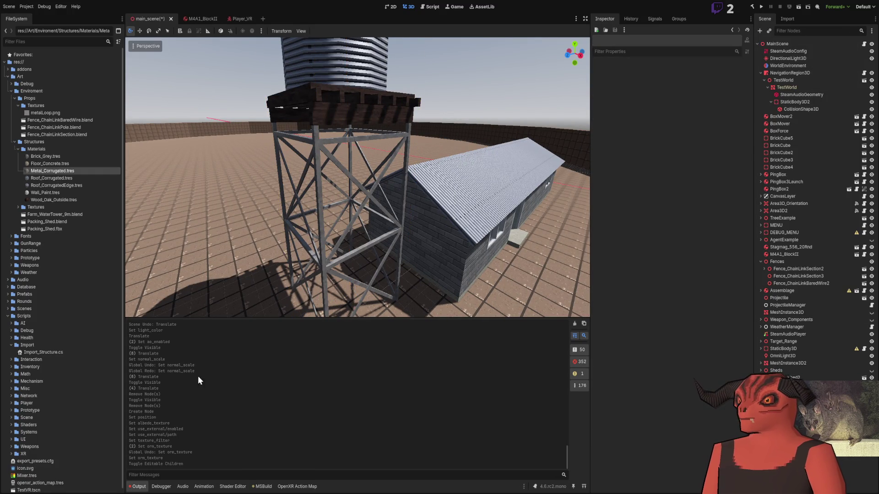
- Delete the old water tower node from main_scene
{"action": "left_click", "coordinate": [334, 87]}
{"action": "left_click", "coordinate": [321, 206]}
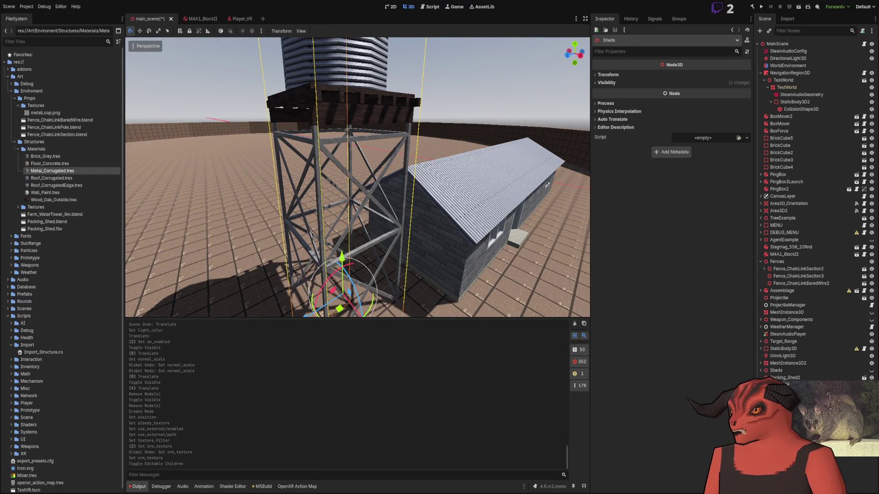
{"action": "key", "text": "Delete"}
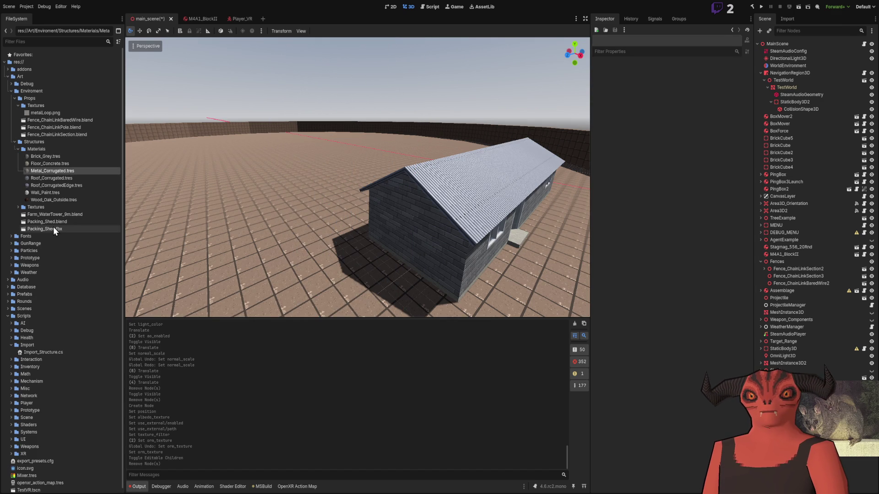
- Re-save Farm_WaterTower_9m.blend in Blender so Godot reimports it
{"action": "left_click", "coordinate": [53, 214]}
{"action": "key", "text": "alt+Tab"}
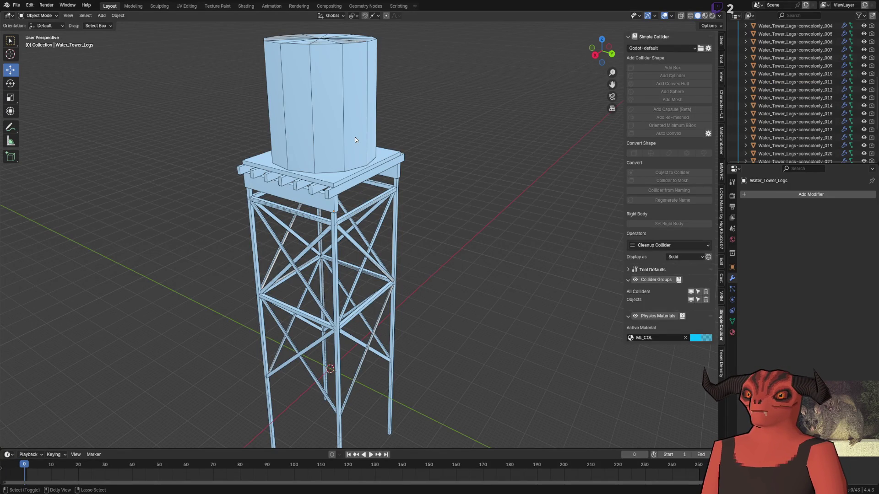
{"action": "key", "text": "ctrl+s"}
{"action": "key", "text": "alt+Tab"}
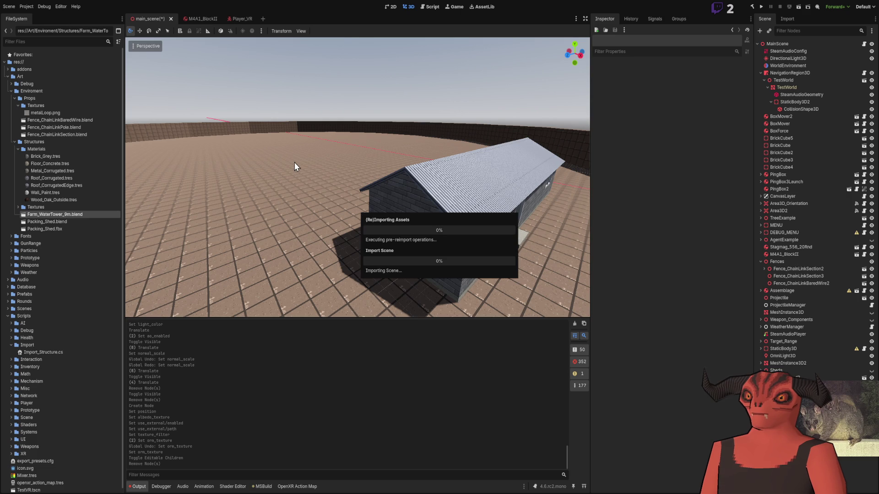
- Drop Farm_WaterTower_9m.blend into the viewport, replacing a misplaced first copy
{"action": "scroll", "coordinate": [295, 160], "scroll_direction": "up", "scroll_amount": 2}
{"action": "scroll", "coordinate": [295, 161], "scroll_direction": "up", "scroll_amount": 2}
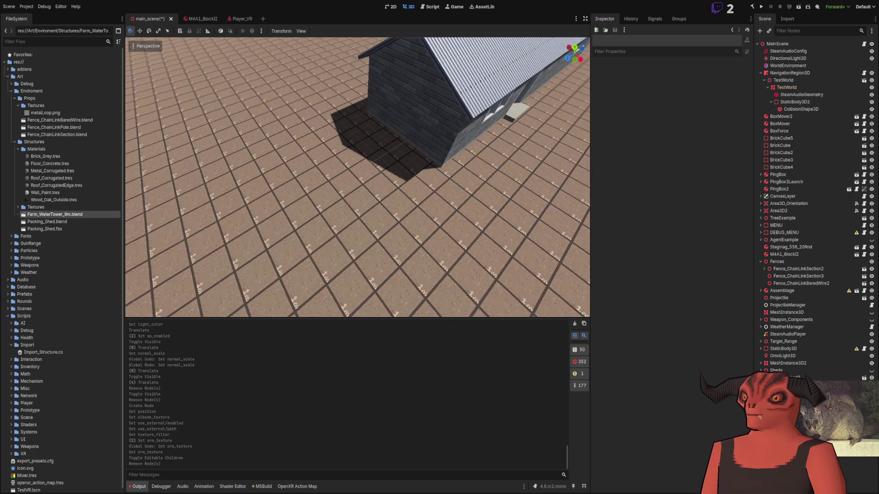
{"action": "mouse_move", "coordinate": [45, 214]}
{"action": "left_mouse_down"}
{"action": "mouse_move", "coordinate": [324, 174]}
{"action": "mouse_move", "coordinate": [342, 148]}
{"action": "mouse_move", "coordinate": [350, 155]}
{"action": "left_mouse_up"}
{"action": "key", "text": "f"}
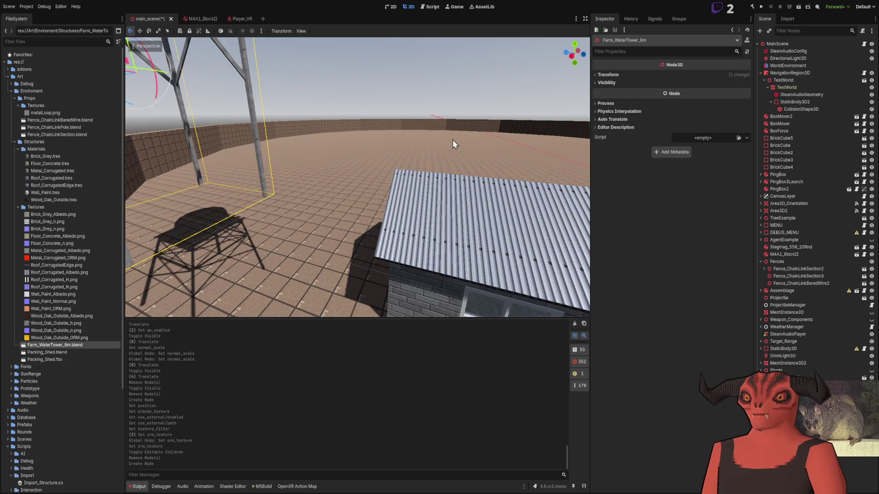
{"action": "key", "text": "Delete"}
{"action": "mouse_move", "coordinate": [59, 345]}
{"action": "left_mouse_down"}
{"action": "mouse_move", "coordinate": [329, 253]}
{"action": "mouse_move", "coordinate": [334, 264]}
{"action": "left_mouse_up"}
- Set the tower's position to X -32 and Z 24, then save the scene
{"action": "left_click", "coordinate": [649, 75]}
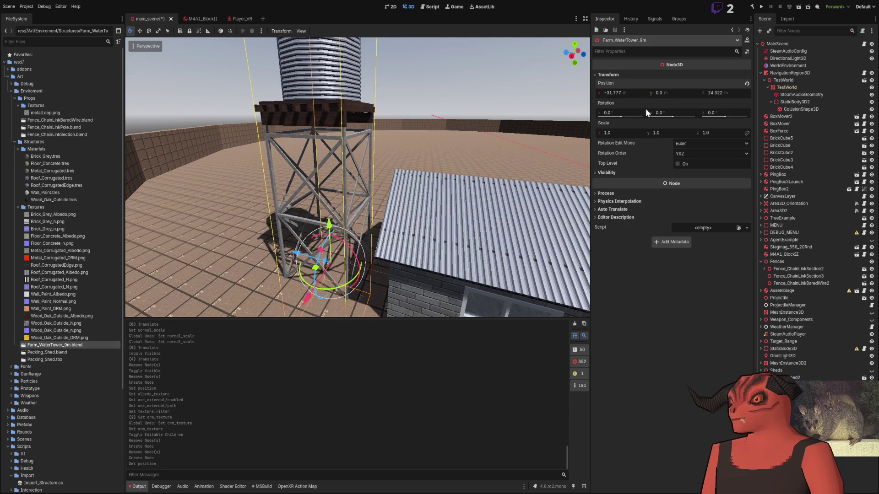
{"action": "left_click", "coordinate": [631, 92]}
{"action": "type", "text": "-"}
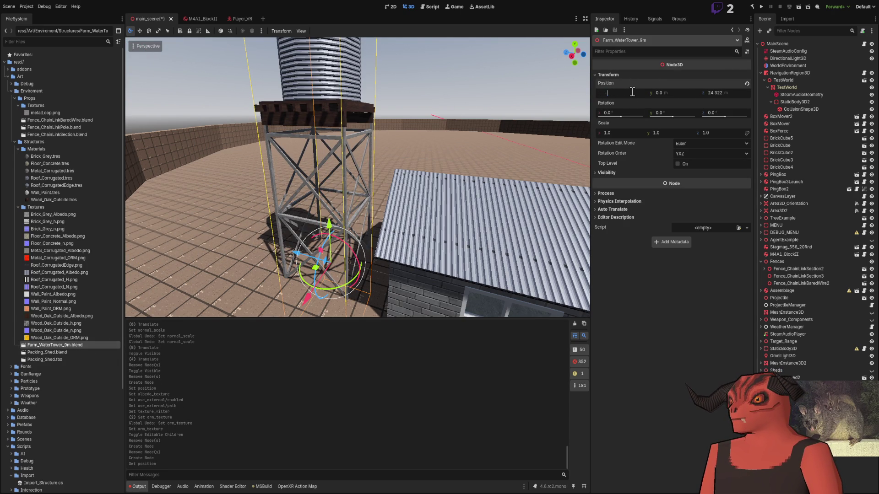
{"action": "type", "text": "32"}
{"action": "key", "text": "Return"}
{"action": "key", "text": "Return"}
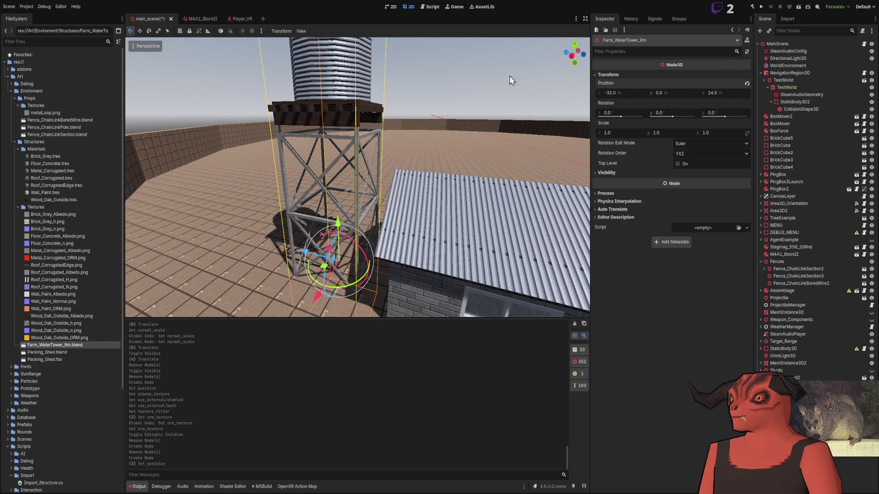
{"action": "left_click", "coordinate": [435, 95]}
{"action": "key", "text": "ctrl+s"}
{"action": "key", "text": "w"}
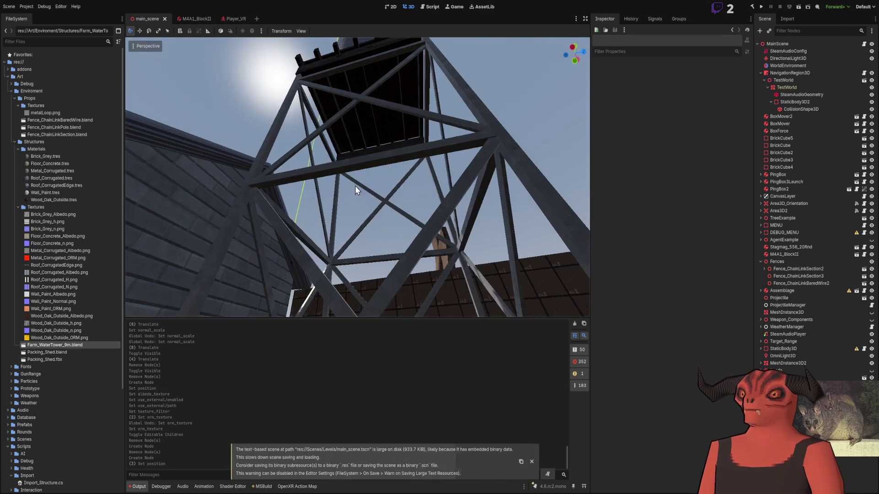
- Fly into the tower frame under the wooden tank, then back away to see tower and shed
{"action": "left_click", "coordinate": [332, 126]}
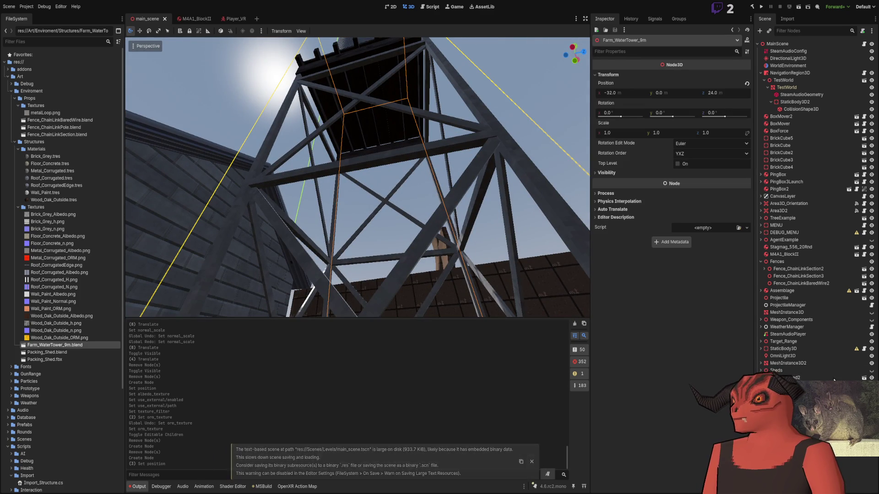
{"action": "scroll", "coordinate": [814, 352], "scroll_direction": "down", "scroll_amount": 3}
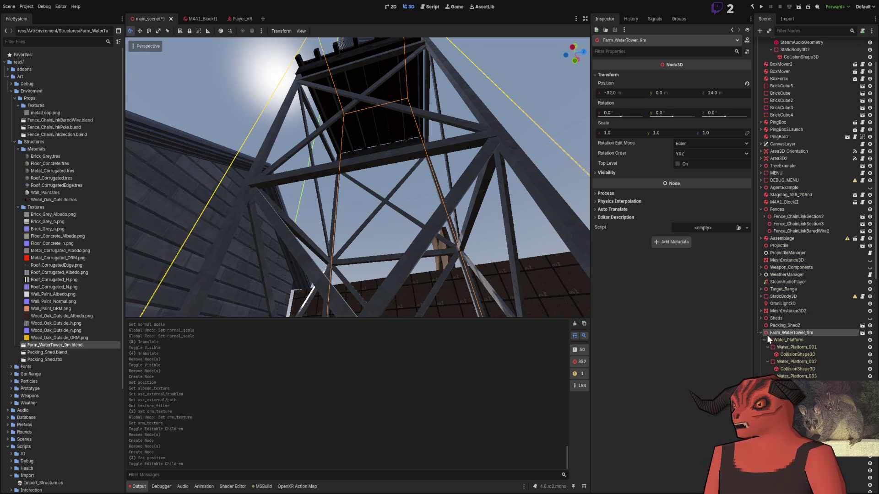
{"action": "scroll", "coordinate": [761, 334], "scroll_direction": "up", "scroll_amount": 3}
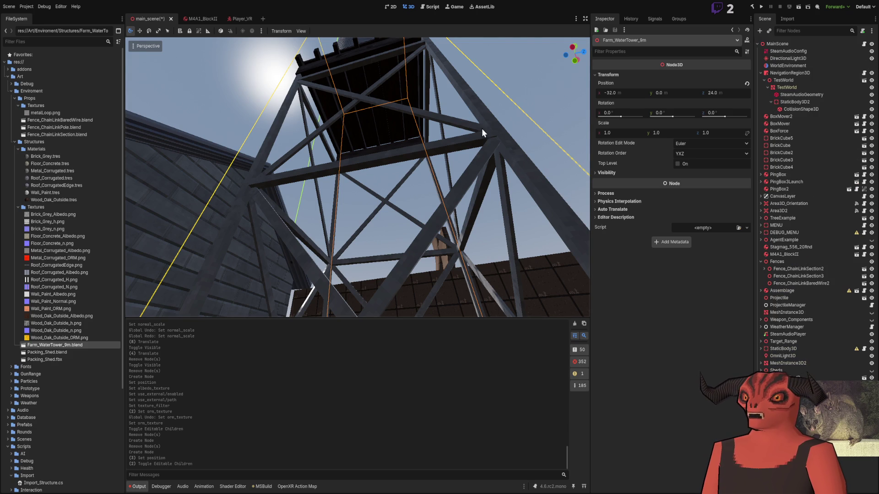
{"action": "scroll", "coordinate": [509, 86], "scroll_direction": "down", "scroll_amount": 10}
{"action": "key", "text": "w"}
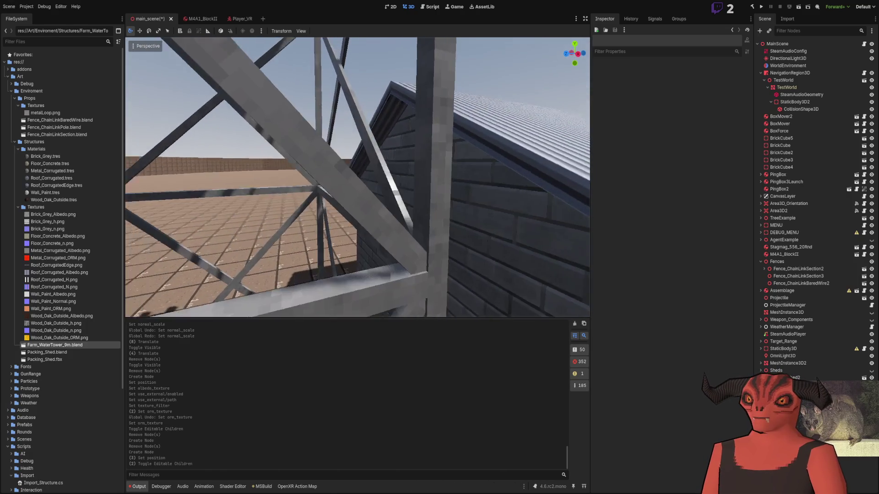
{"action": "key", "text": "w"}
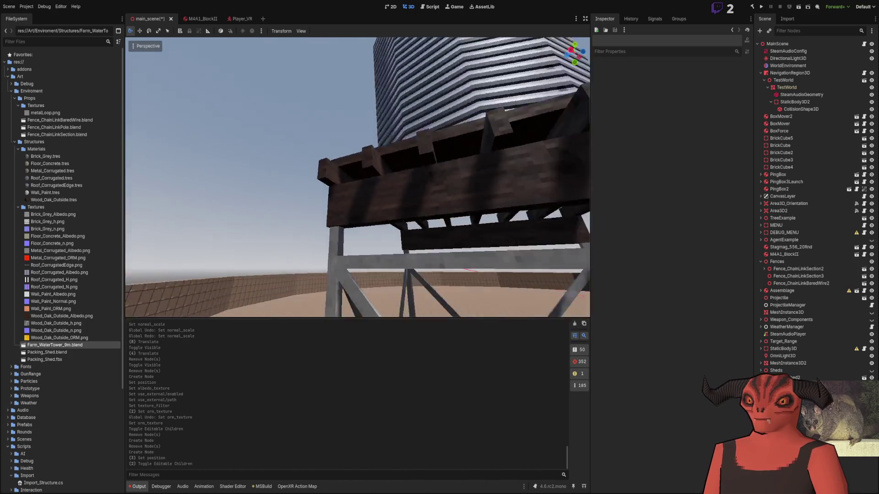
{"action": "key", "text": "w"}
{"action": "key", "text": "w"}
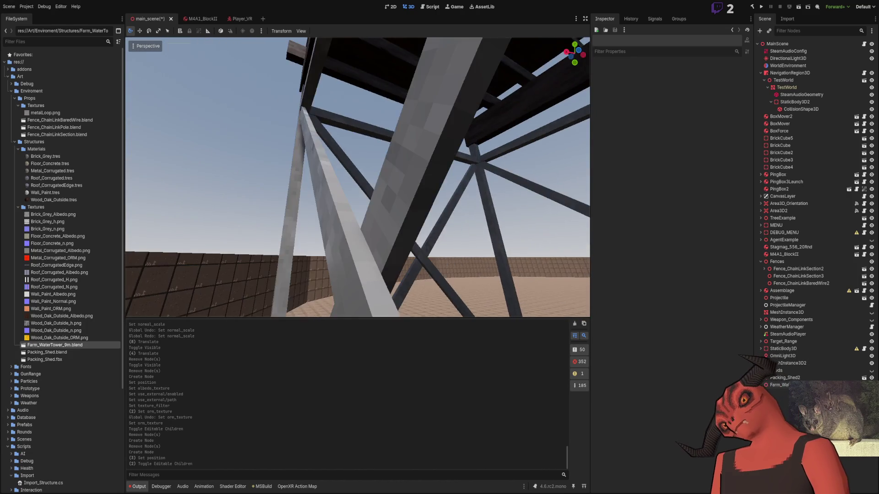
{"action": "key", "text": "w"}
{"action": "key", "text": "s"}
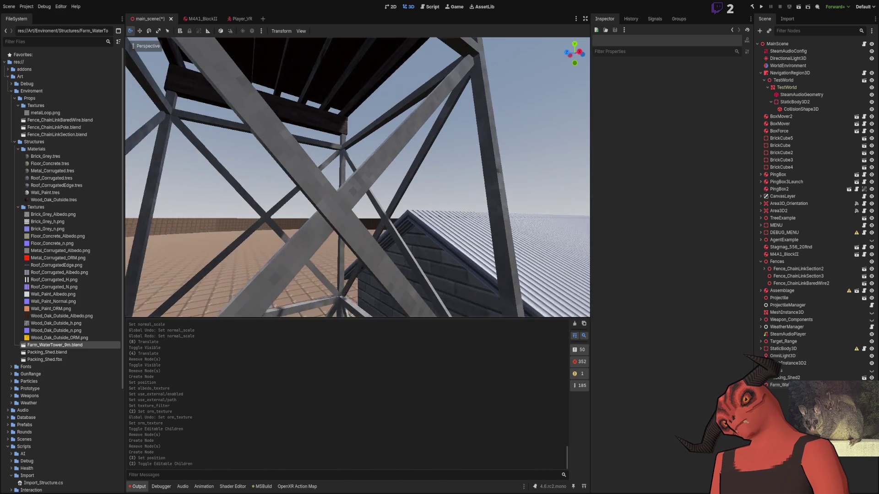
- Fly under the tower to view the platform underside, then through the braces toward the shed
{"action": "key", "text": "w"}
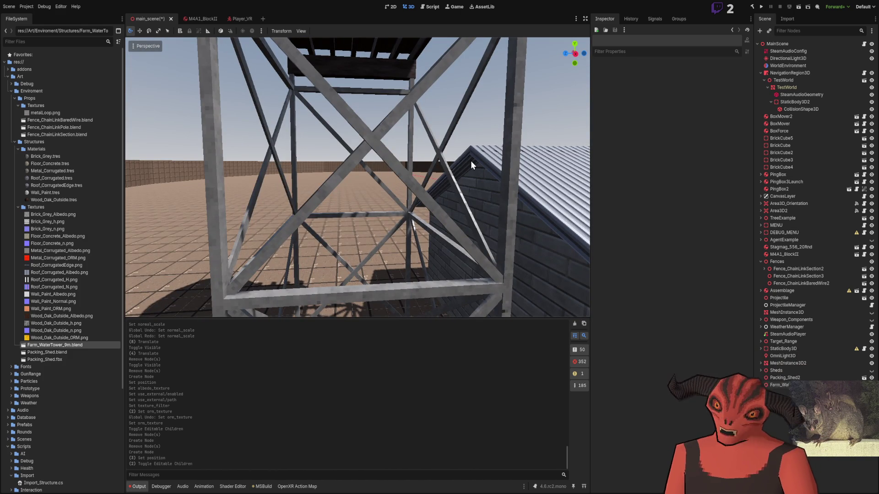
{"action": "key", "text": "w"}
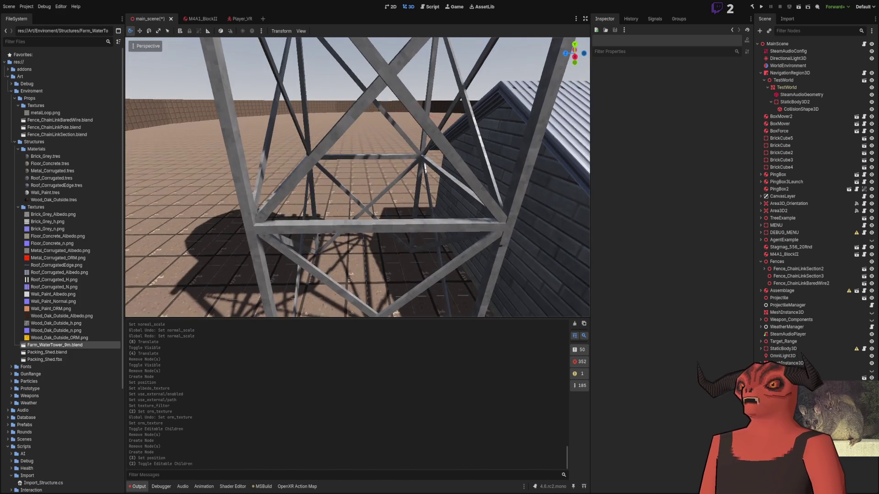
{"action": "key", "text": "w"}
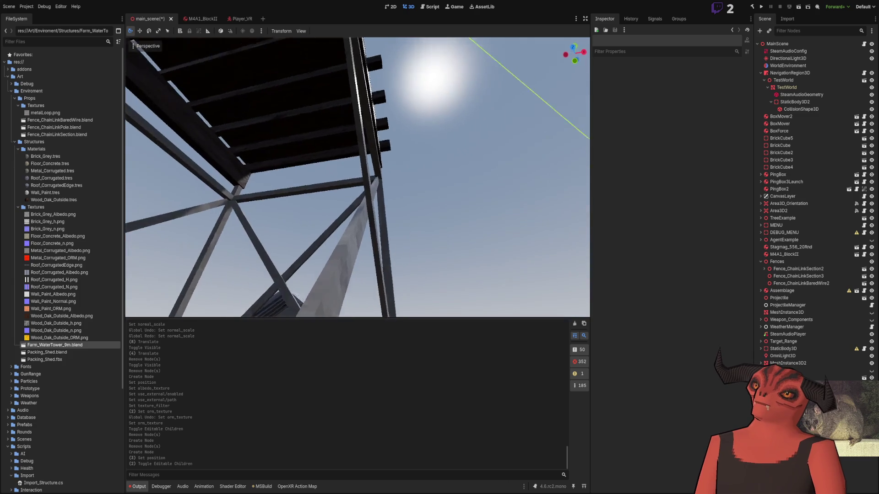
{"action": "key", "text": "s"}
{"action": "key", "text": "w"}
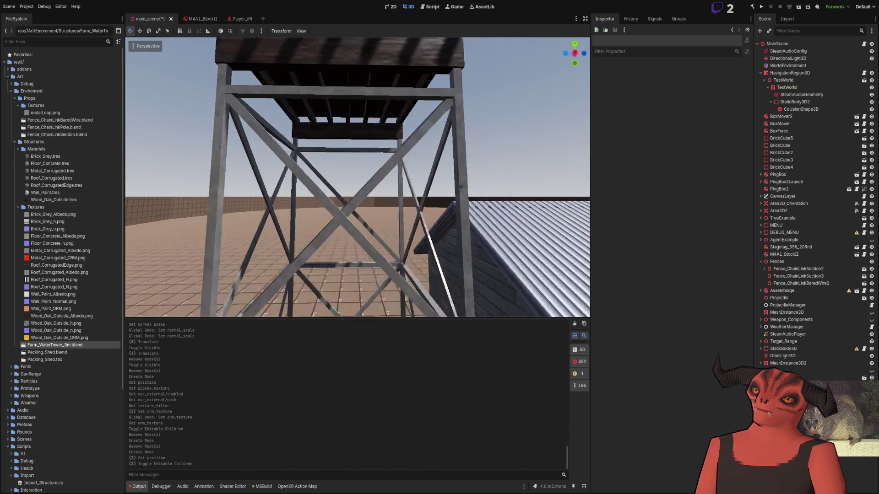
{"action": "key", "text": "w"}
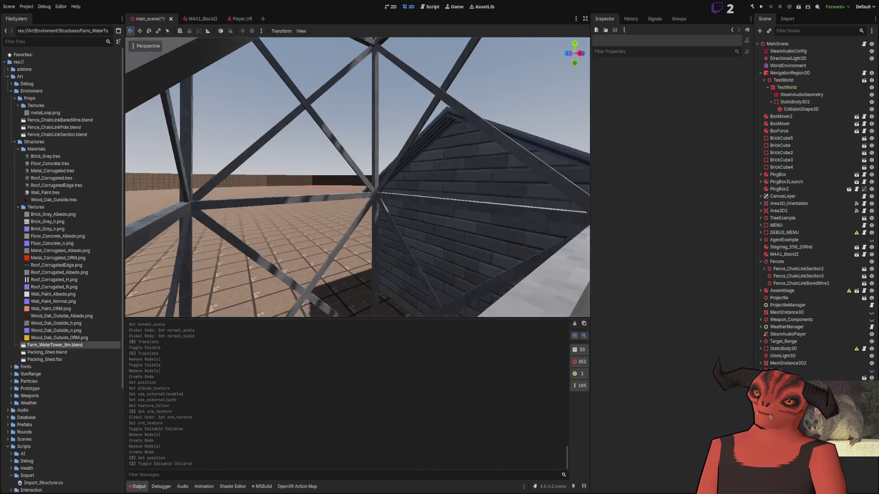
{"action": "key", "text": "w"}
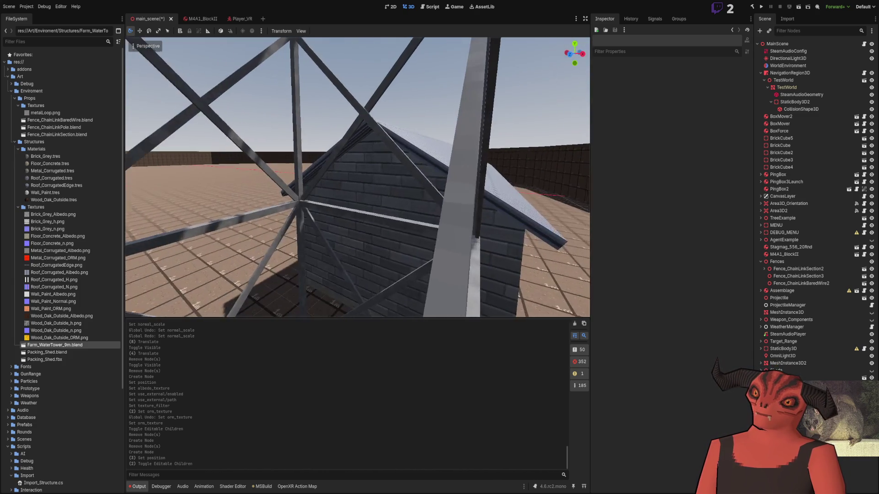
- Look out through the braces and beside a pillar, pull back, then reselect the tower
{"action": "key", "text": "w"}
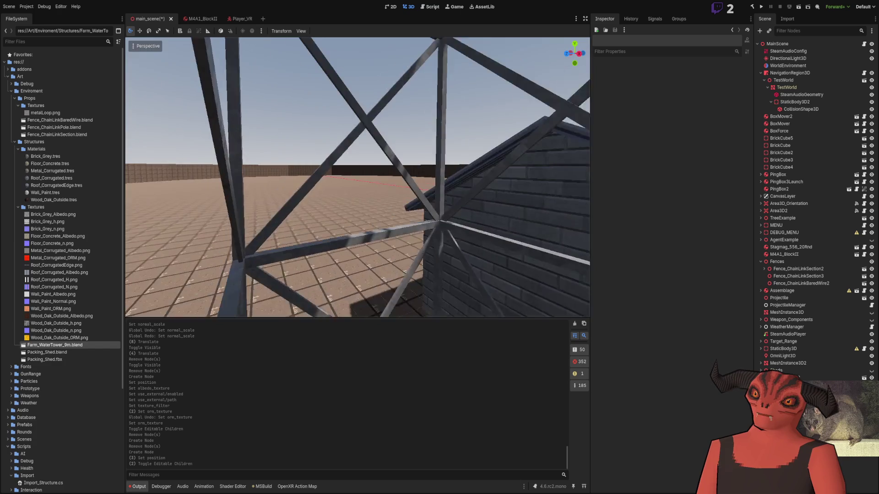
{"action": "key", "text": "w"}
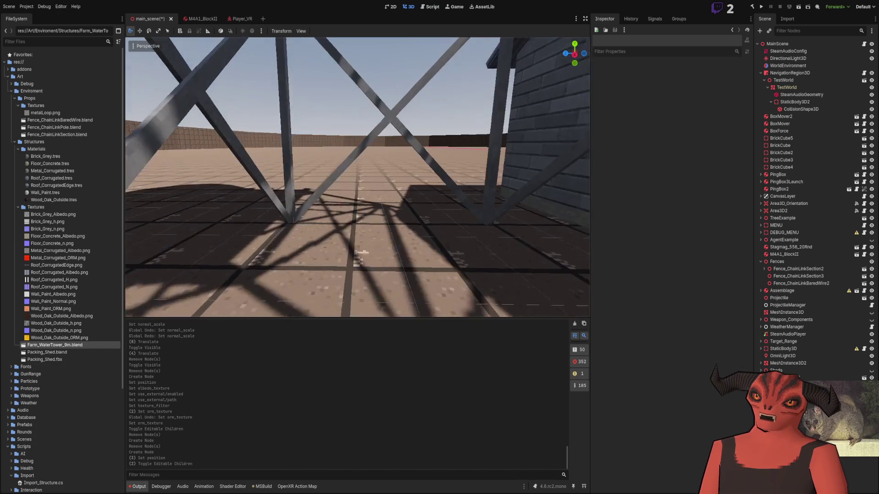
{"action": "key", "text": "w"}
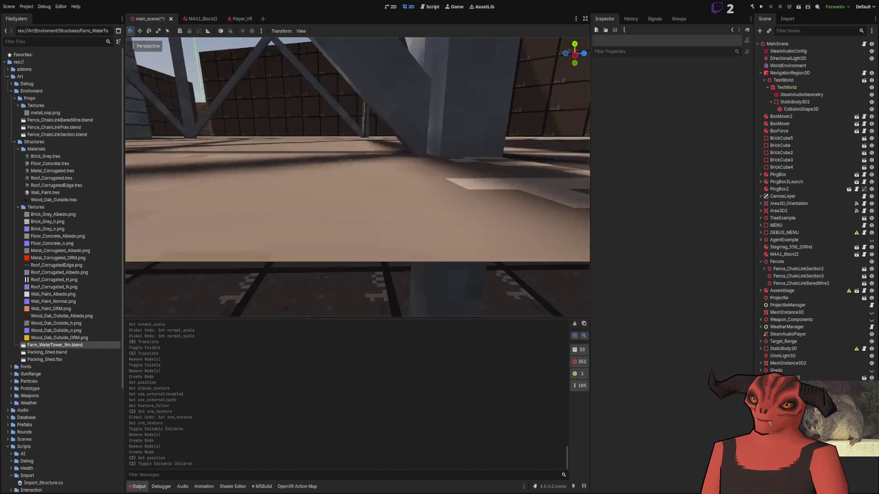
{"action": "key", "text": "w"}
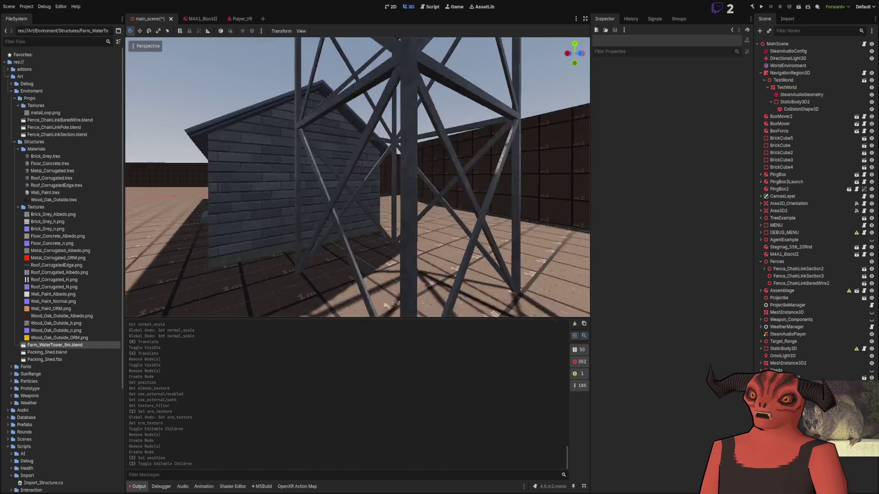
{"action": "key", "text": "s"}
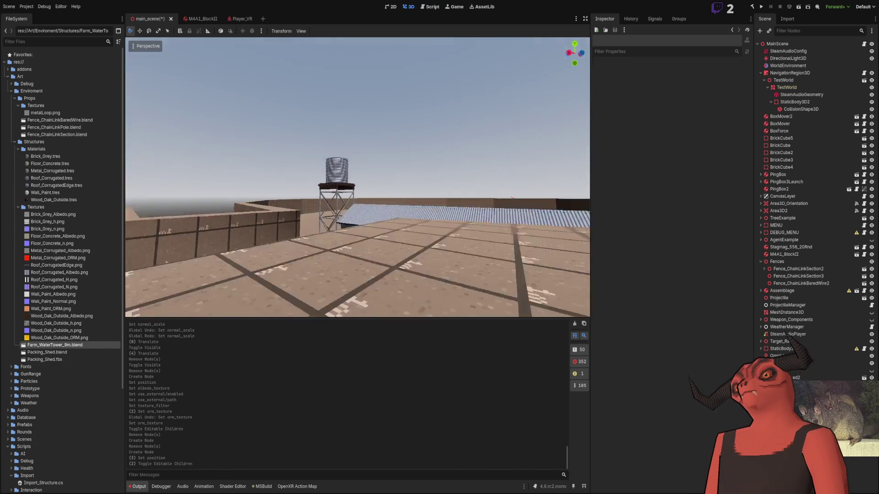
{"action": "key", "text": "w"}
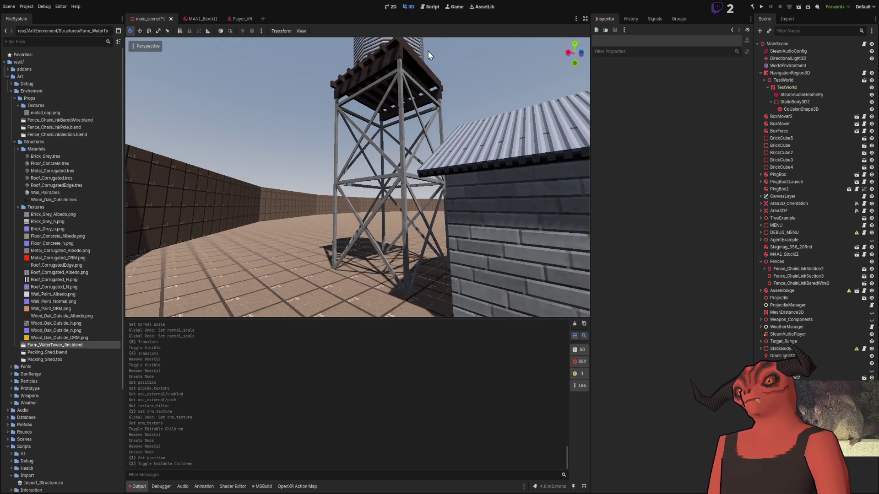
{"action": "left_click", "coordinate": [400, 80]}
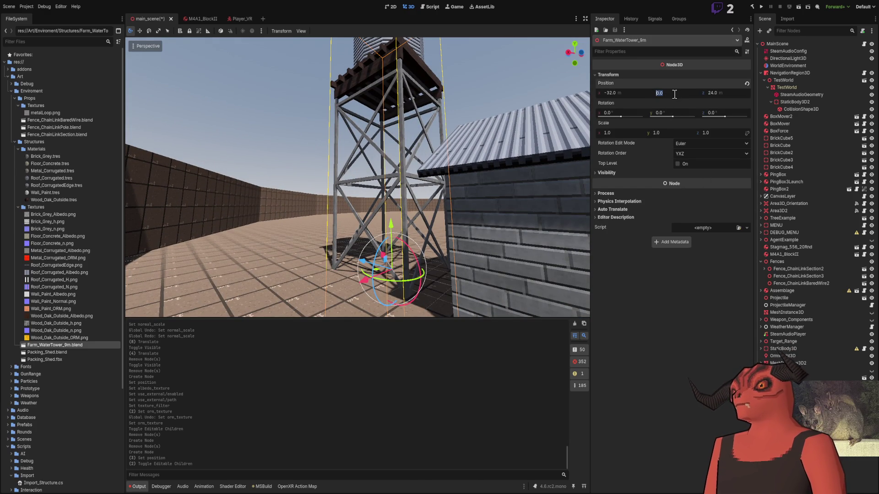
- Commit the tower's Y position of 1, then fly beneath its floor and overlook it beside the shed
{"action": "key", "text": "Return"}
{"action": "left_click", "coordinate": [239, 106]}
{"action": "key", "text": "w"}
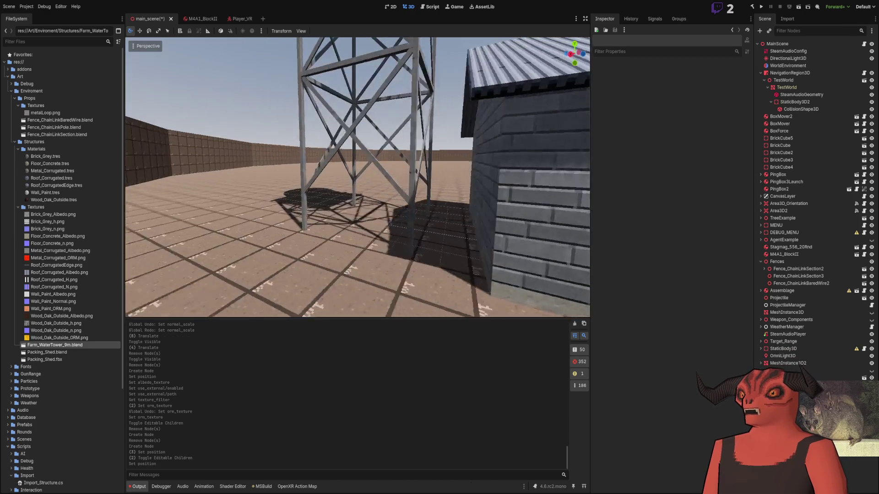
{"action": "key", "text": "w"}
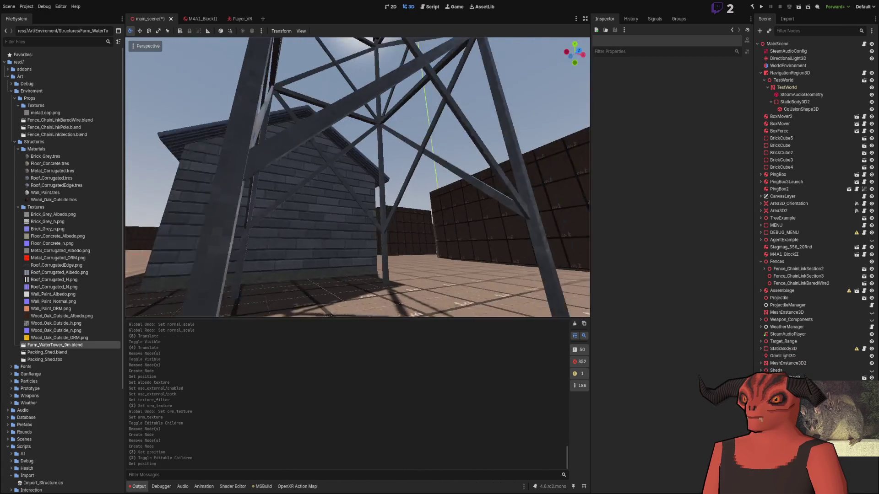
{"action": "key", "text": "w"}
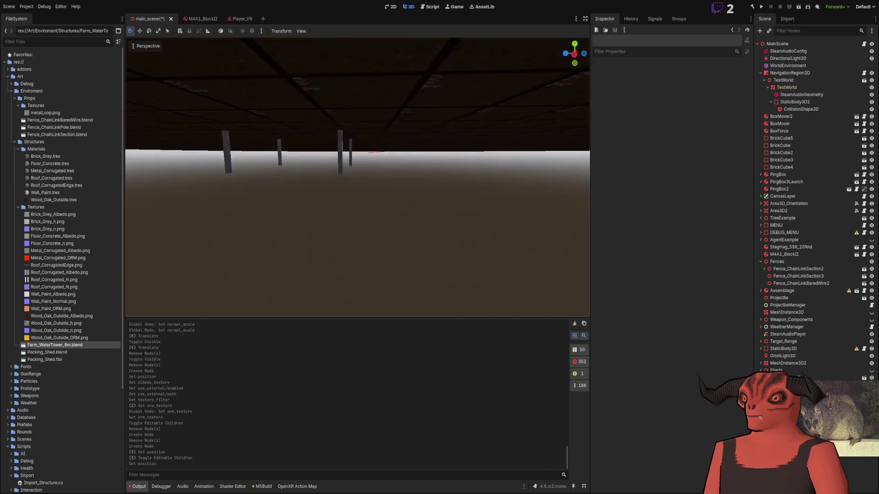
{"action": "key", "text": "w"}
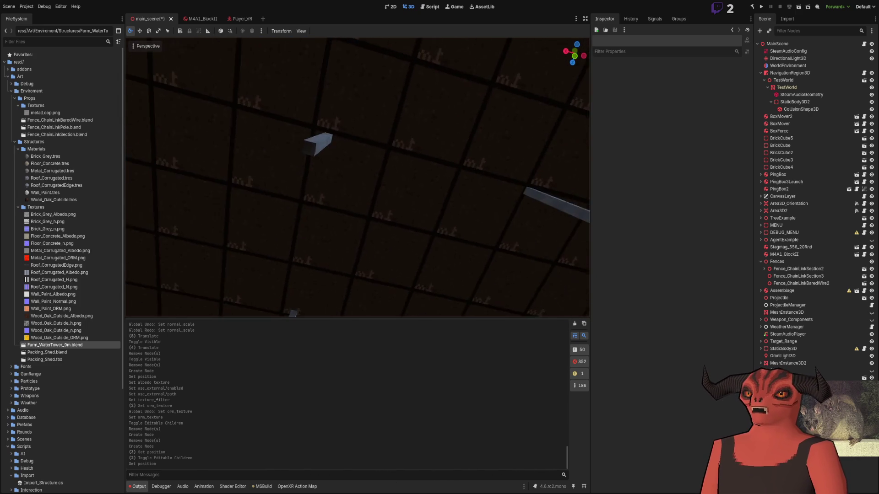
{"action": "key", "text": "w"}
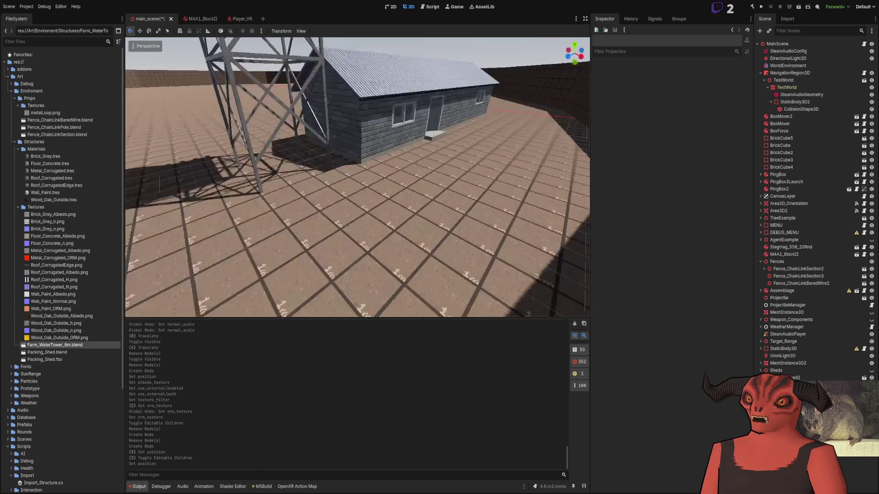
{"action": "key", "text": "s"}
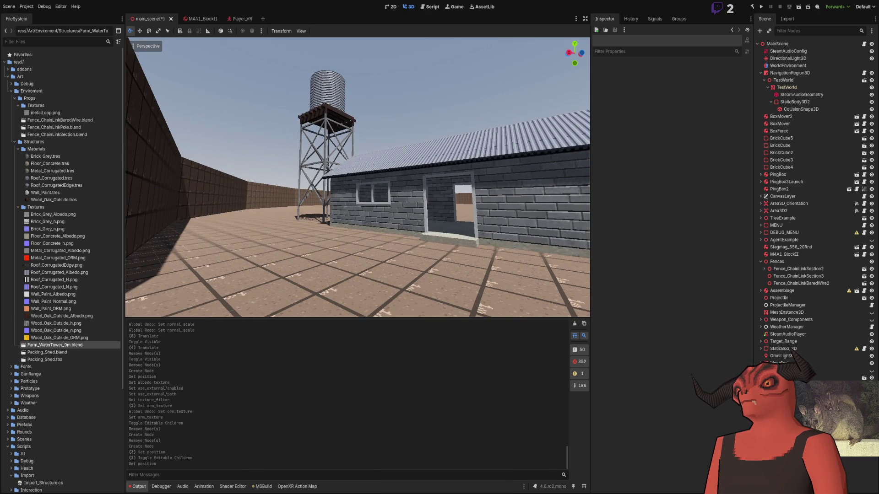
- Fly over the tower to view its capped tank roof, then frame tower and shed from ground level
{"action": "key", "text": "e"}
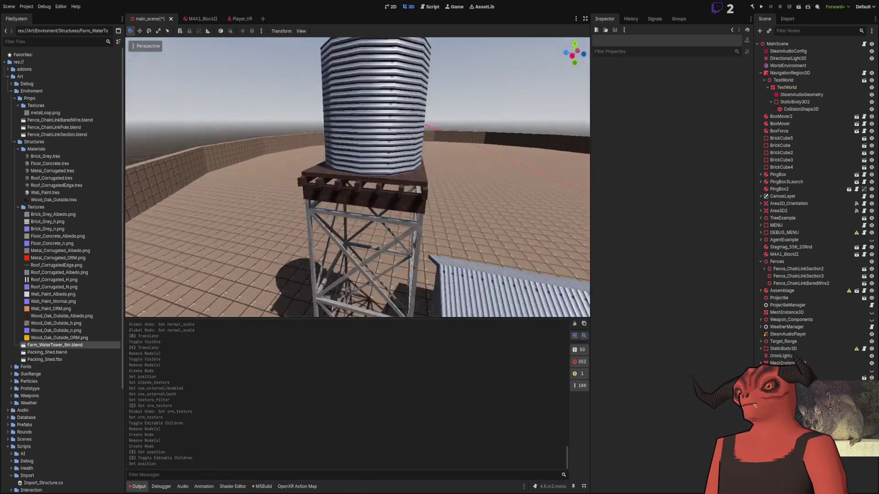
{"action": "key", "text": "w"}
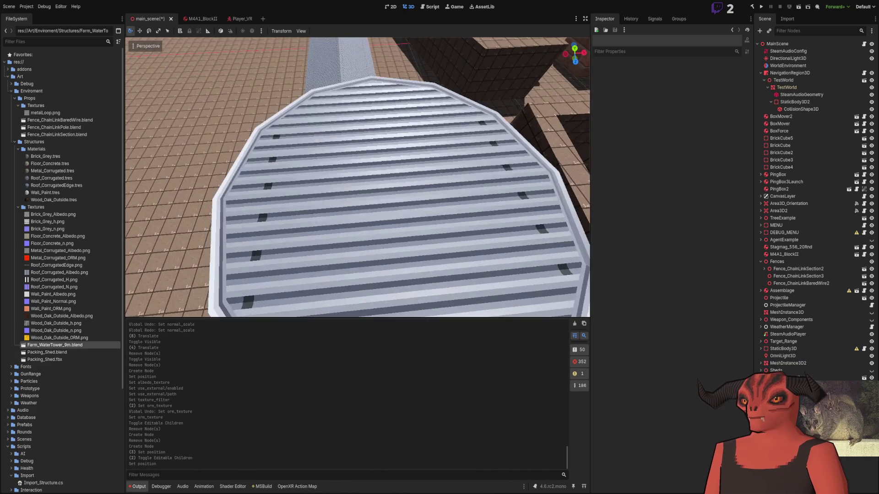
{"action": "key", "text": "s"}
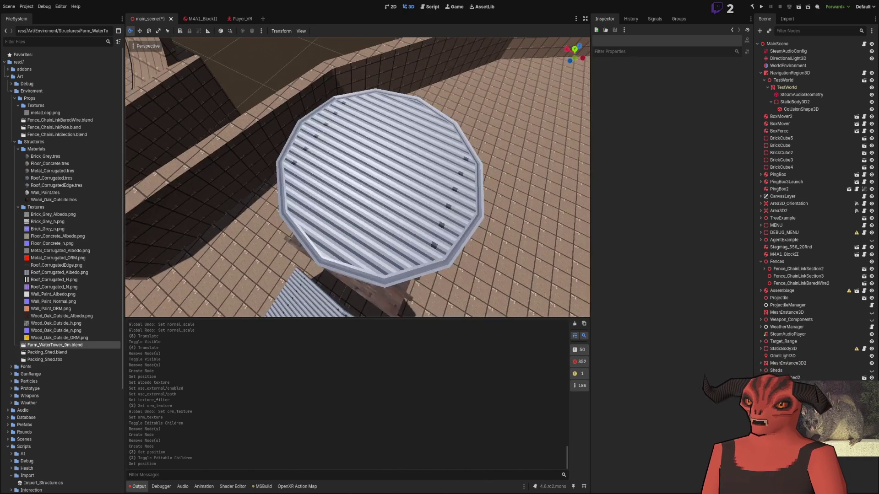
{"action": "key", "text": "q"}
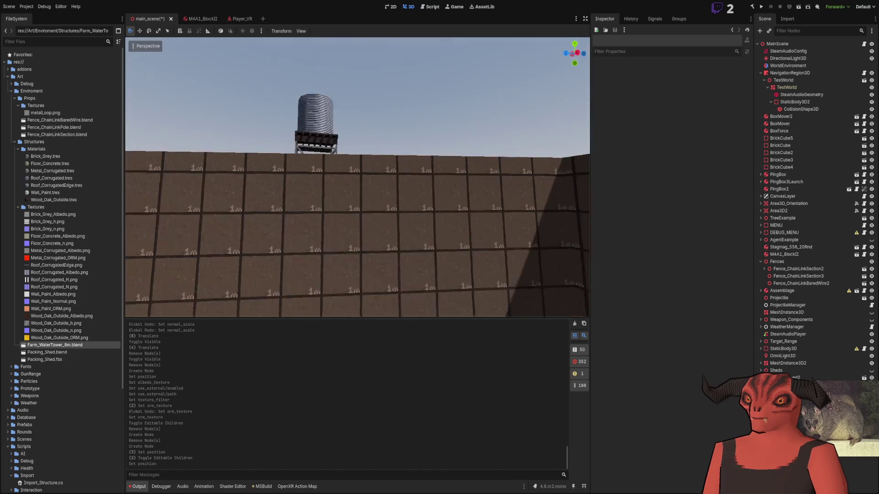
{"action": "key", "text": "w"}
{"action": "key", "text": "e"}
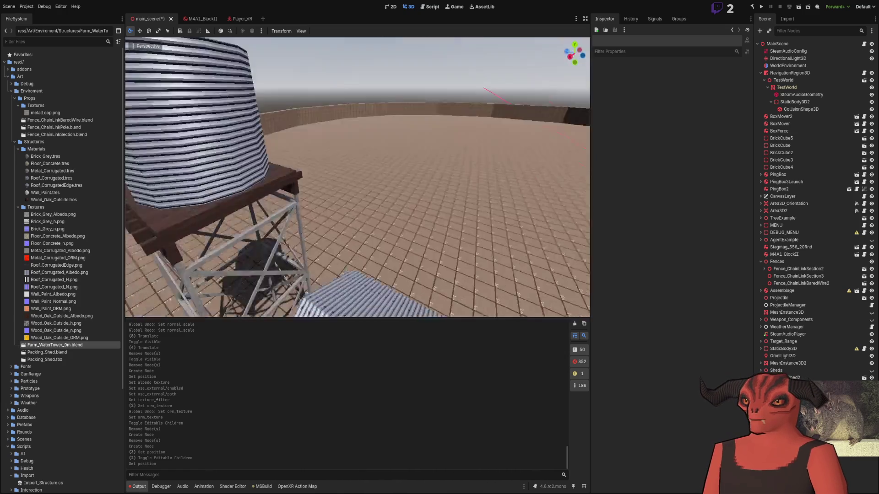
{"action": "key", "text": "q"}
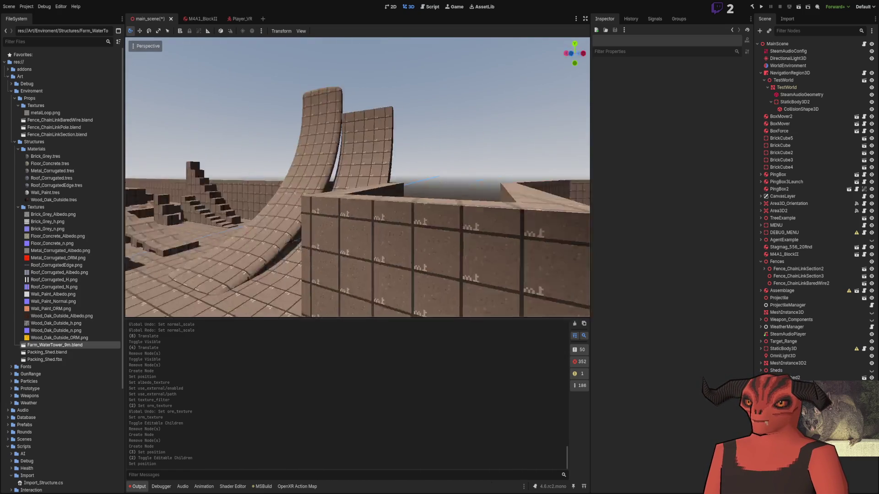
{"action": "key", "text": "w"}
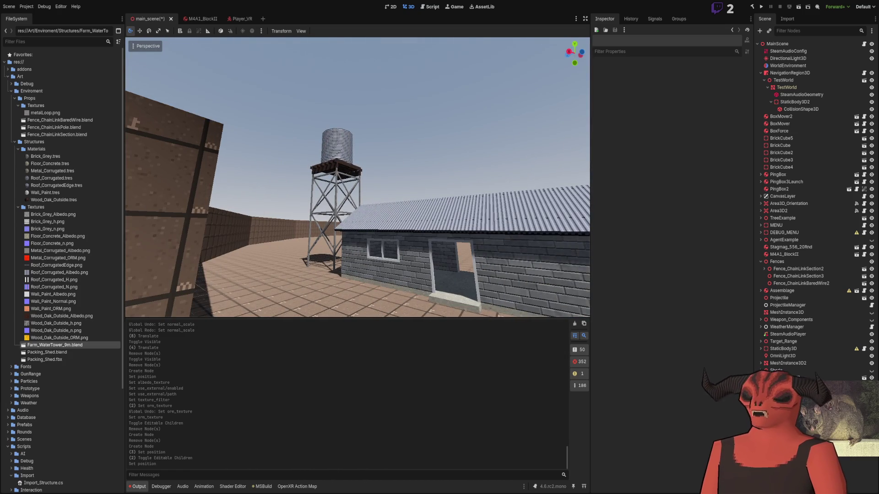